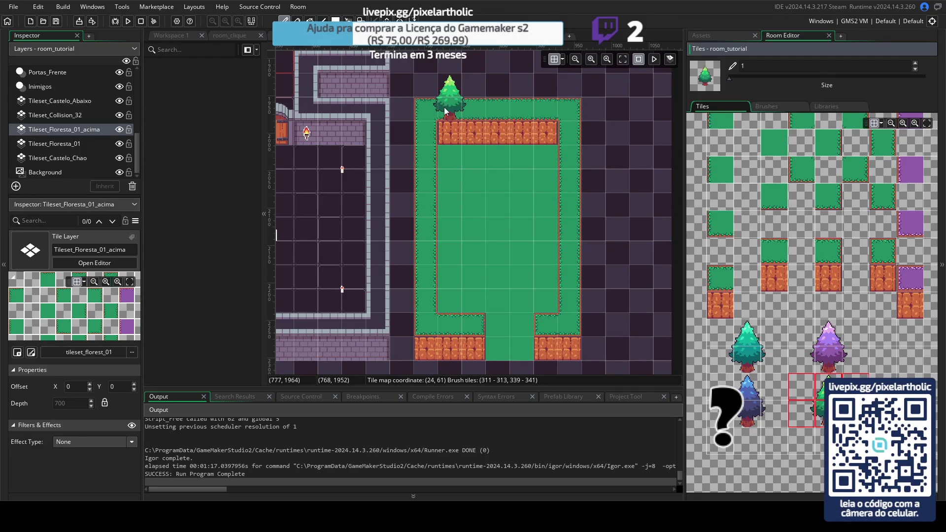
- Place pine trees at the four corners of the grass area, undoing the misplaced ones
click(425, 107)
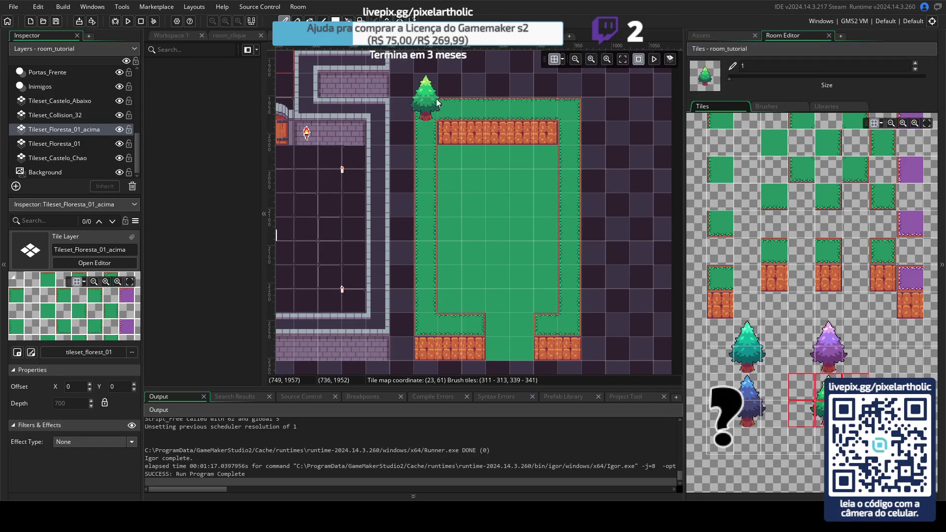
click(566, 108)
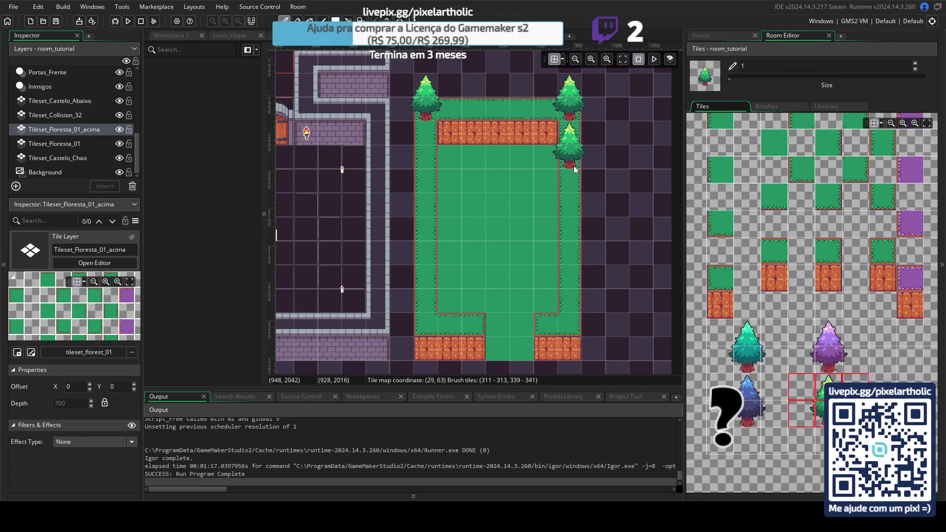
click(572, 301)
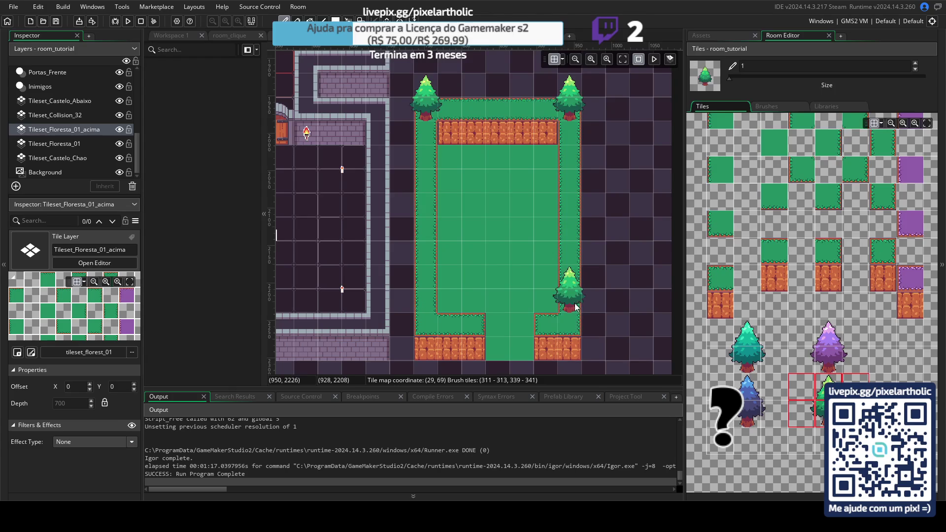
click(428, 301)
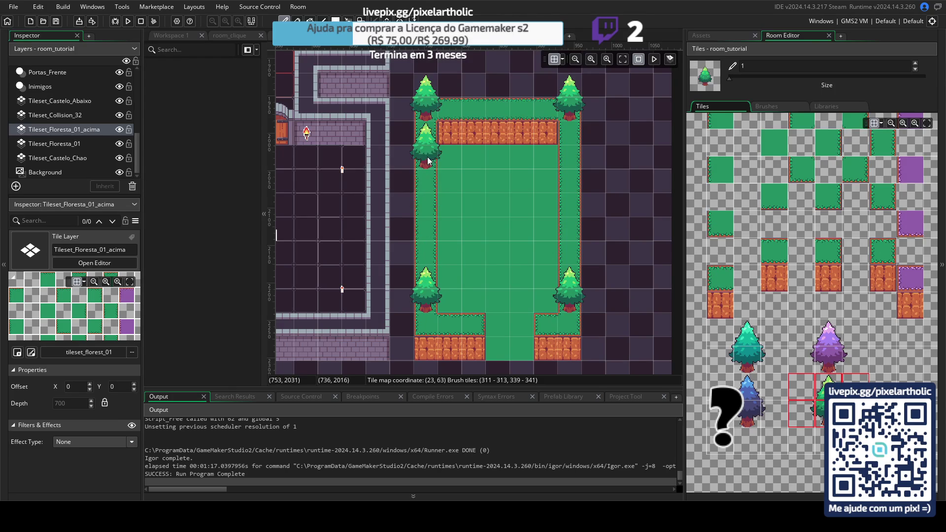
click(428, 131)
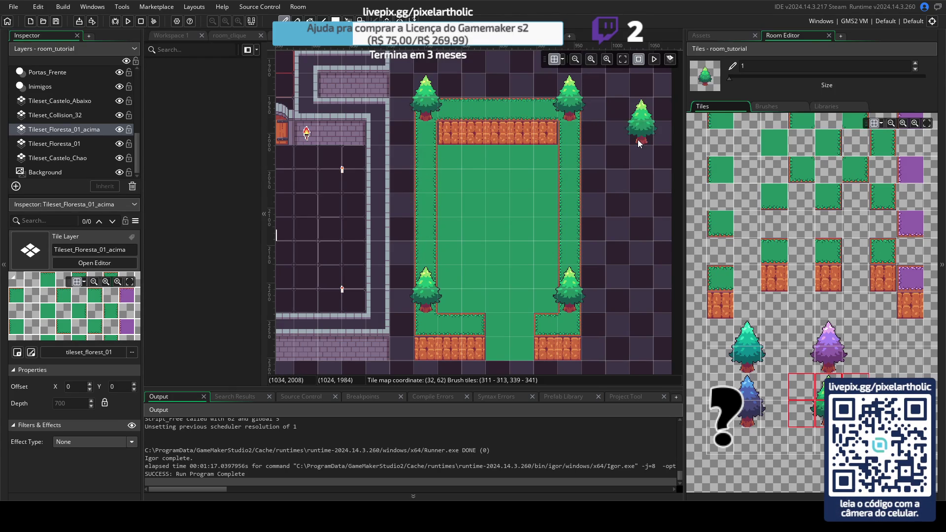
key(ctrl+z)
key(ctrl+z)
key(ctrl+z)
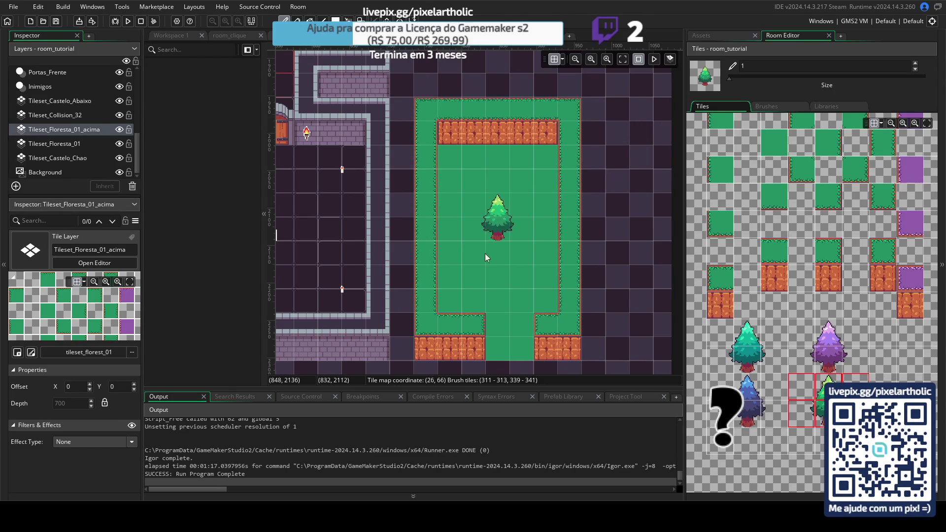
click(431, 298)
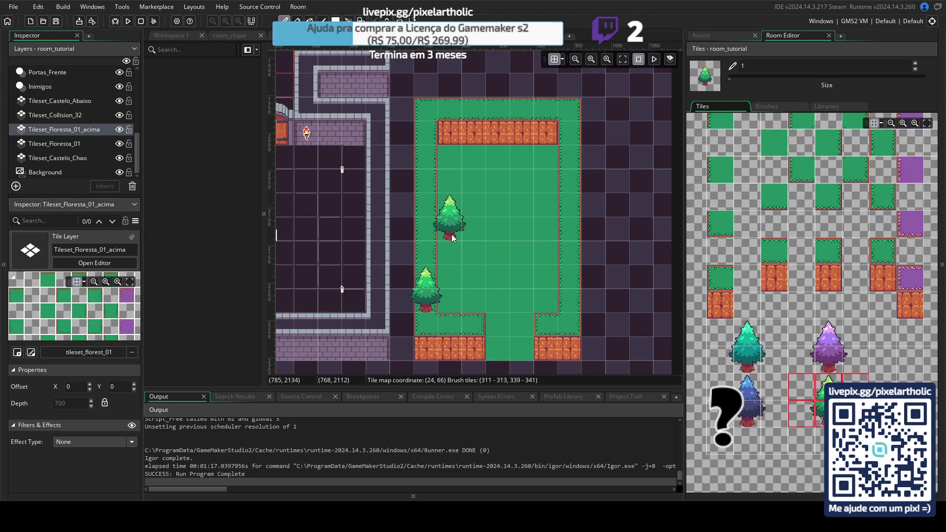
key(ctrl+z)
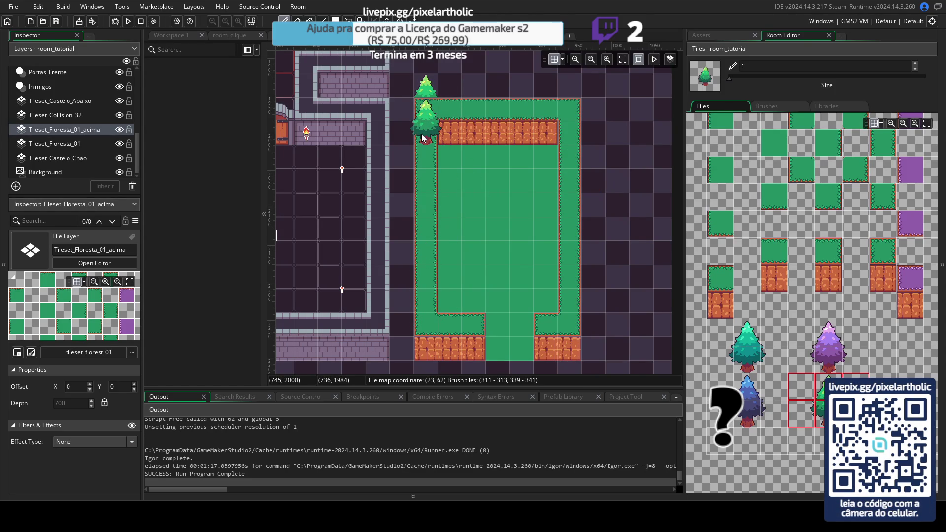
- Paint trees down the left and right grass edges using the single tree tile
click(420, 169)
click(577, 116)
drag(579, 164, 577, 212)
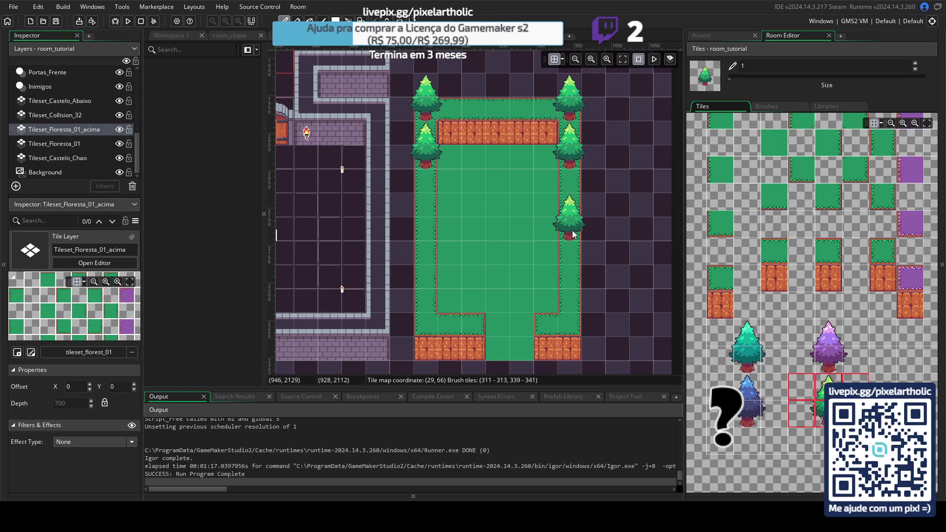
click(431, 212)
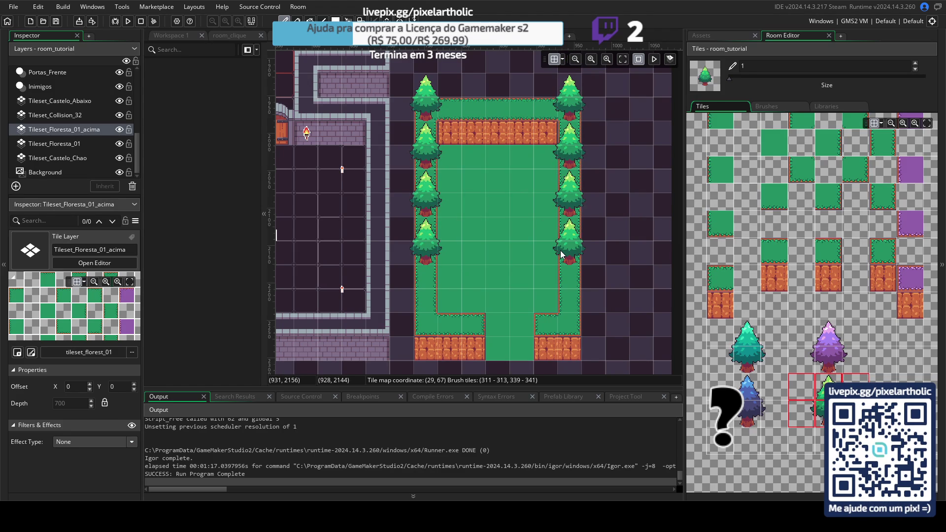
click(427, 300)
click(561, 299)
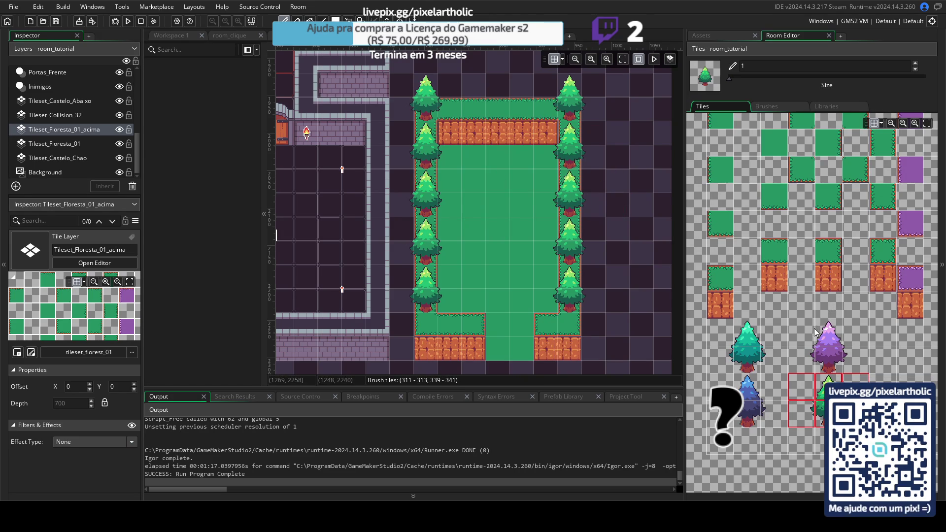
click(829, 387)
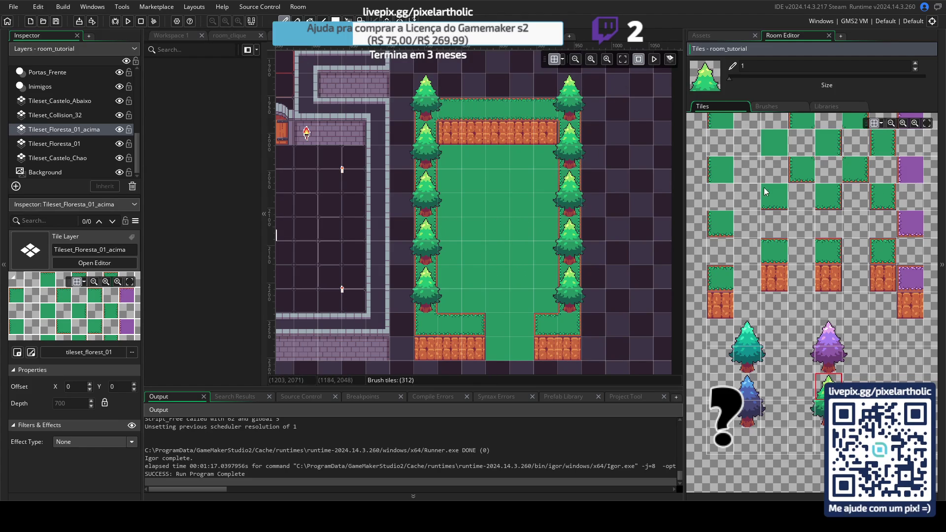
- Erase all trees from both edge columns with the empty tile in rectangle mode
scroll(711, 205, up, 3)
click(720, 239)
mouse_move(569, 101)
mouse_down()
mouse_move(581, 159)
mouse_move(581, 332)
mouse_up()
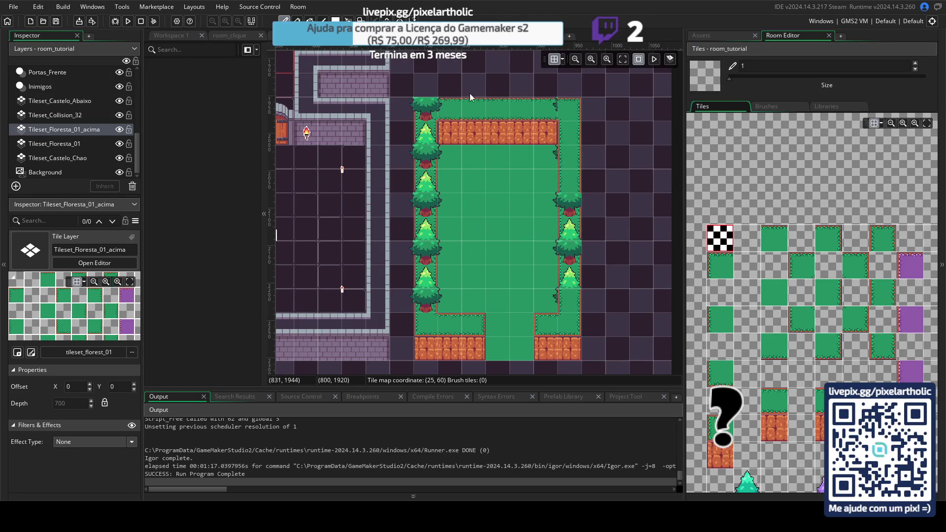
key(r)
drag(409, 83, 605, 344)
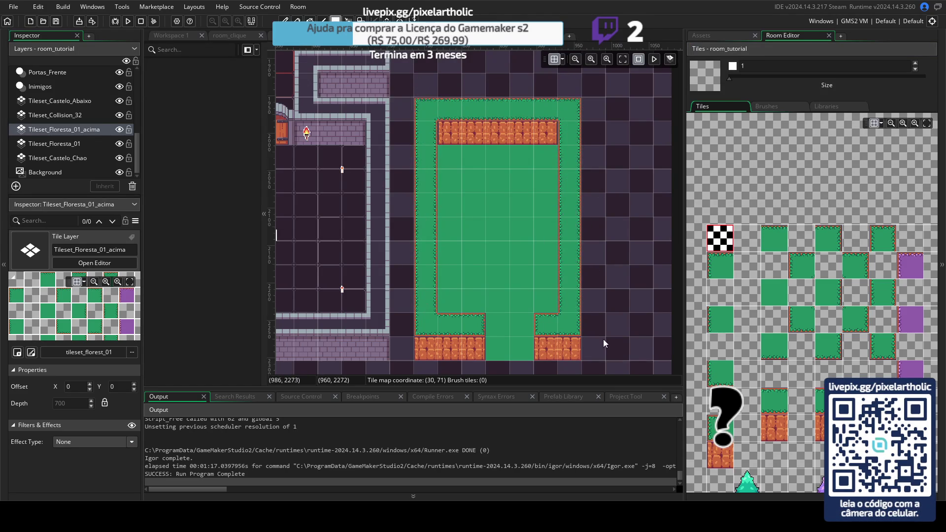
- Erase the green forest block on Tileset_Floresta_01 and bring the castle into view
click(61, 144)
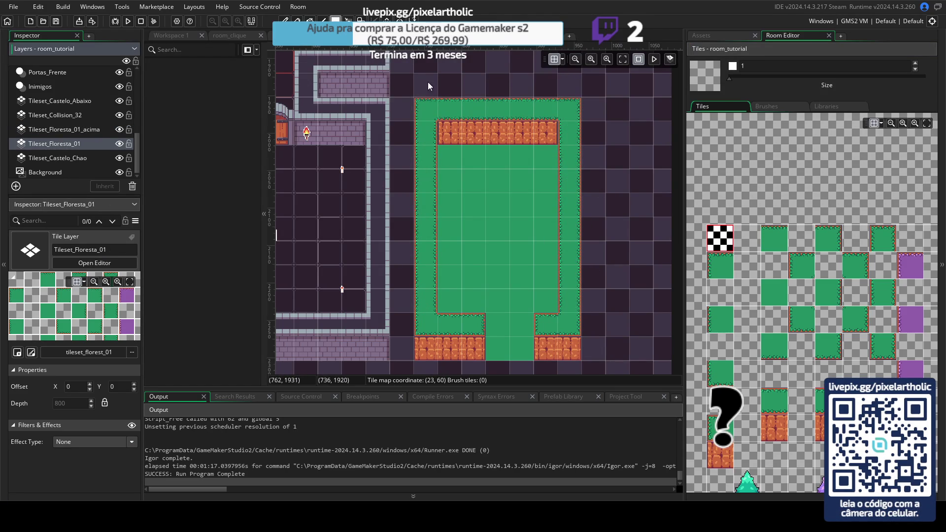
drag(419, 92, 568, 344)
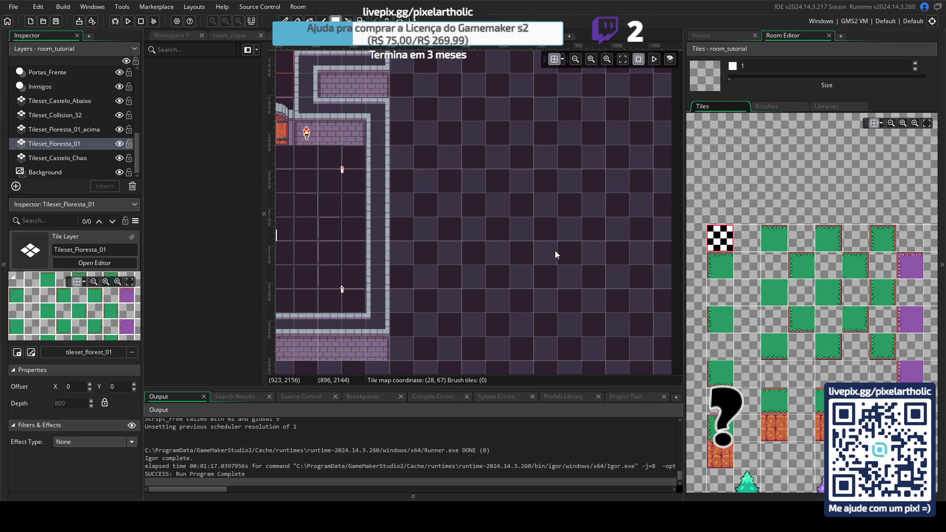
scroll(473, 246, down, 2)
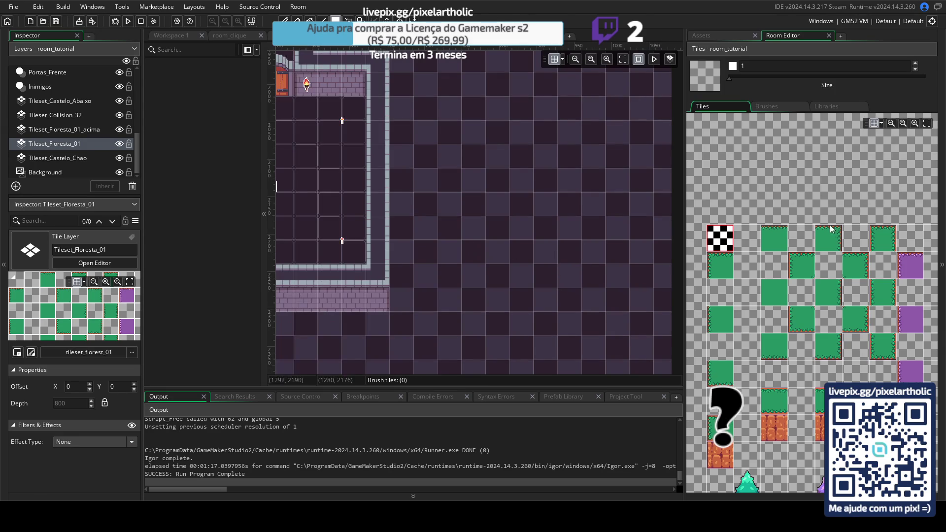
scroll(717, 170, down, 2)
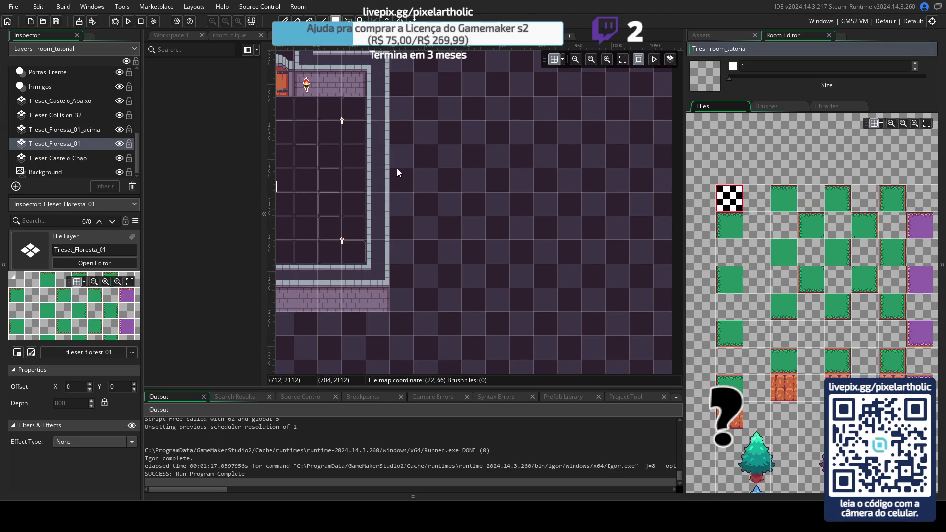
drag(396, 173, 591, 206)
scroll(480, 183, down, 2)
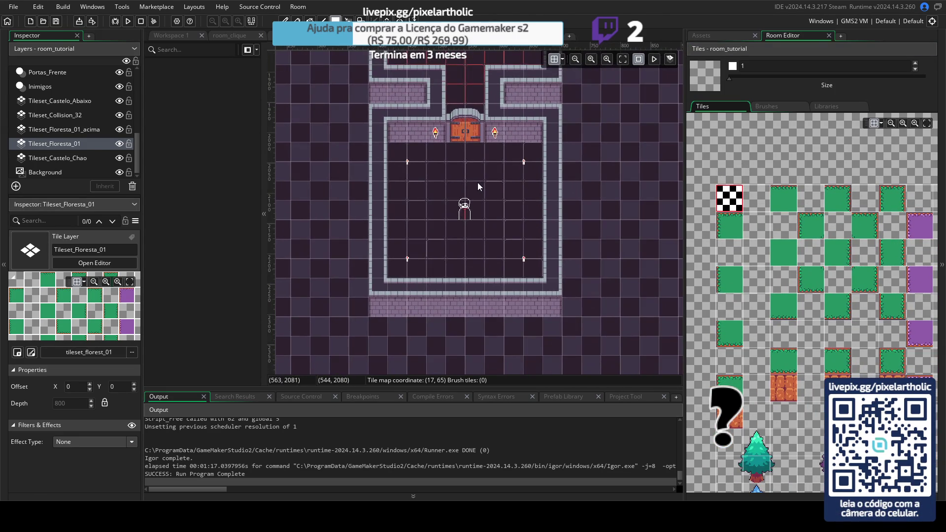
scroll(470, 158, down, 1)
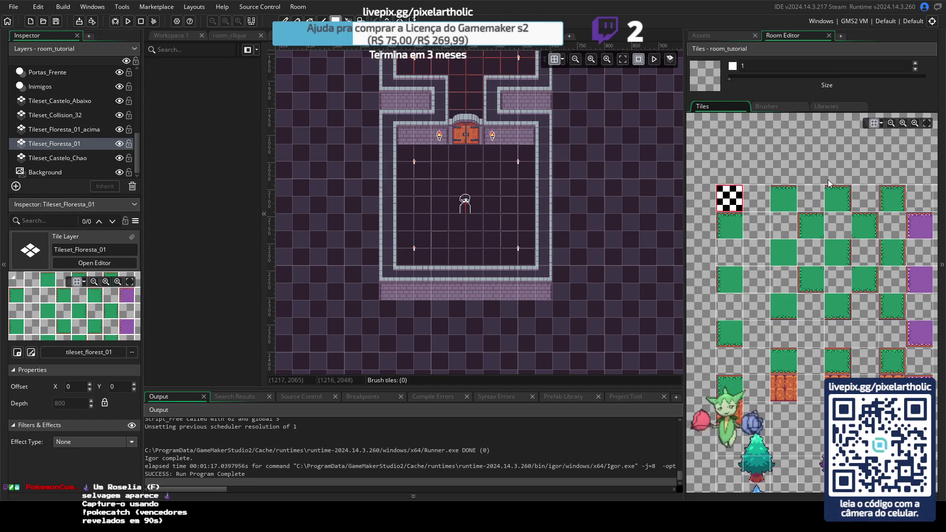
- Scroll the tile palette and drag the panel divider right to narrow the tiles panel
drag(820, 214, 795, 146)
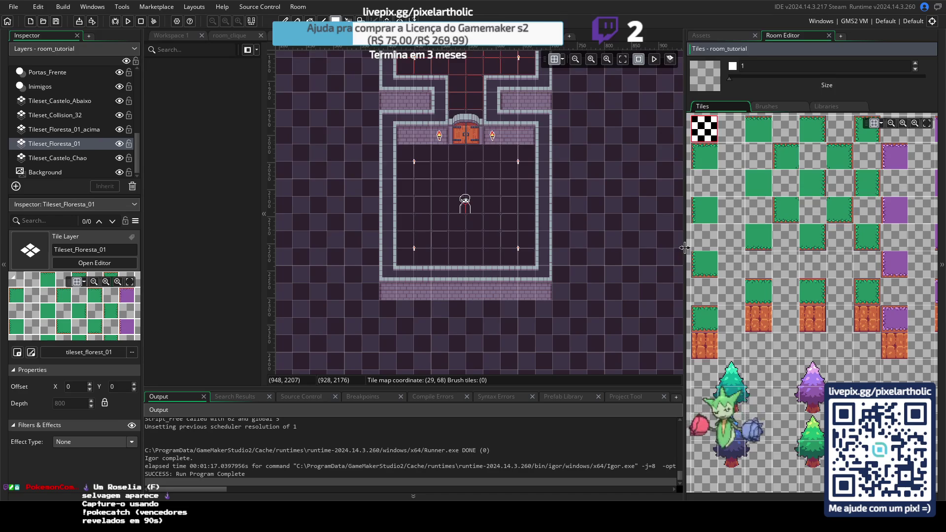
mouse_move(686, 134)
mouse_down()
mouse_move(717, 118)
mouse_move(745, 79)
mouse_up()
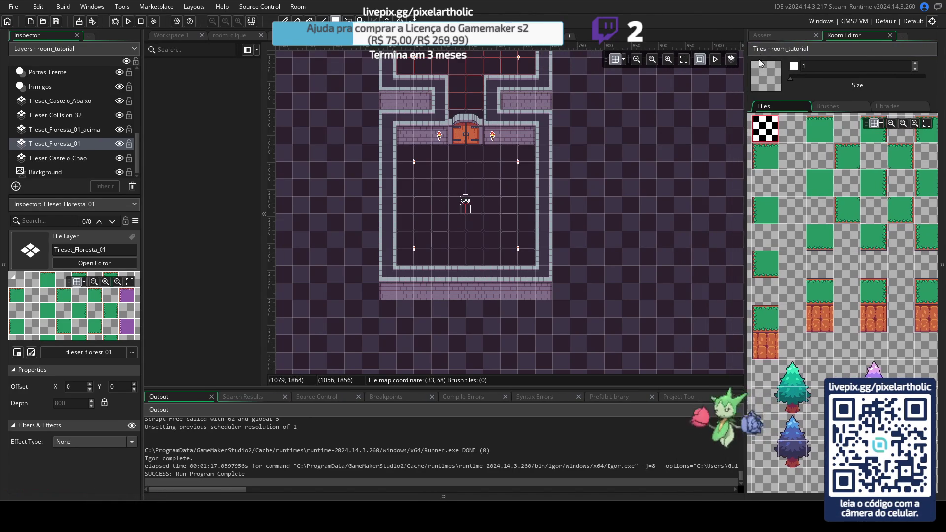
click(764, 36)
- Collapse Tile Sets and Sprites, expand Rooms, and select room_tutorial
click(769, 333)
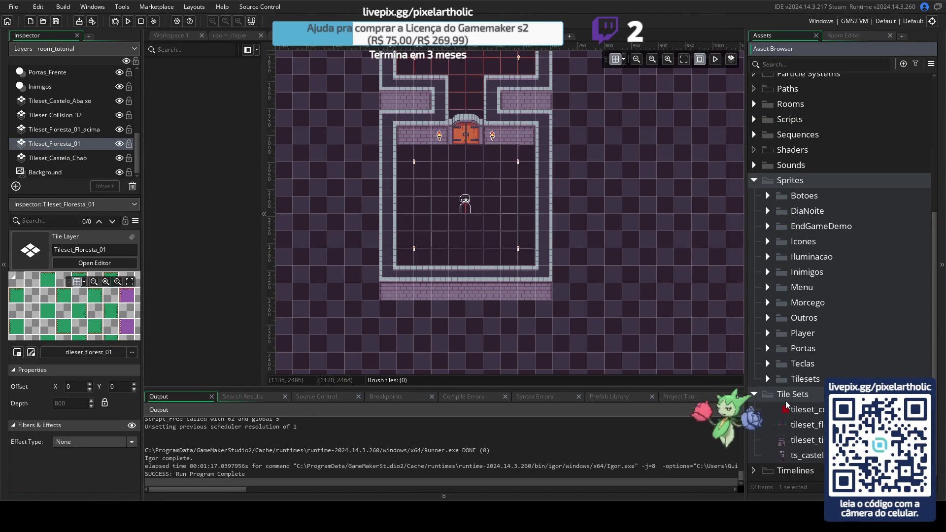
click(754, 394)
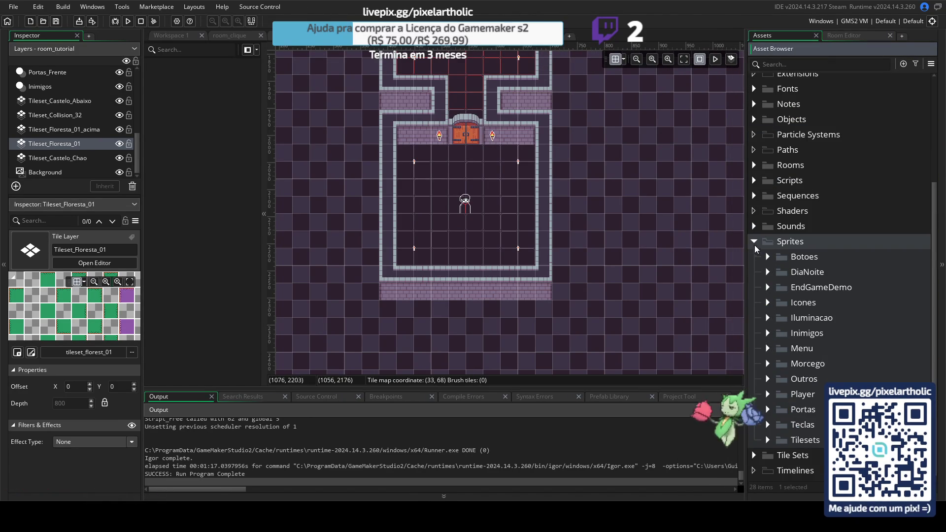
click(754, 243)
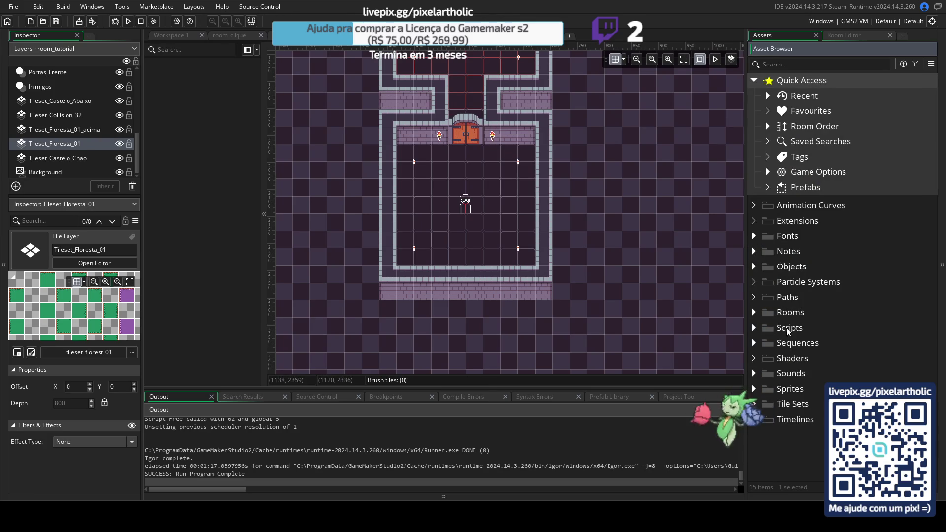
click(754, 313)
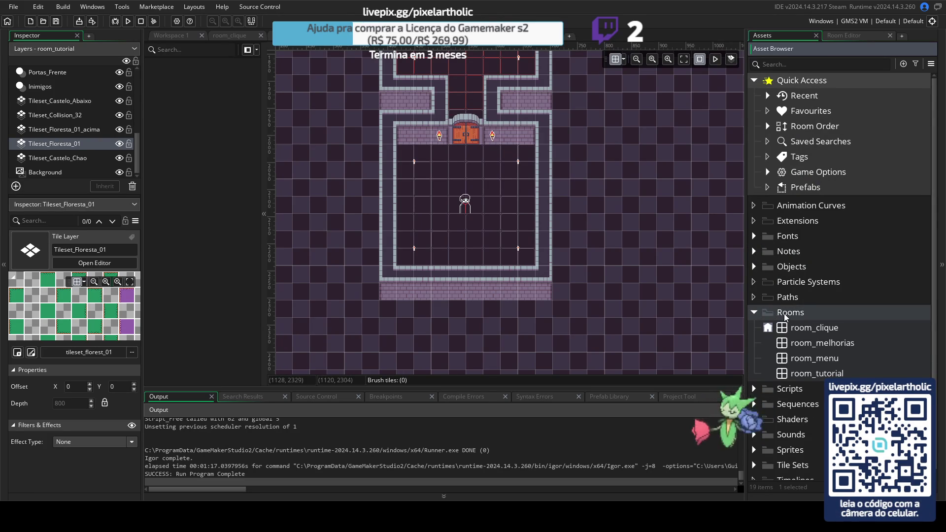
click(809, 364)
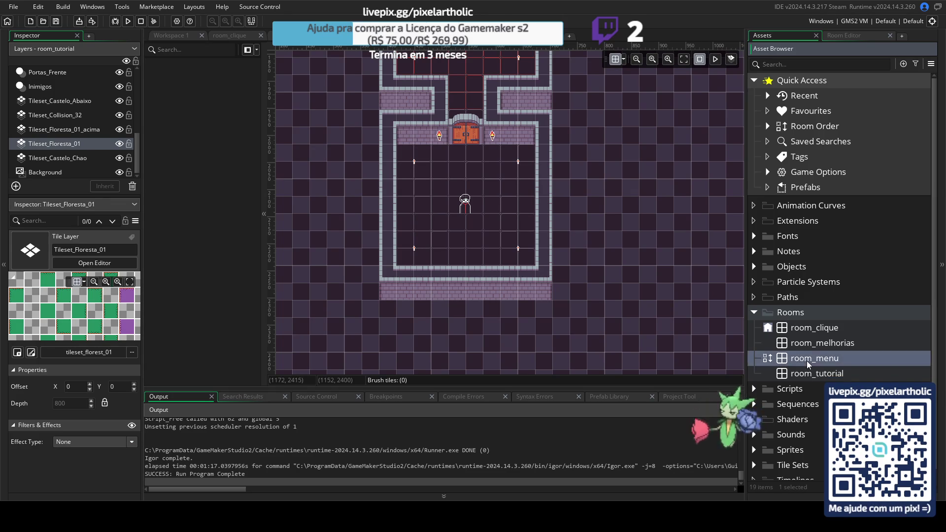
click(806, 376)
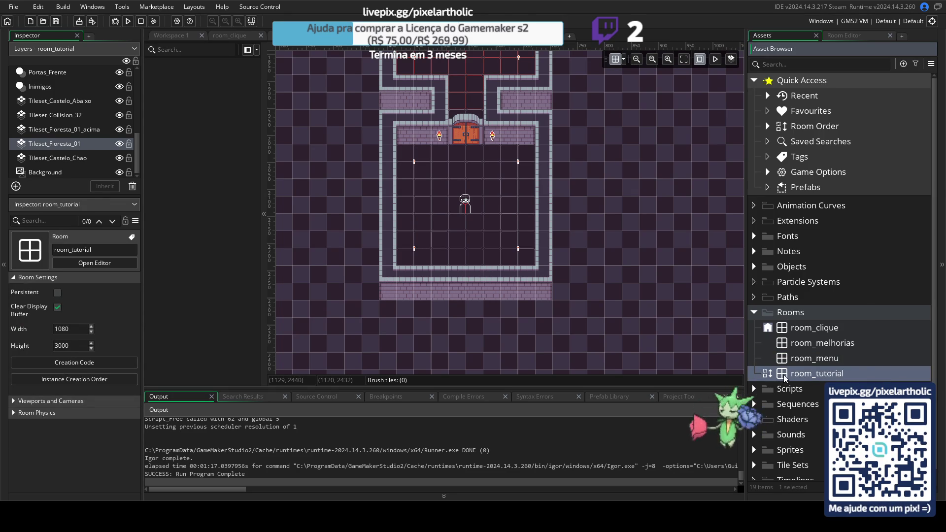
- Duplicate room_tutorial and name the copy room_fase_floresta_01
right_click(784, 377)
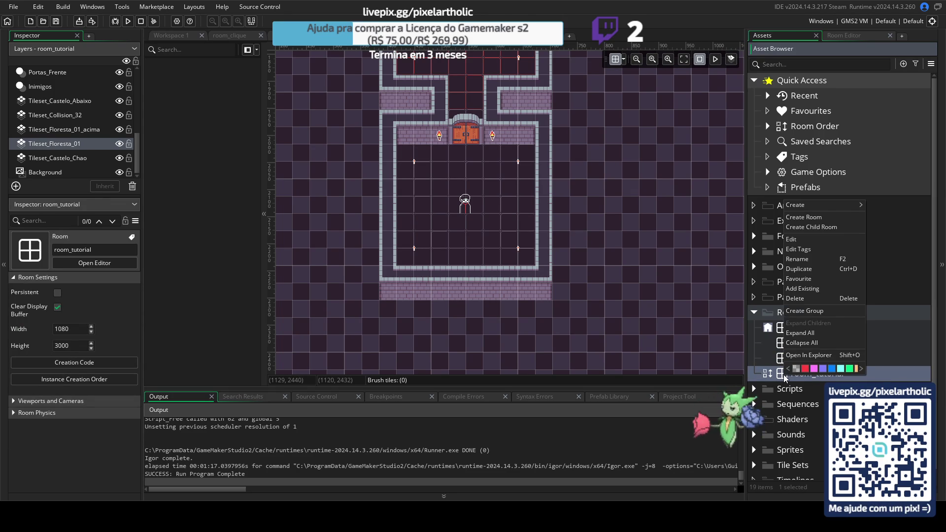
click(811, 269)
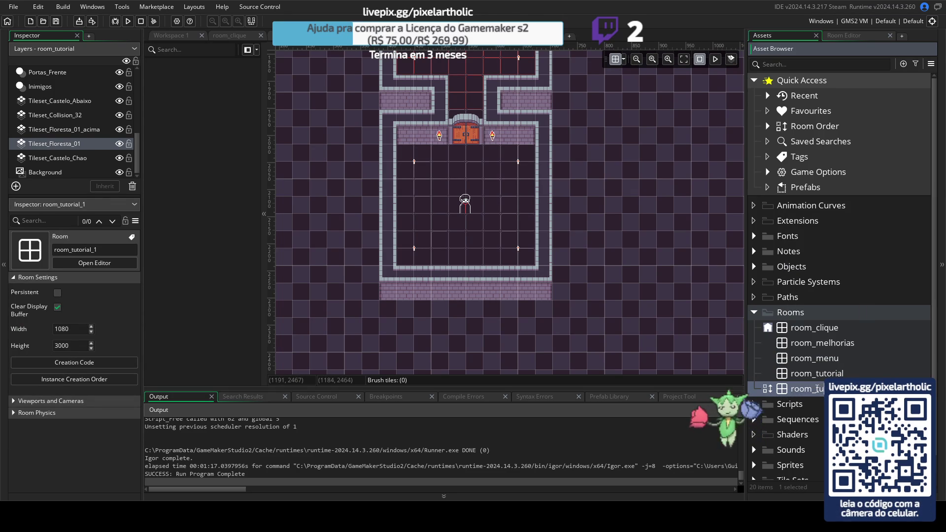
text(room_fa)
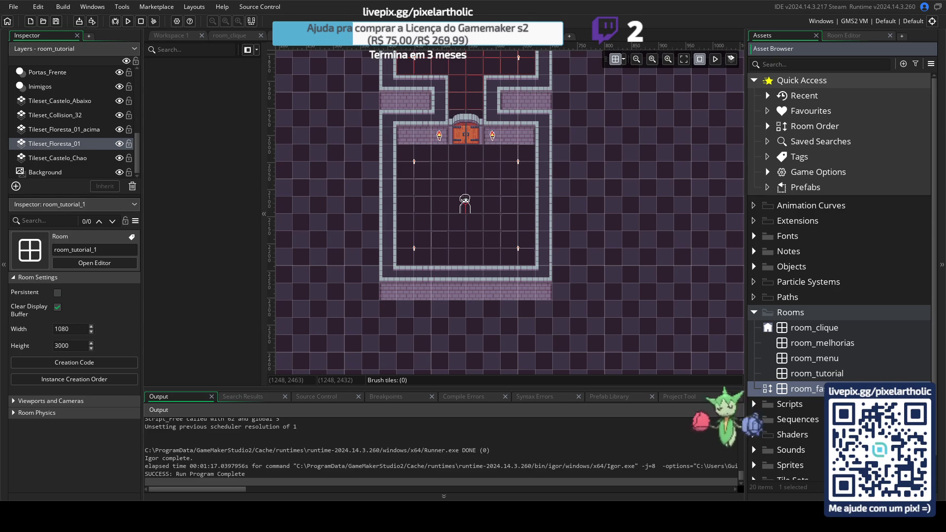
key(Return)
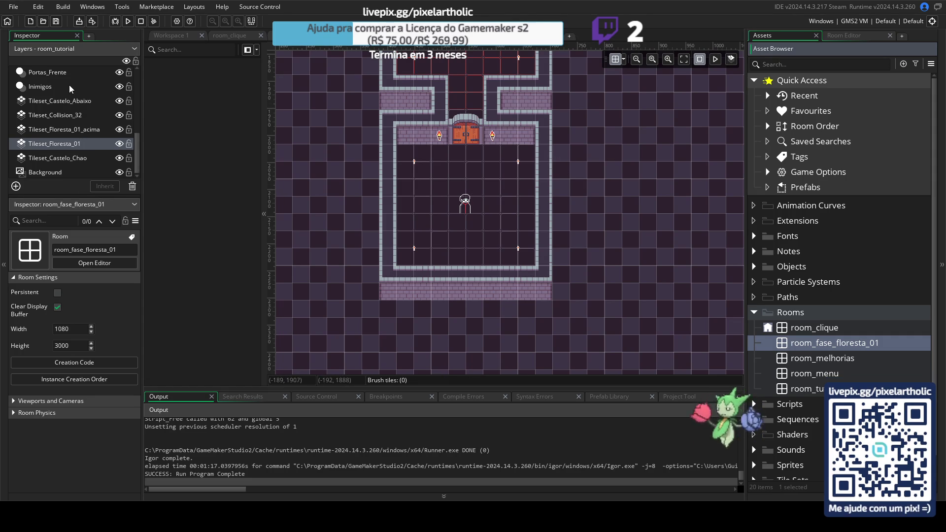
- Hide Portas_Frente in room_tutorial and revert the accidental layer deletion with undo and redo
click(47, 72)
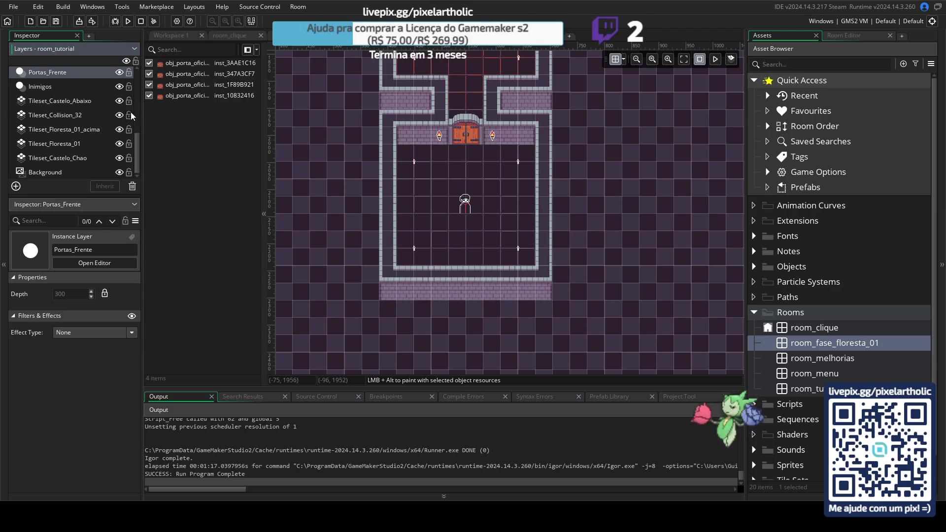
click(119, 73)
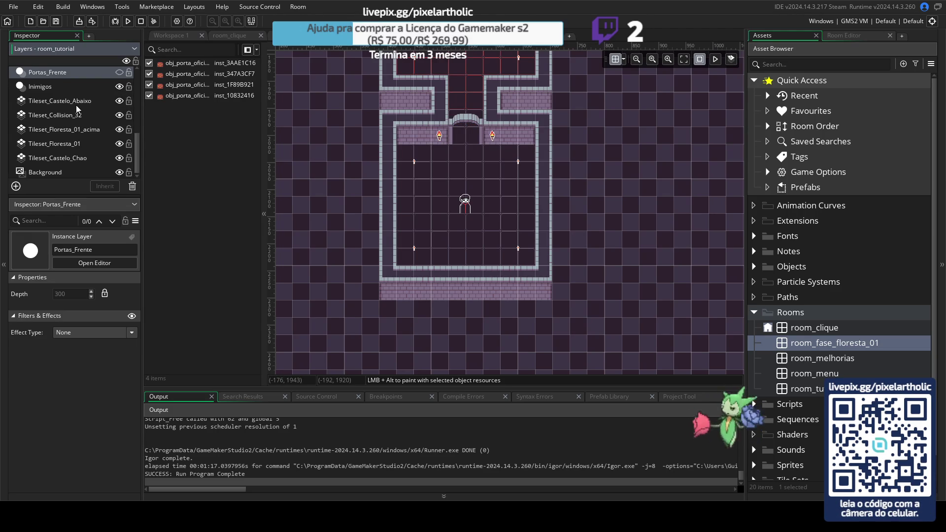
click(76, 102)
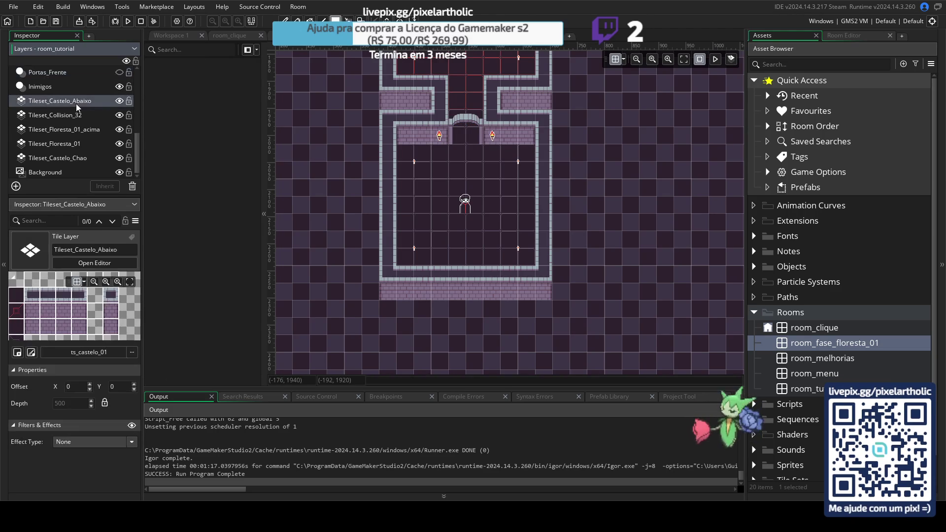
key(Delete)
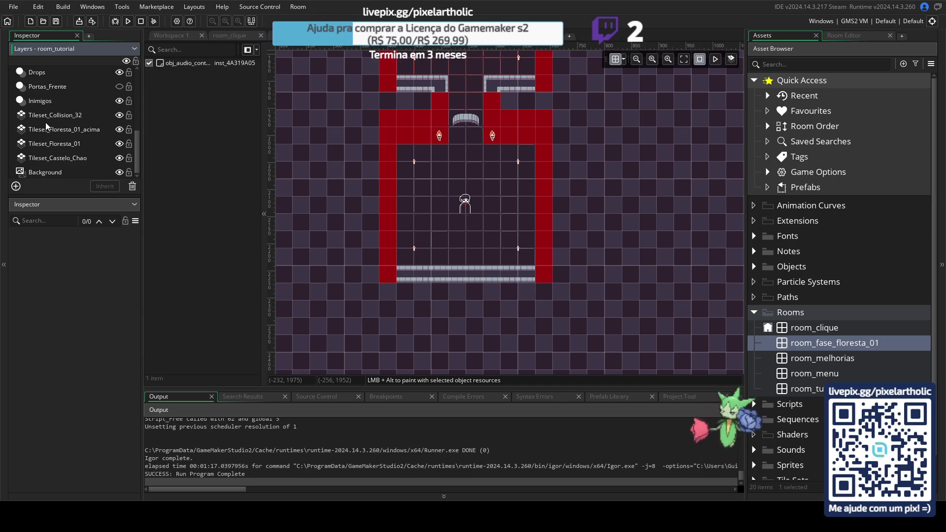
click(71, 132)
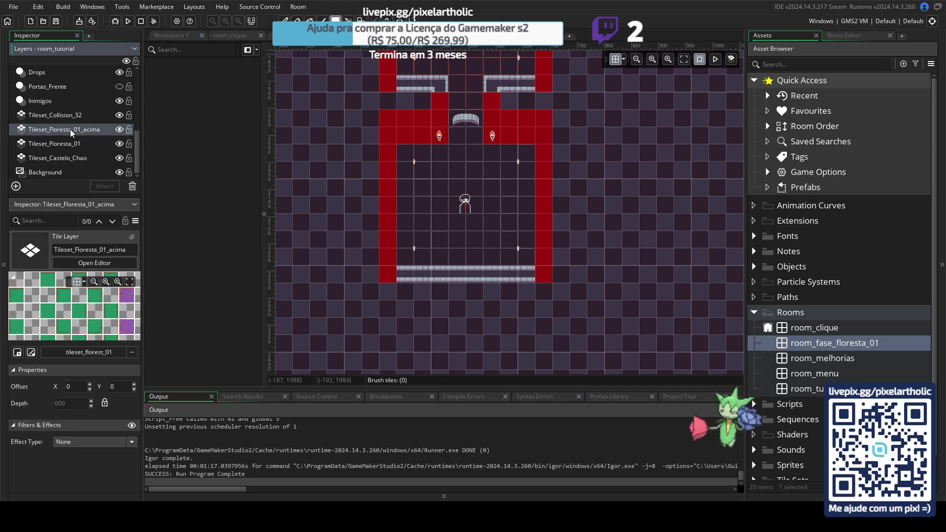
click(75, 143)
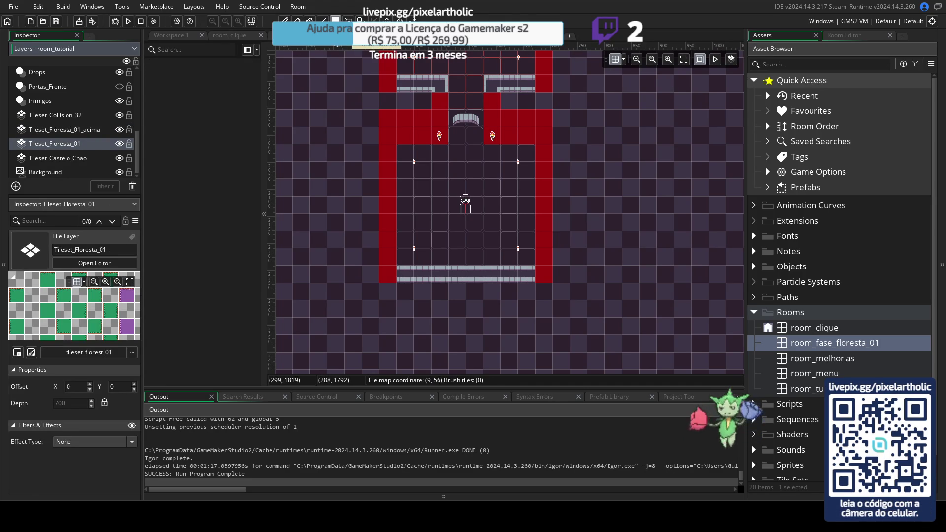
key(ctrl+z)
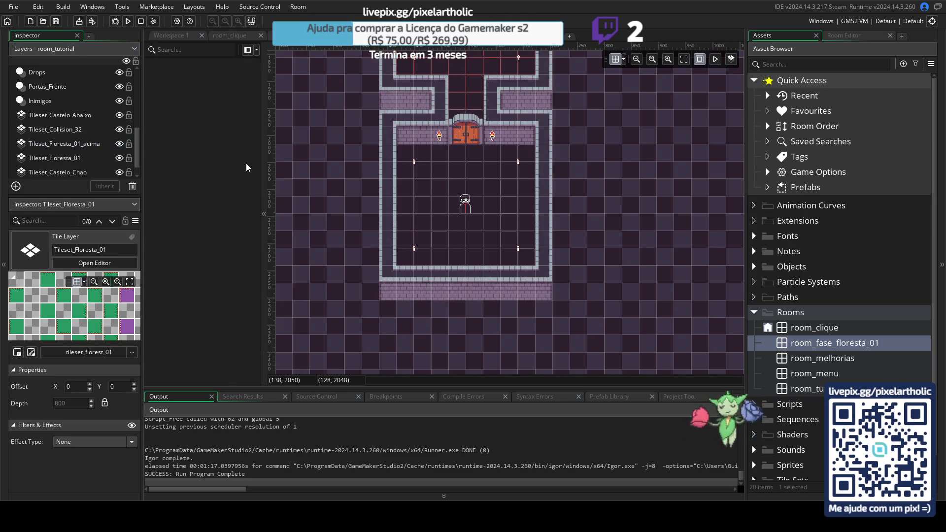
key(ctrl+z)
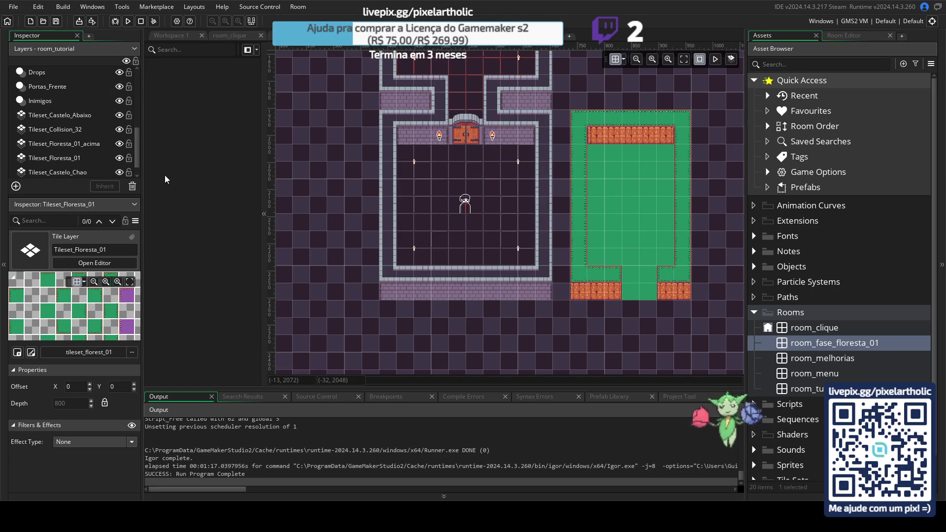
key(ctrl+y)
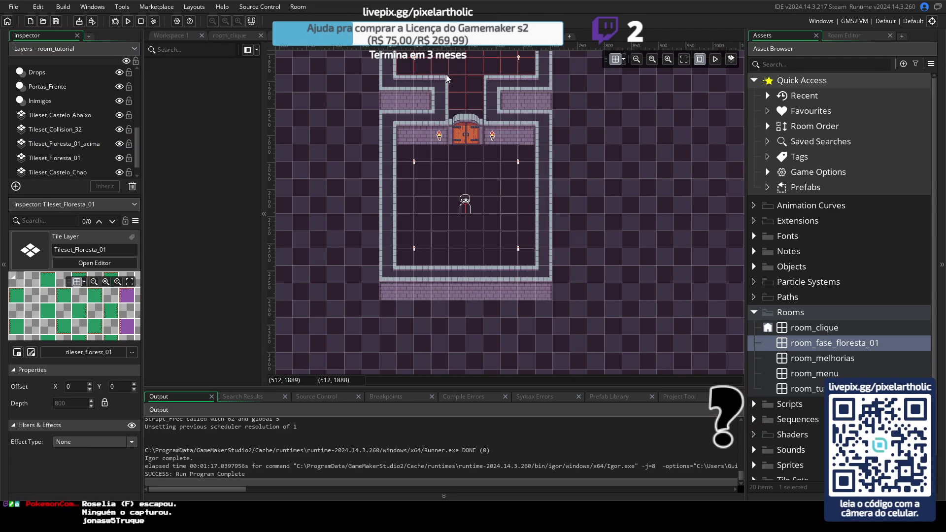
- Open room_fase_floresta_01 and delete its Tileset_Castelo_Chao tile layer
double_click(786, 345)
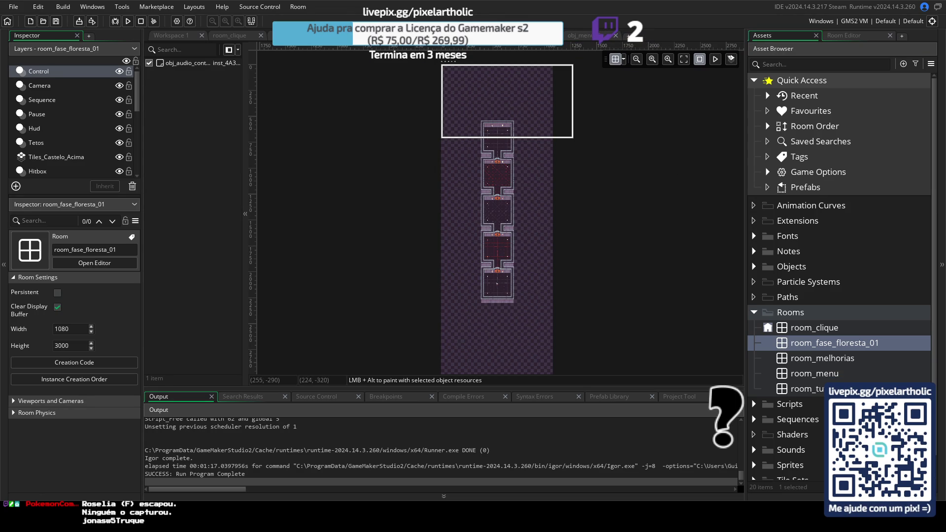
click(392, 35)
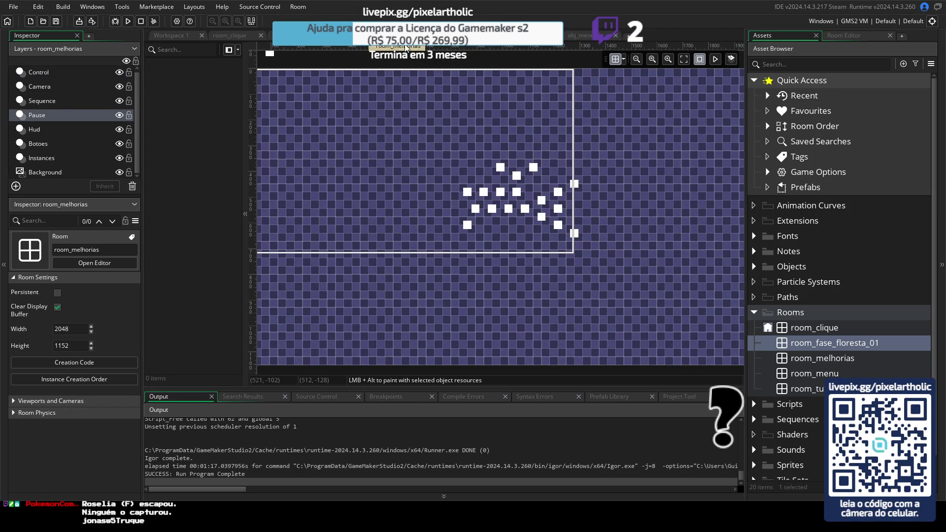
click(469, 36)
click(391, 36)
key(ctrl+shift+Tab)
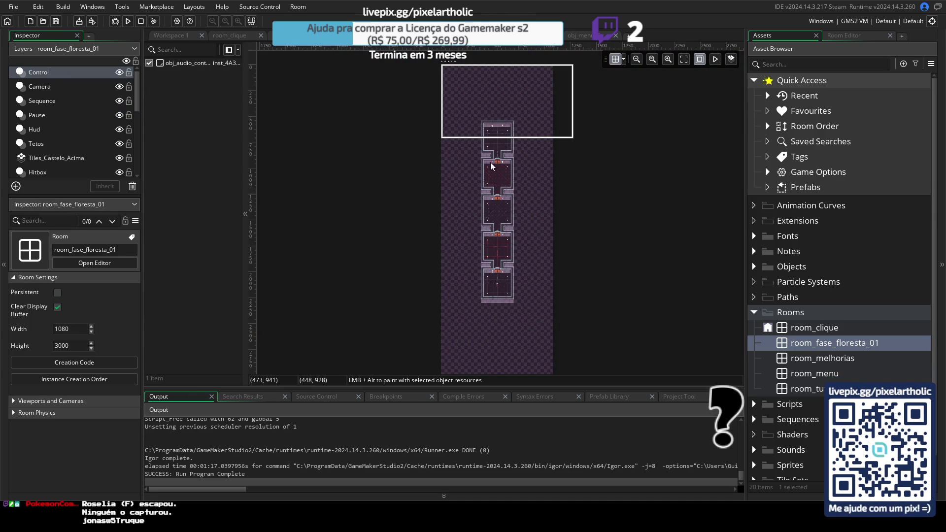
drag(134, 98, 132, 158)
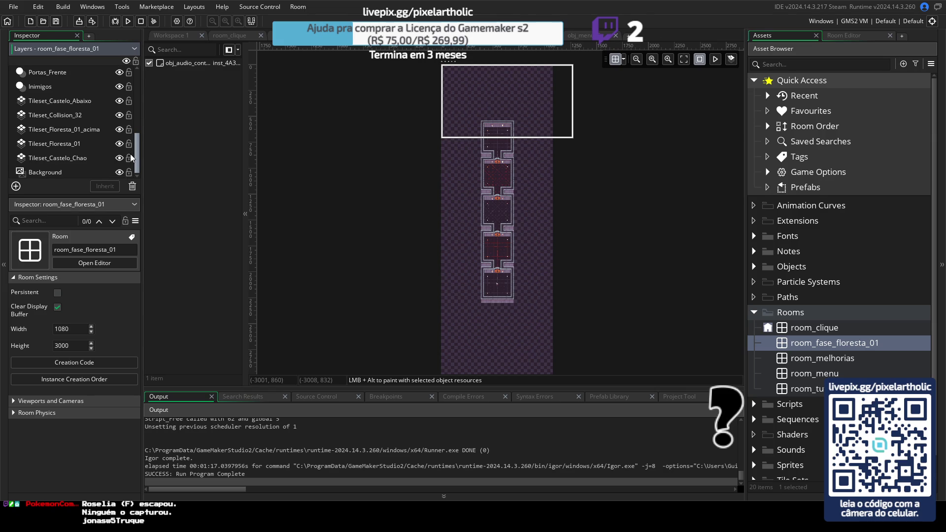
click(65, 159)
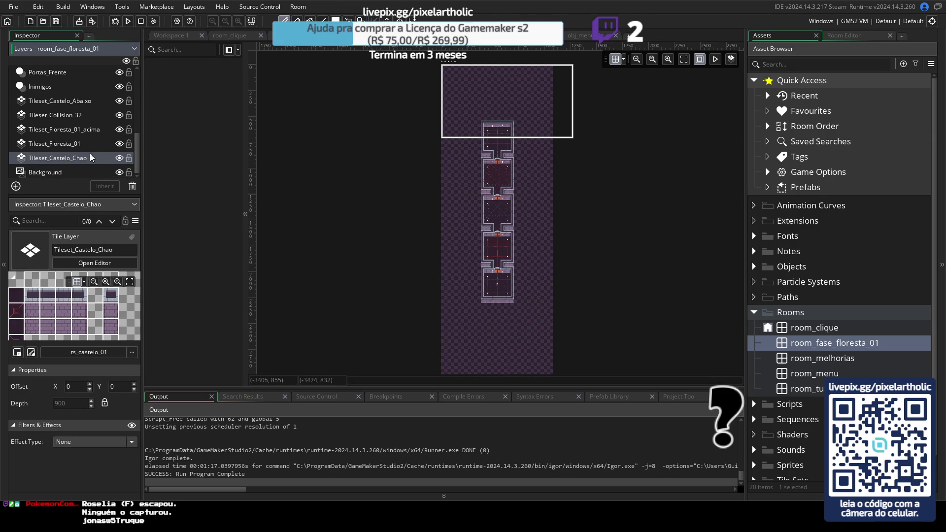
key(Delete)
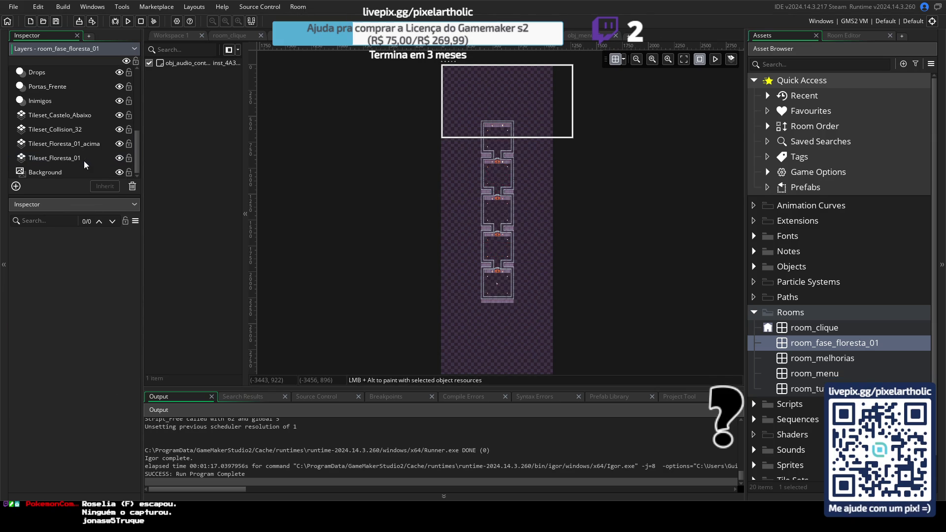
- Rename the Tileset_Floresta_01 layer to Tileset_Floresta_01abaixo
click(61, 162)
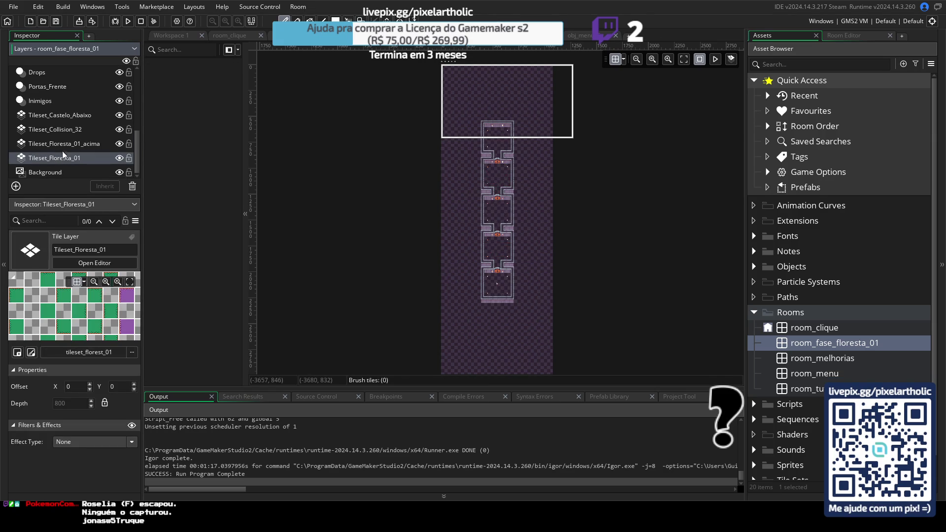
click(66, 145)
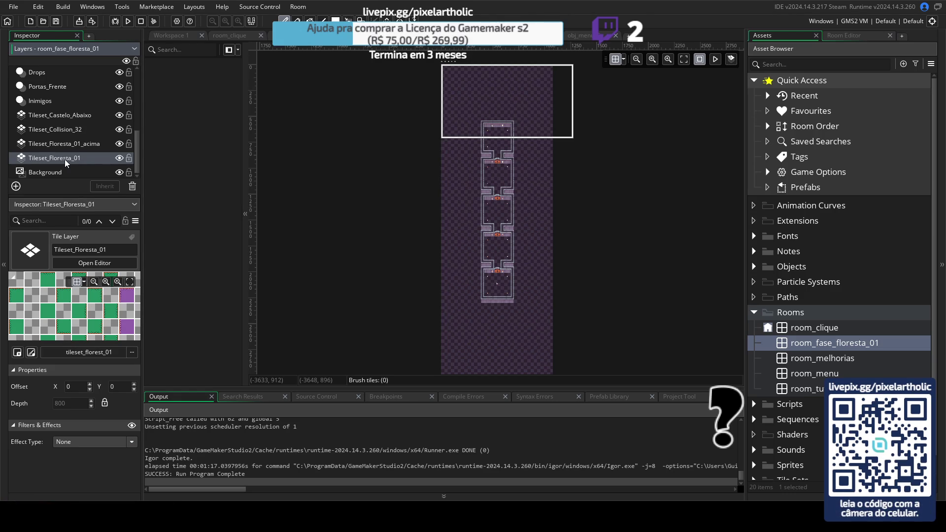
double_click(80, 160)
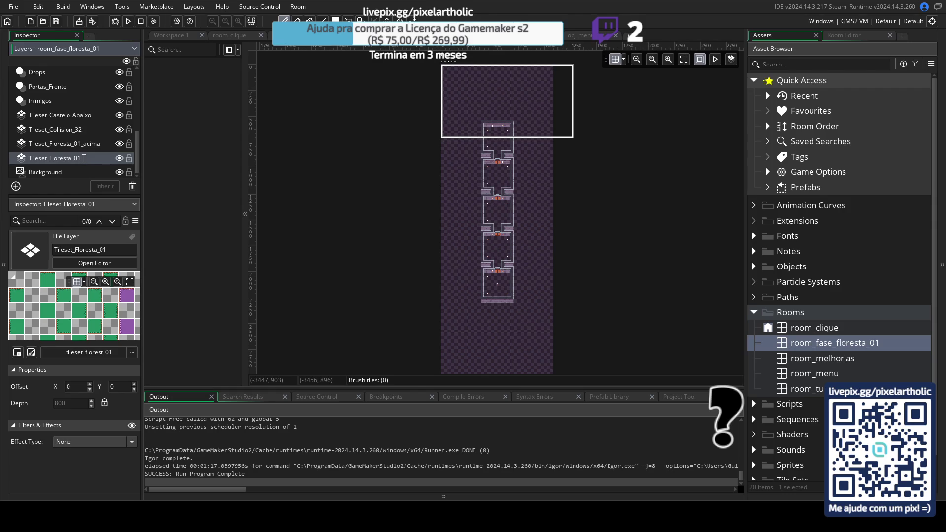
text(abaixo)
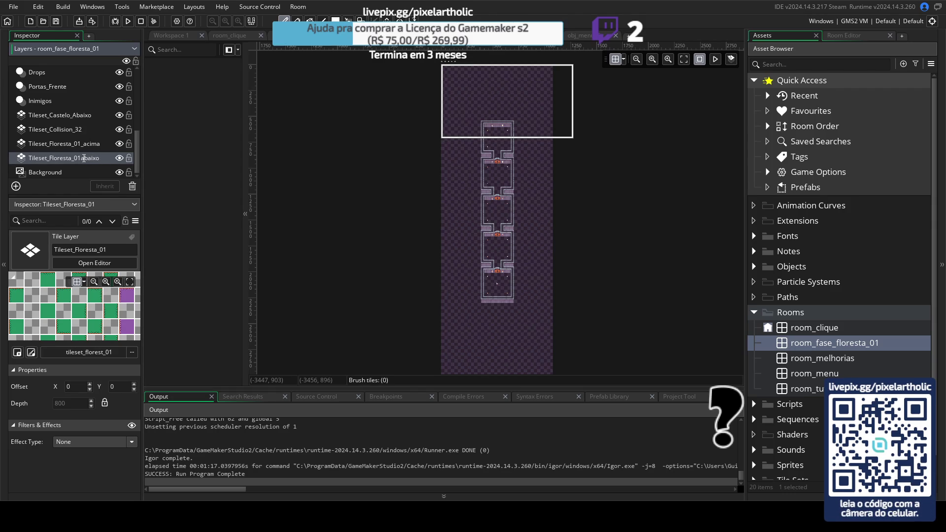
key(Return)
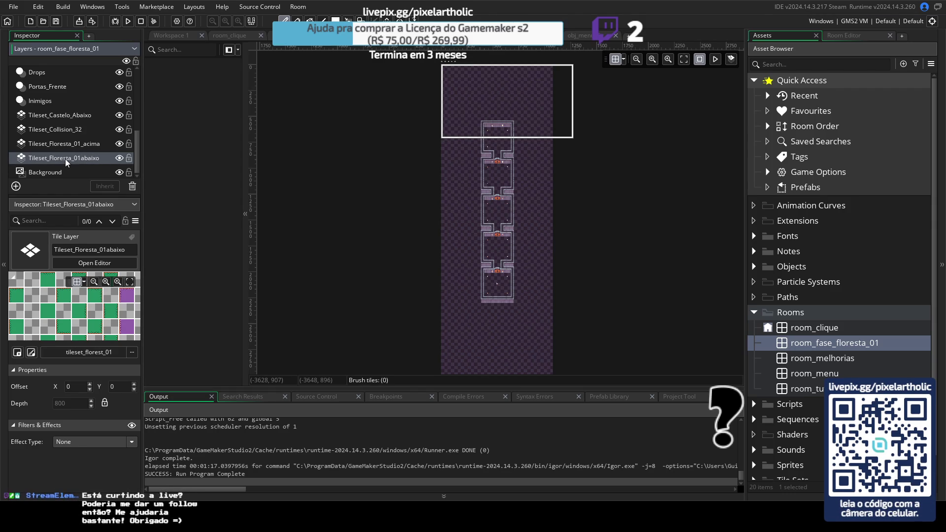
- Duplicate Tileset_Floresta_01abaixo and rename the copy Tileset_Floresta_01_chao
right_click(75, 158)
click(100, 196)
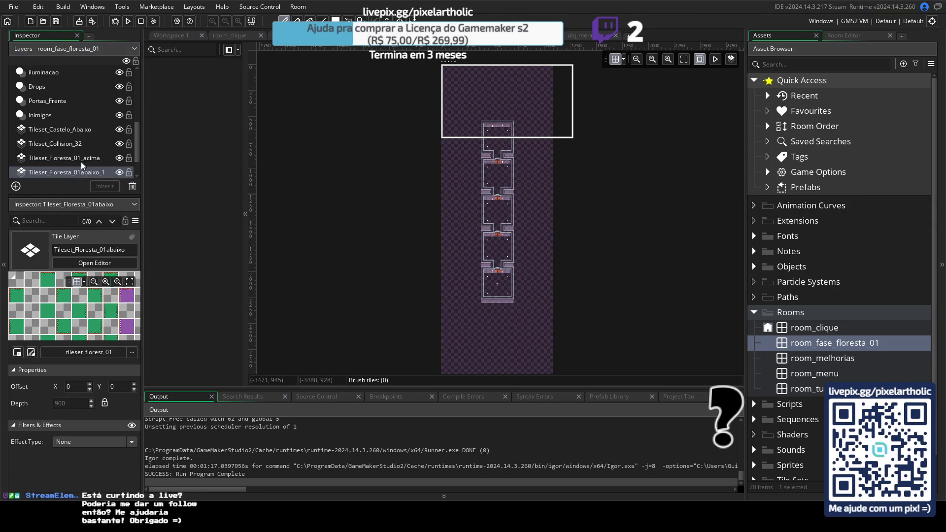
scroll(86, 173, down, 1)
click(88, 145)
double_click(88, 146)
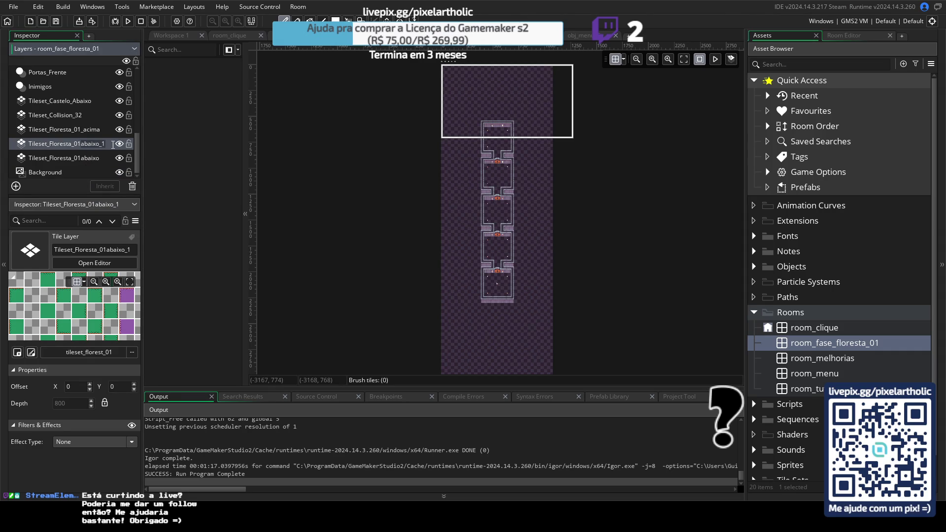
key(BackSpace)
key(BackSpace)
key(BackSpace)
text(_cha)
key(Return)
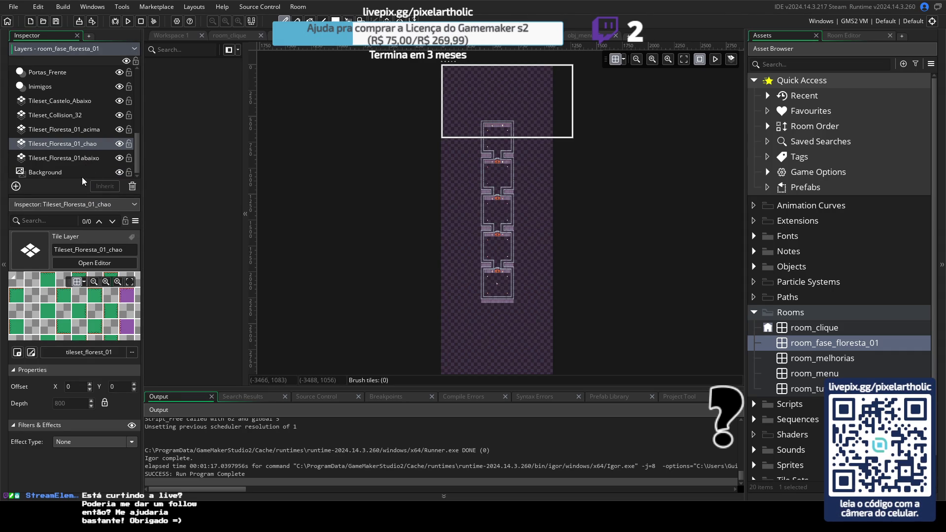
click(87, 104)
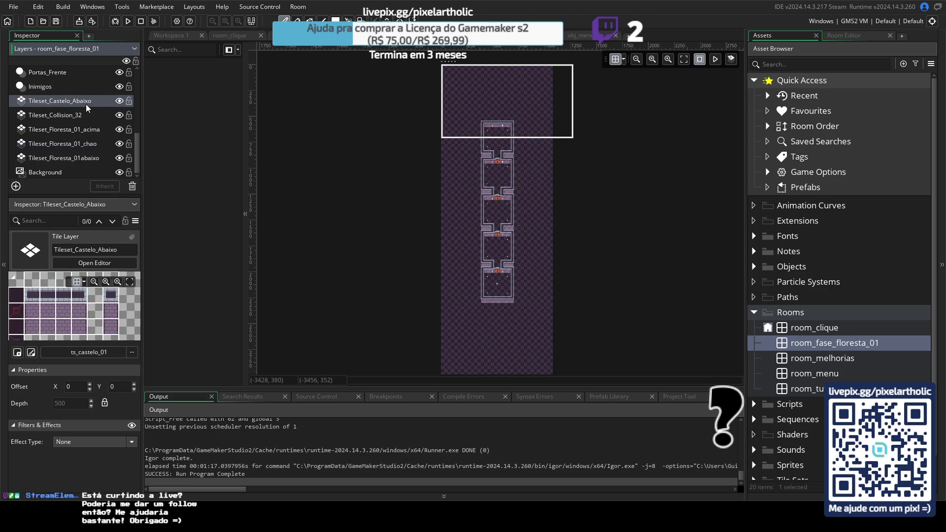
- Delete the Tileset_Castelo_Abaixo layer and hide the Portas_Frente and iluminacao layers
key(Delete)
click(41, 102)
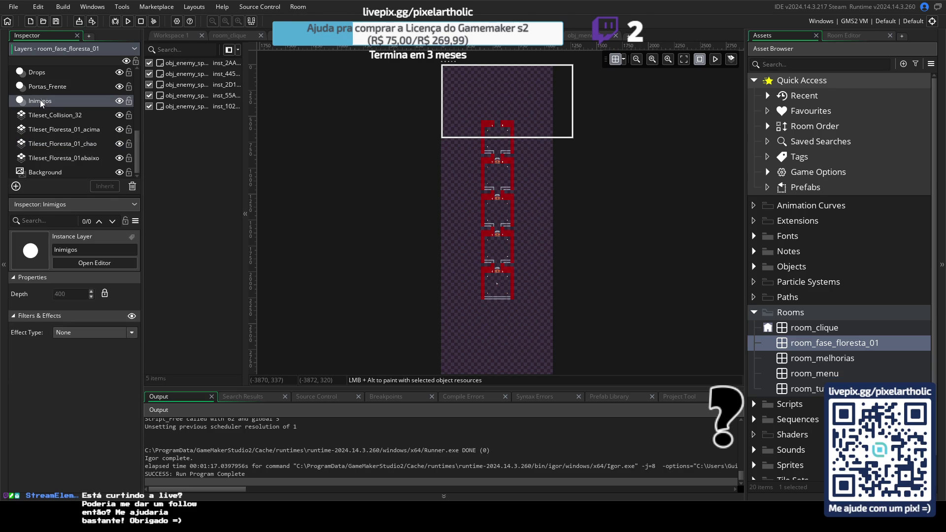
click(52, 88)
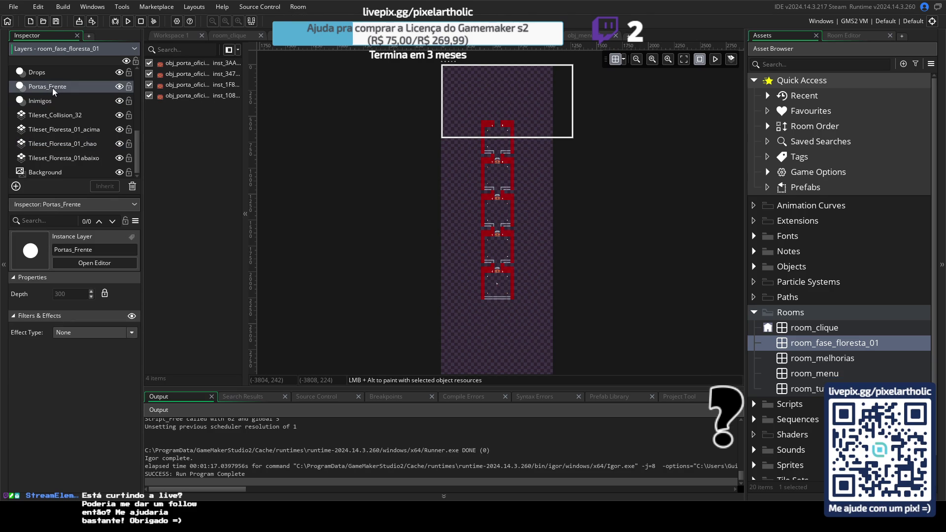
click(119, 86)
scroll(116, 108, up, 2)
click(119, 97)
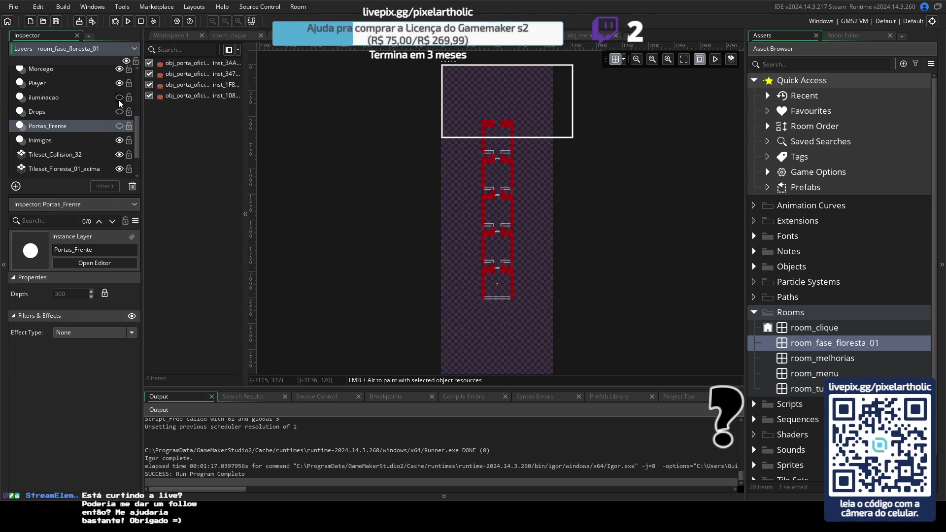
scroll(122, 101, up, 2)
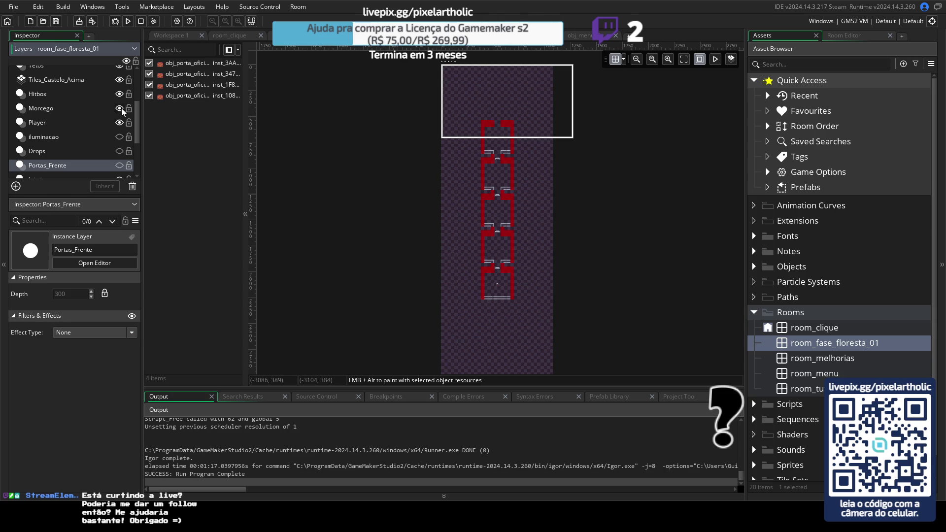
- Delete the Tetos layer, then select the Tileset_Collision_32 collision layer
click(79, 81)
scroll(79, 106, up, 3)
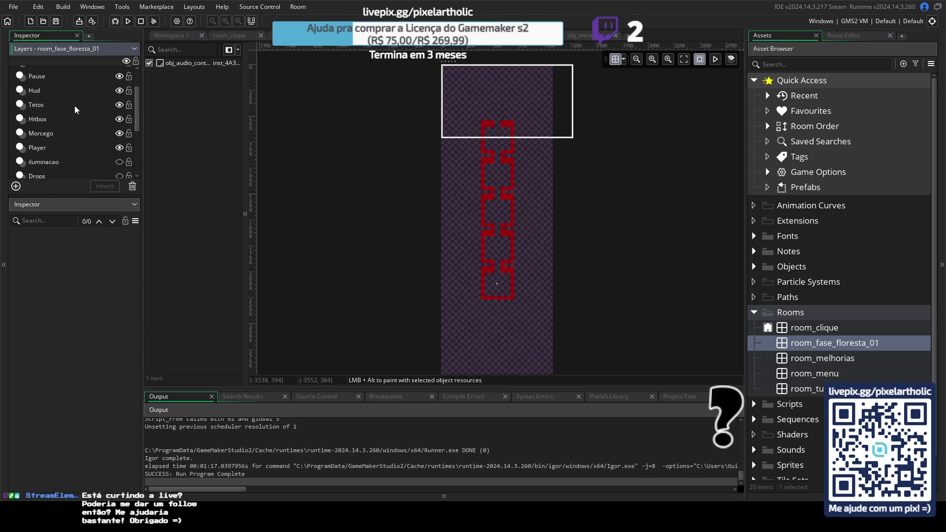
click(43, 116)
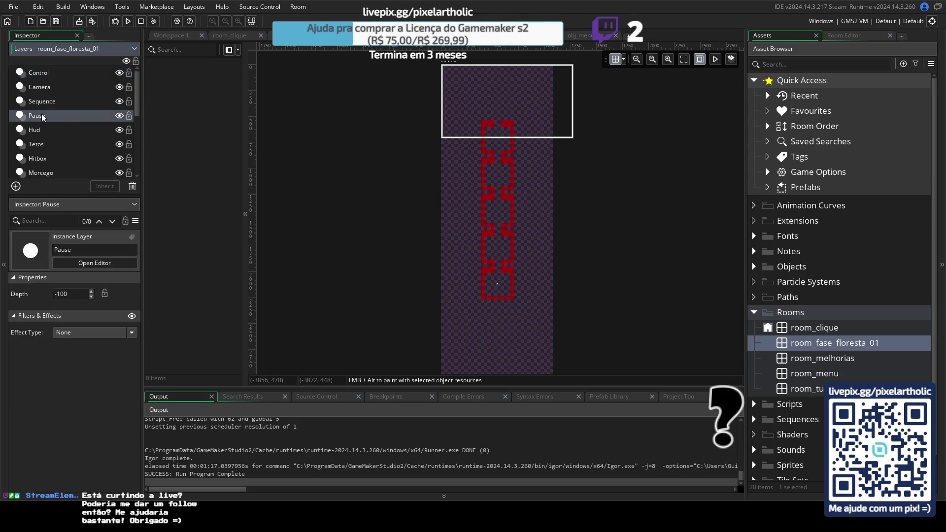
click(45, 146)
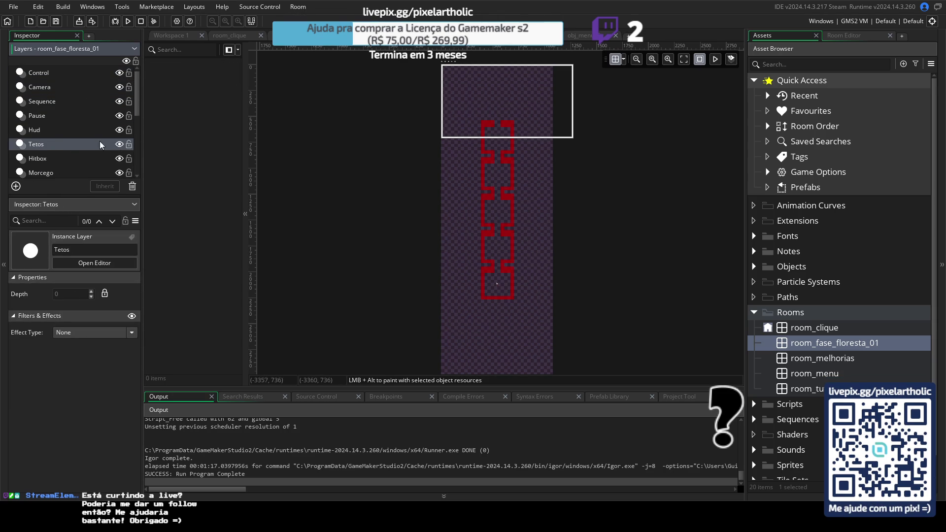
key(Delete)
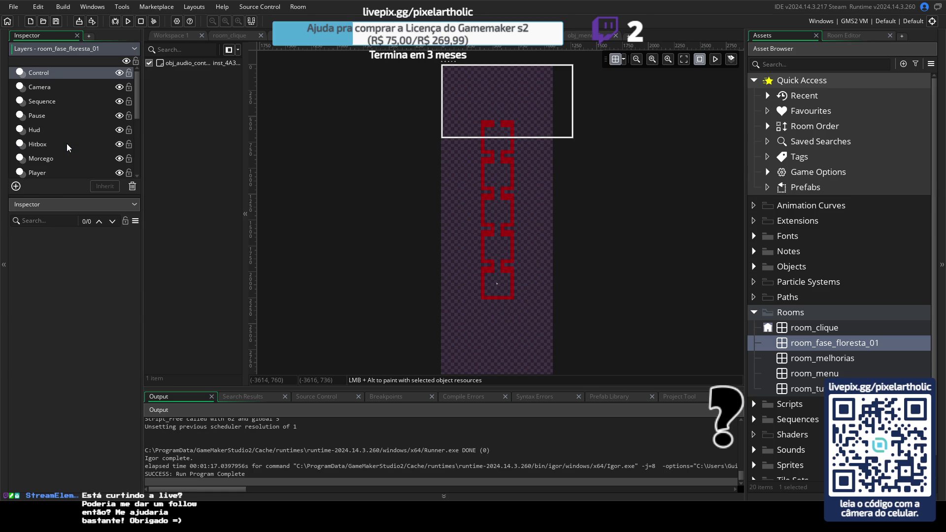
drag(140, 101, 139, 156)
click(79, 130)
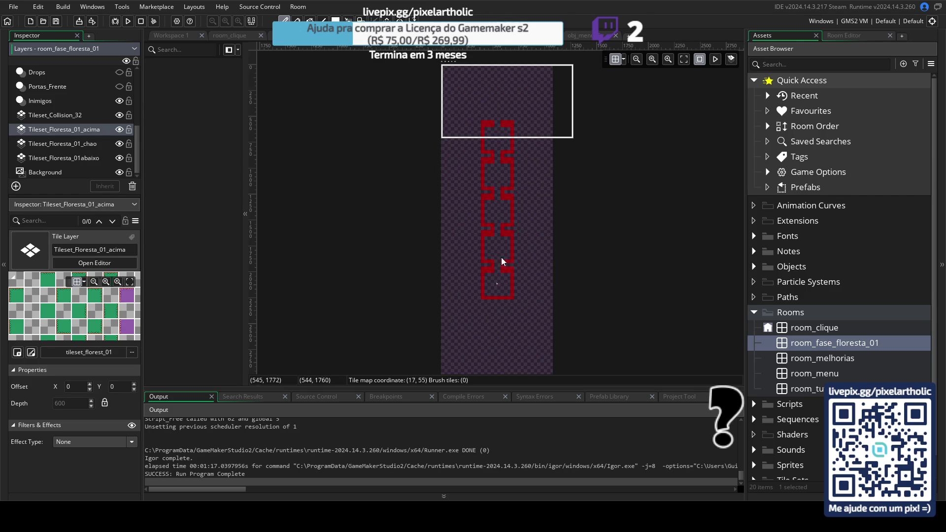
click(65, 116)
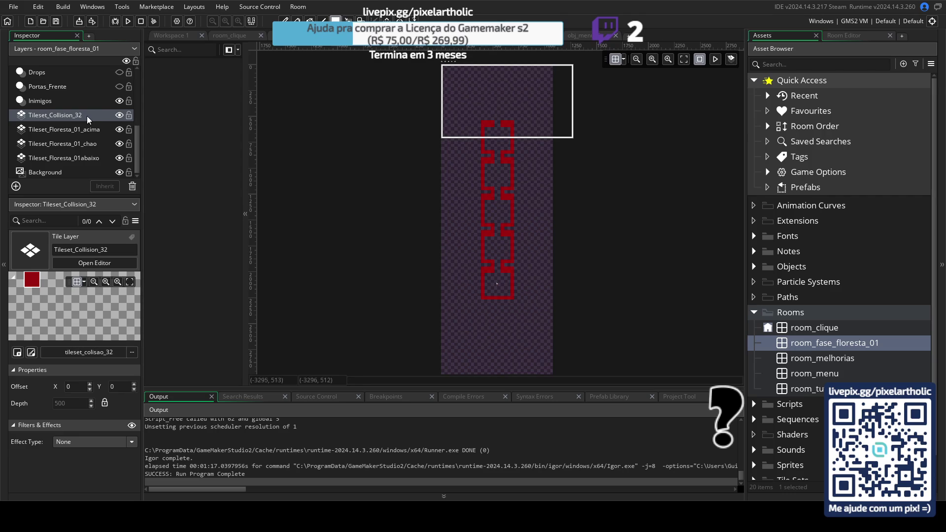
- Erase the red collision tiles with the eraser and region selection tools
click(120, 115)
click(119, 115)
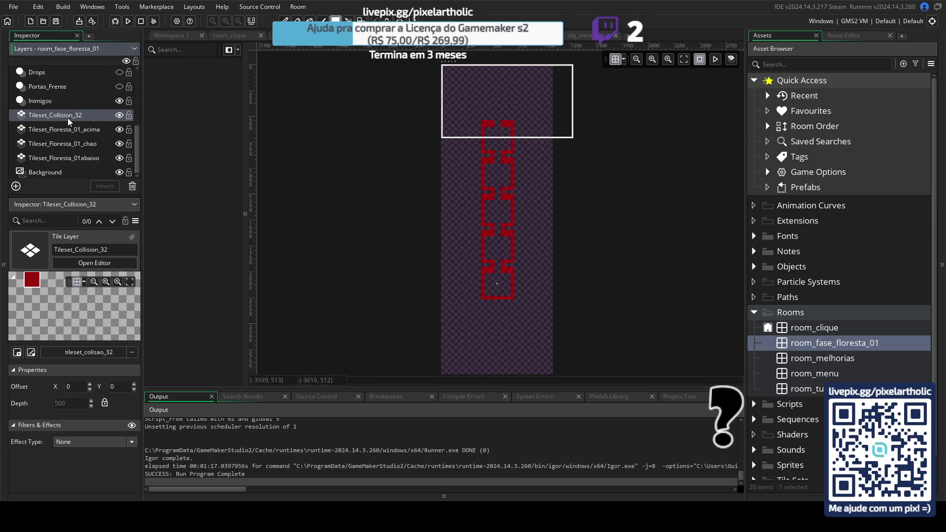
key(e)
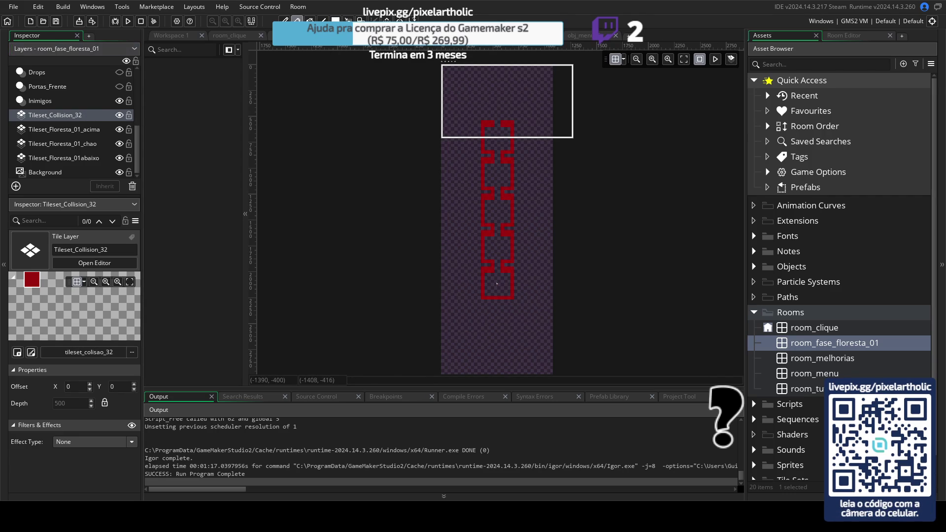
drag(511, 127, 516, 180)
key(s)
mouse_move(481, 129)
mouse_down()
mouse_move(513, 300)
mouse_move(505, 302)
mouse_move(513, 304)
mouse_up()
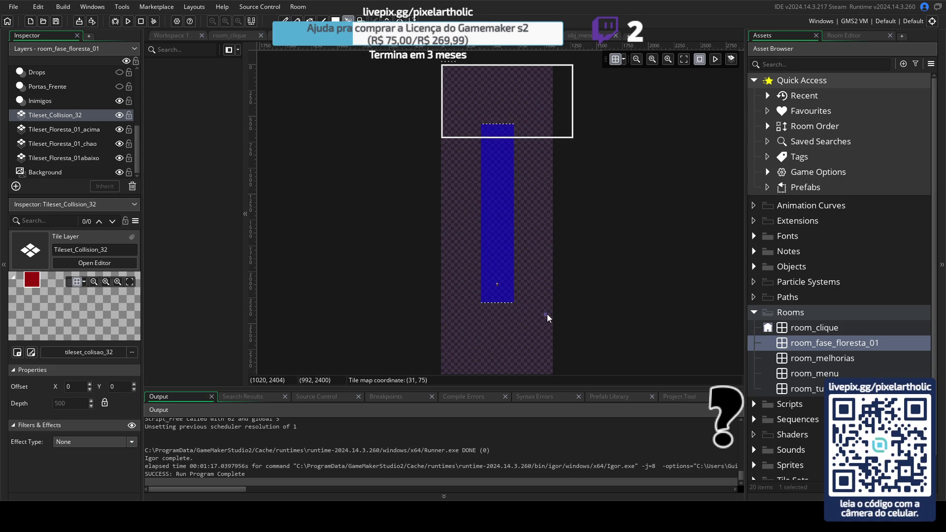
click(545, 266)
- Select the Tileset_Floresta_01abaixo layer for painting
click(69, 130)
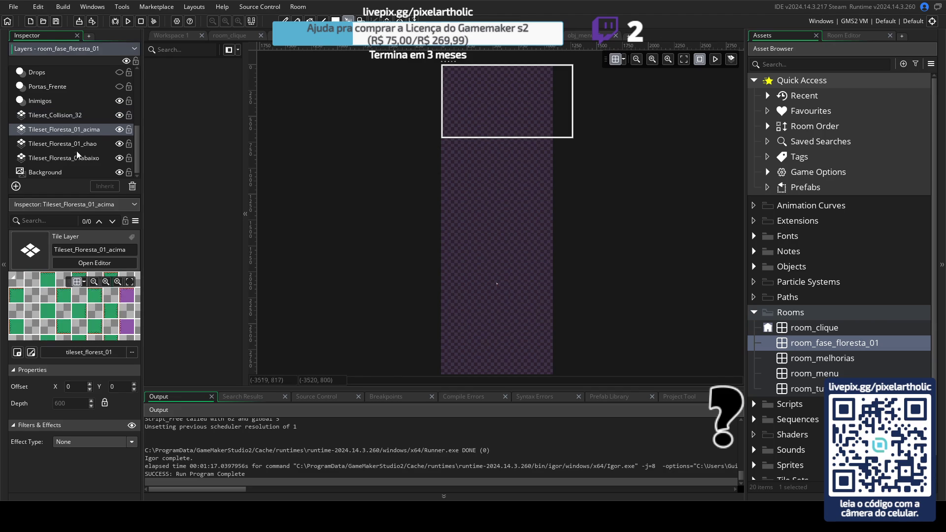
click(73, 158)
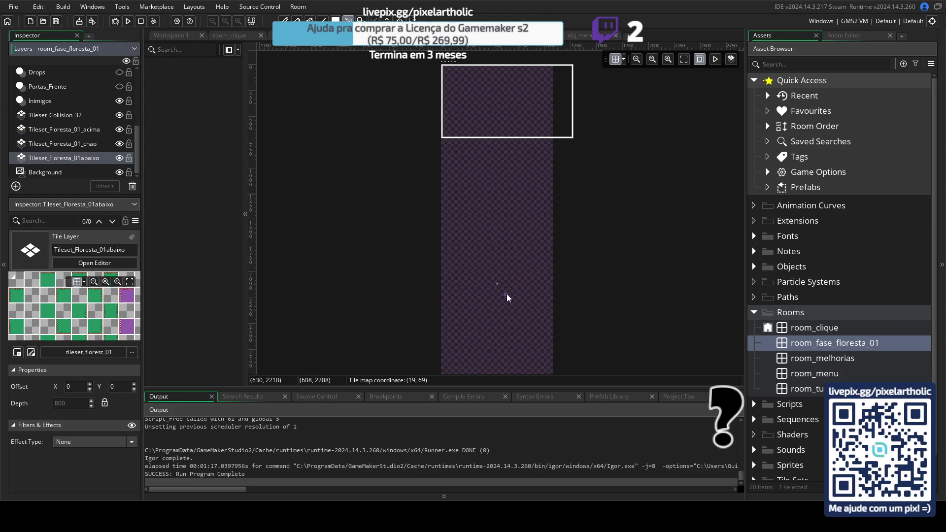
scroll(97, 120, up, 5)
scroll(99, 123, up, 1)
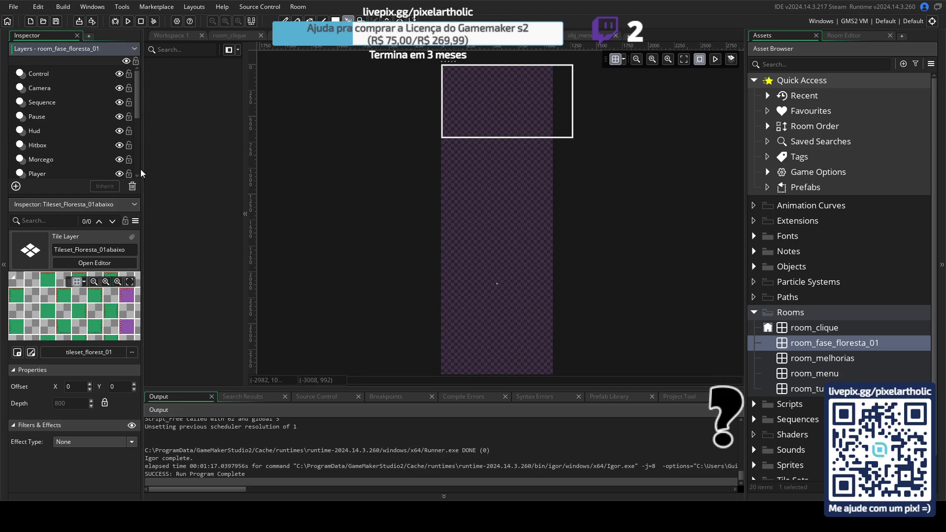
- Hide the Player layer and pick a green grass tile from the palette
scroll(519, 298, up, 3)
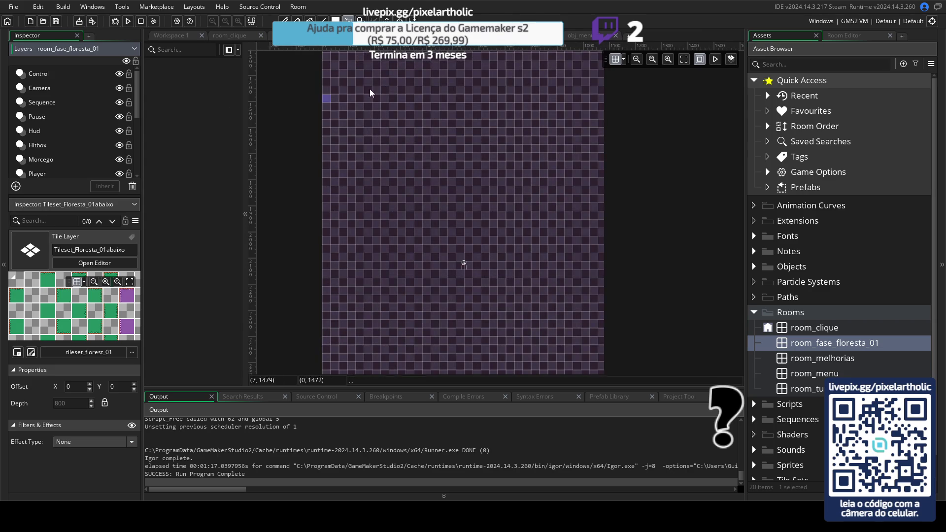
click(119, 175)
scroll(493, 271, down, 5)
scroll(456, 194, up, 2)
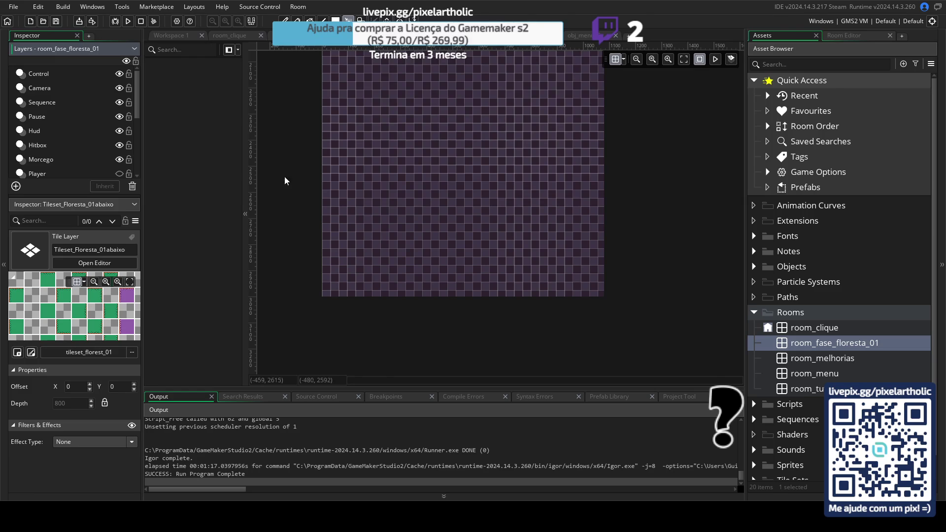
click(863, 36)
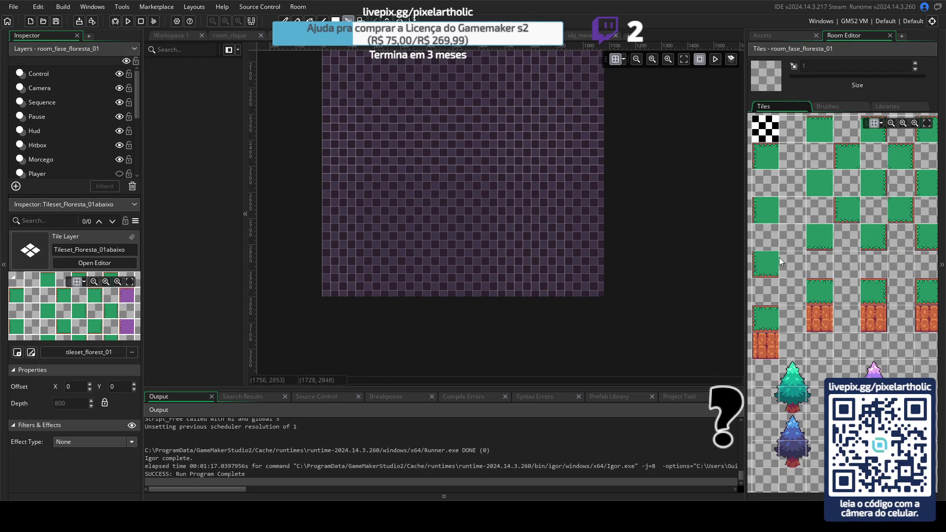
click(764, 270)
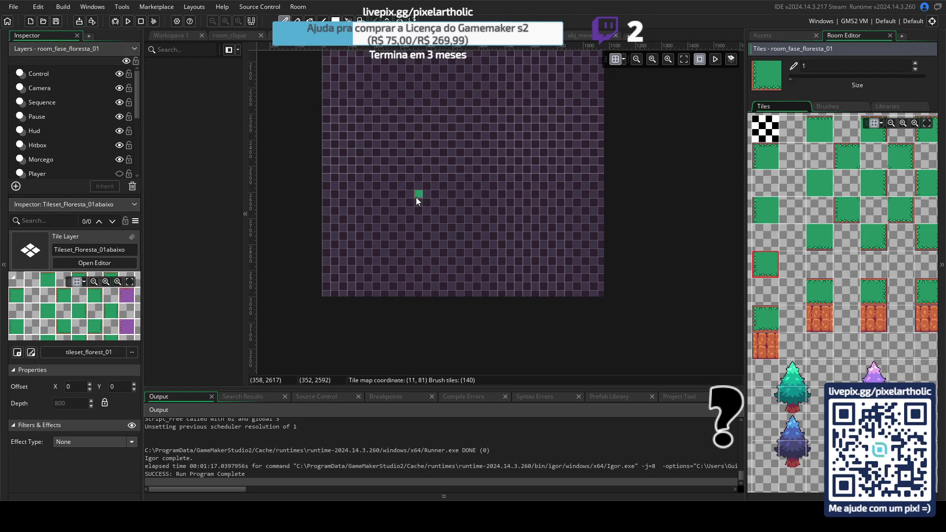
- Pan the room view, then open the room_tutorial castle room
scroll(412, 230, up, 1)
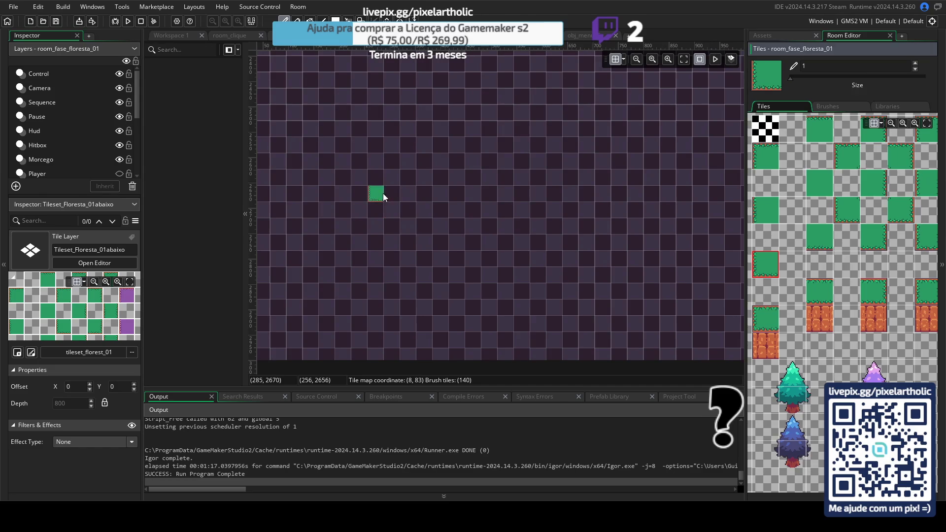
scroll(471, 194, up, 2)
drag(471, 194, 370, 217)
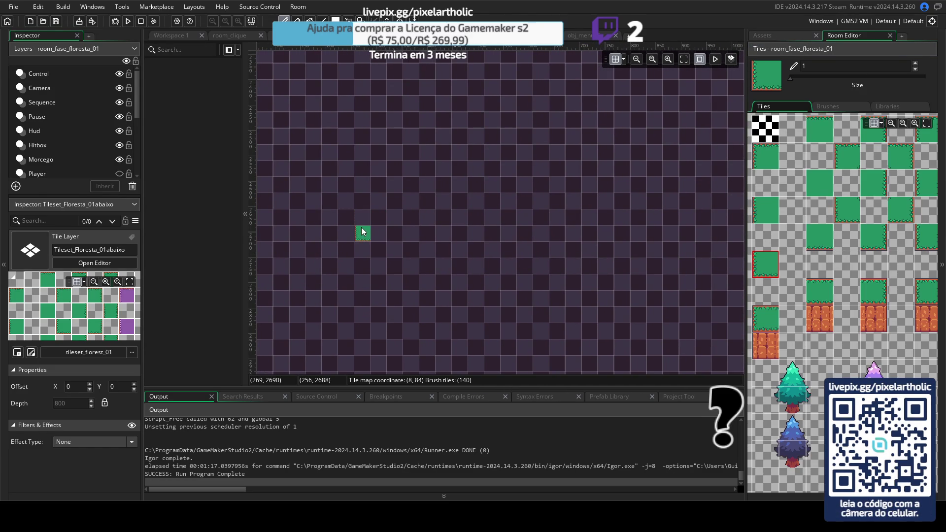
scroll(362, 227, down, 2)
drag(412, 197, 420, 226)
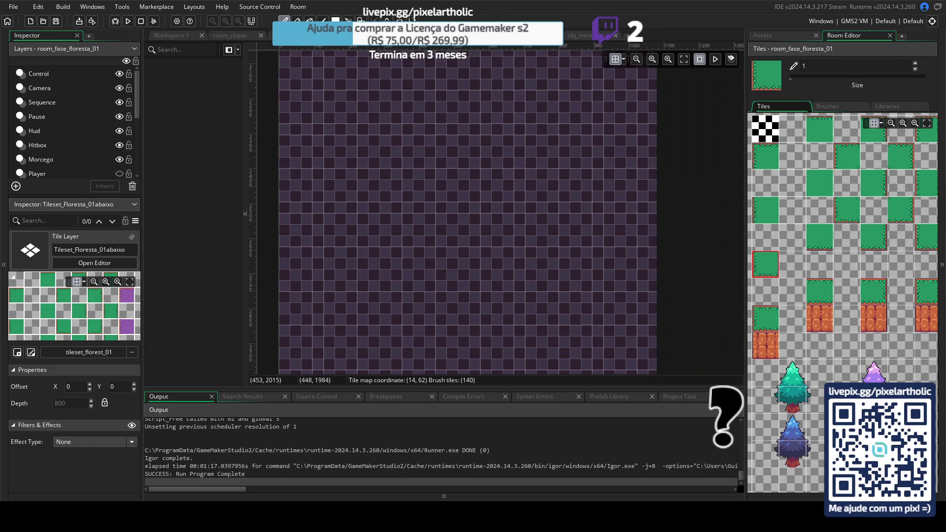
click(315, 35)
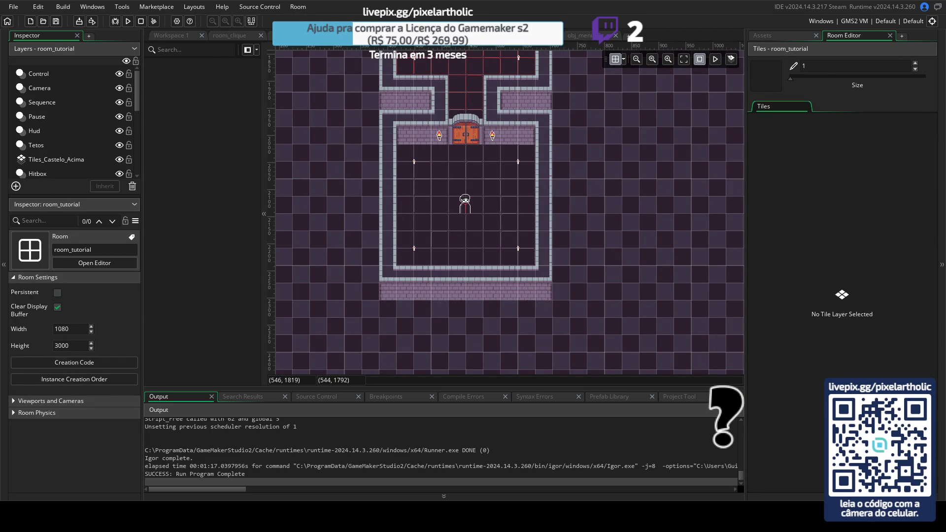
- Paint a horizontal green grass floor strip with raised tiles at both ends in room_fase_floresta_01
click(365, 35)
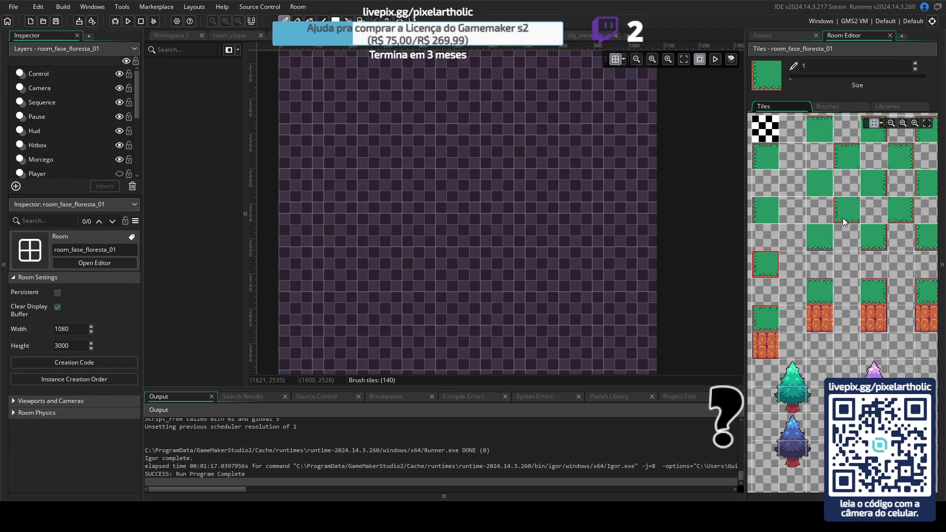
click(826, 233)
scroll(473, 254, down, 2)
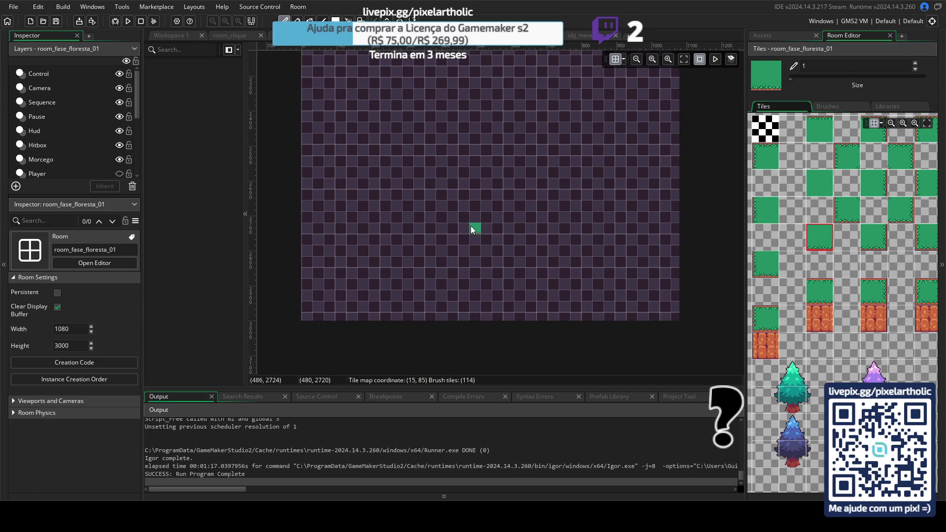
scroll(475, 227, up, 2)
drag(421, 215, 566, 220)
scroll(551, 216, down, 2)
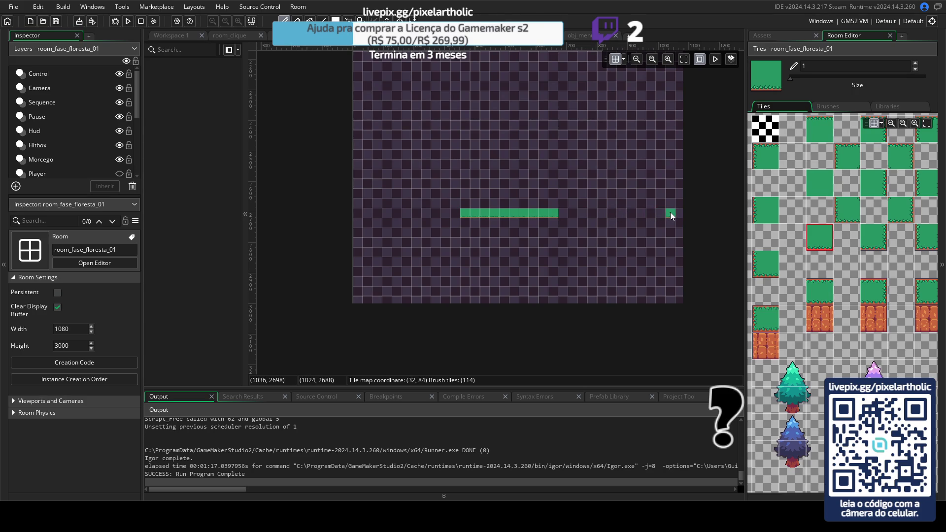
click(563, 216)
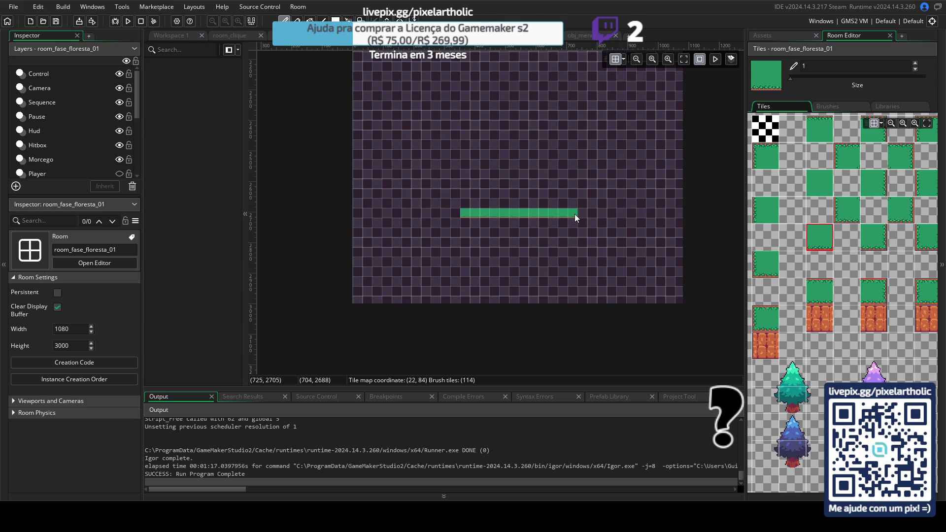
drag(583, 208, 593, 203)
click(455, 203)
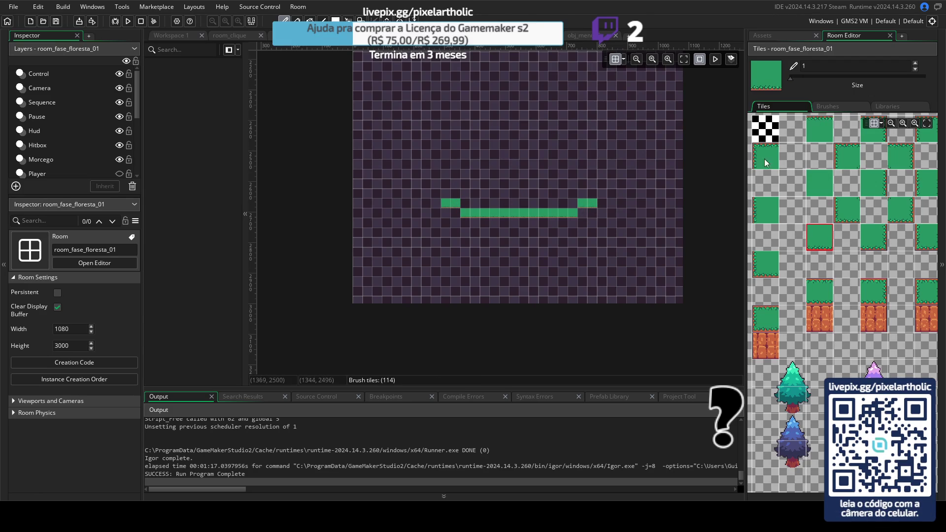
- Widen the tileset palette, try several grass edge tiles and select the wall tile for the left column
click(776, 271)
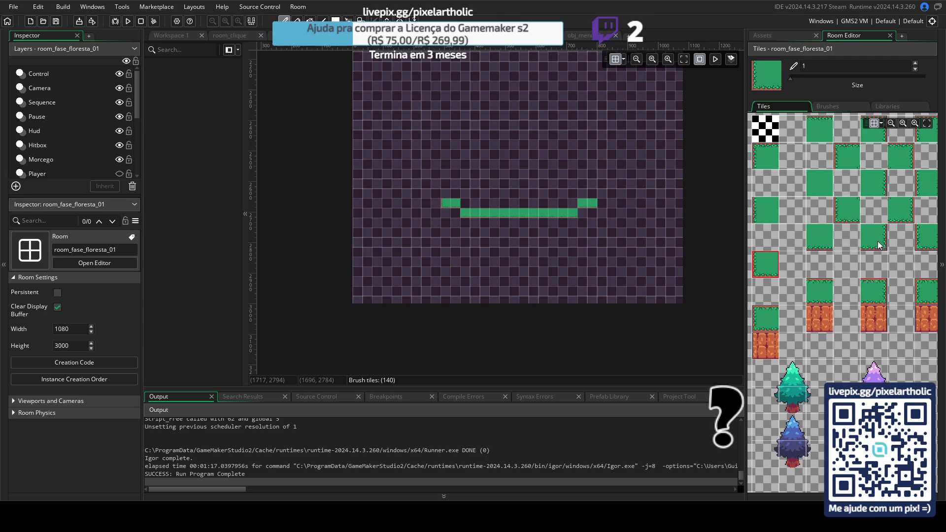
mouse_move(893, 261)
mouse_down()
mouse_move(827, 255)
mouse_move(895, 259)
mouse_up()
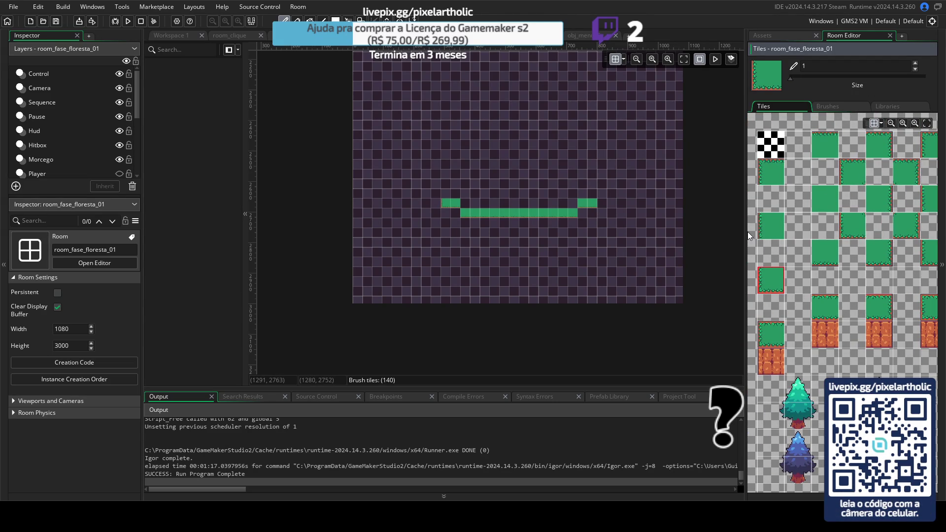
drag(746, 232, 679, 232)
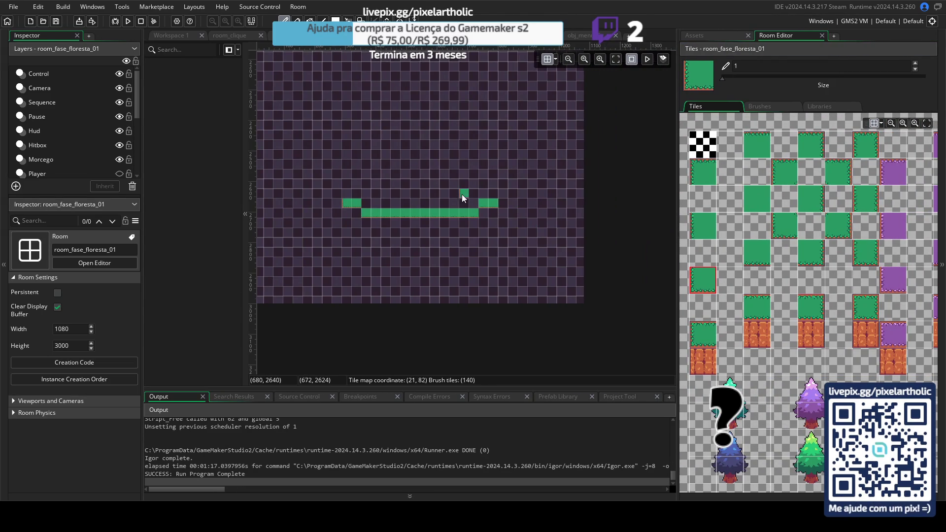
scroll(490, 213, up, 2)
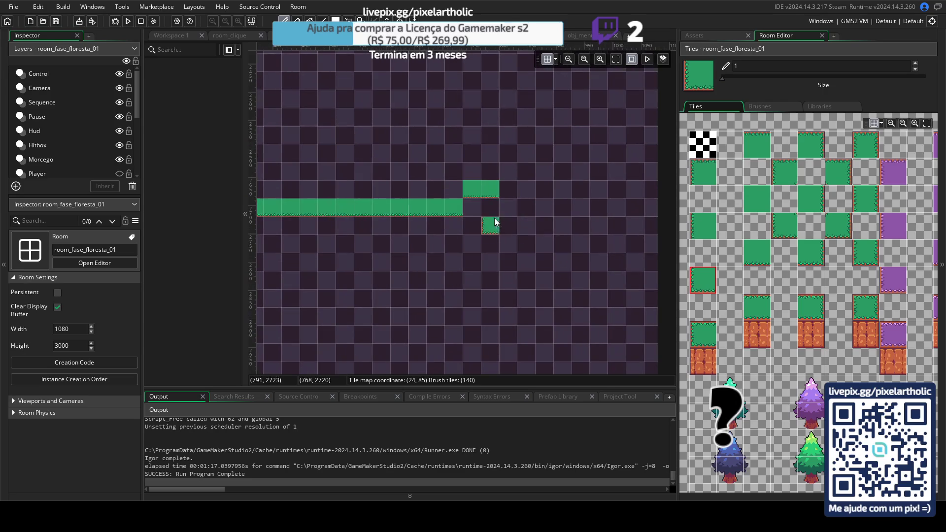
click(871, 260)
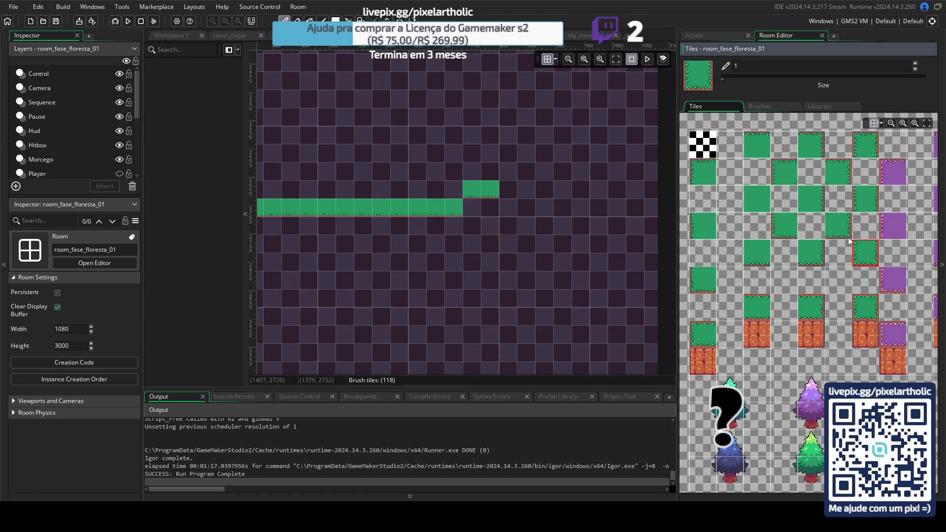
click(838, 229)
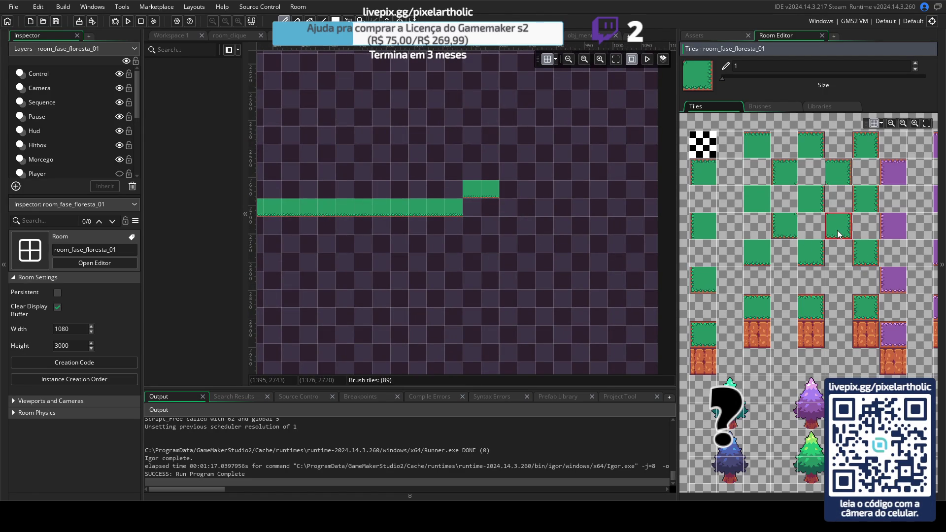
click(811, 255)
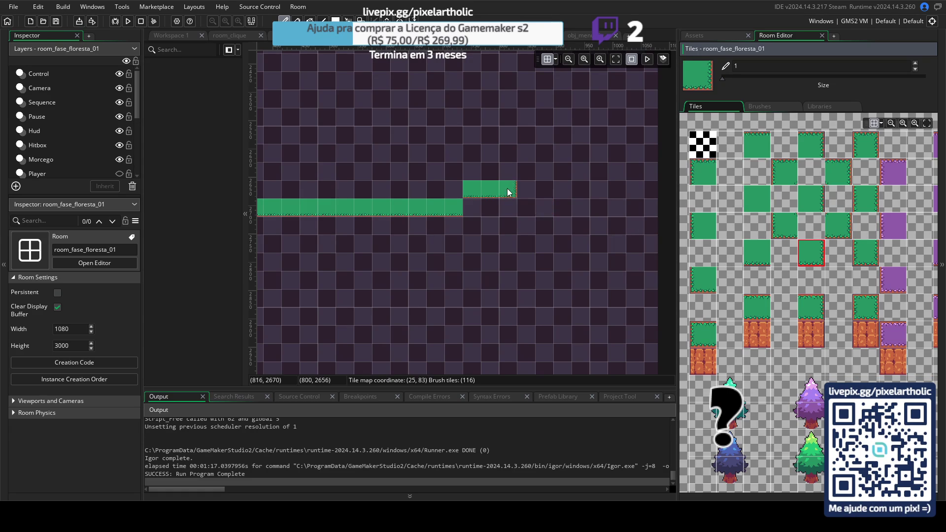
mouse_move(403, 197)
mouse_down()
mouse_move(606, 257)
mouse_move(516, 261)
mouse_up()
click(706, 222)
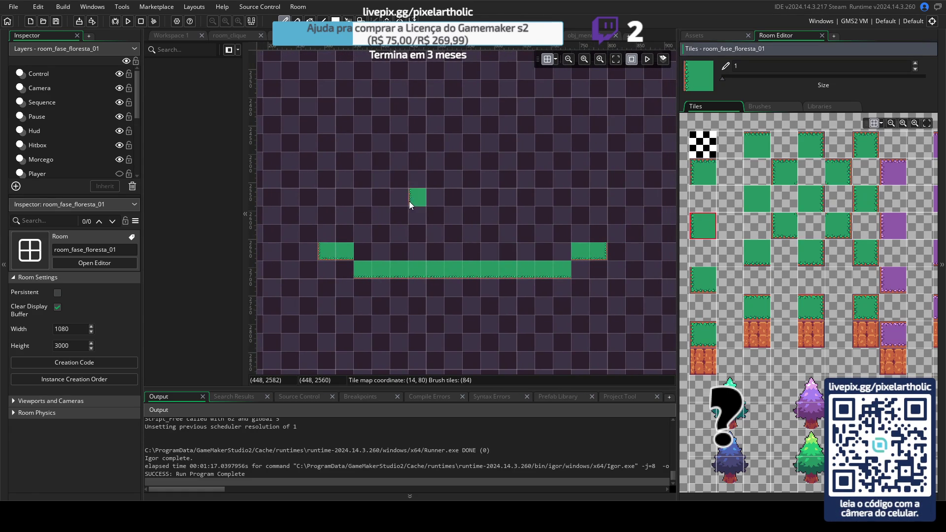
- Paint green wall columns up from both floor ends, capping the left wall and extending the right one
drag(329, 230, 322, 162)
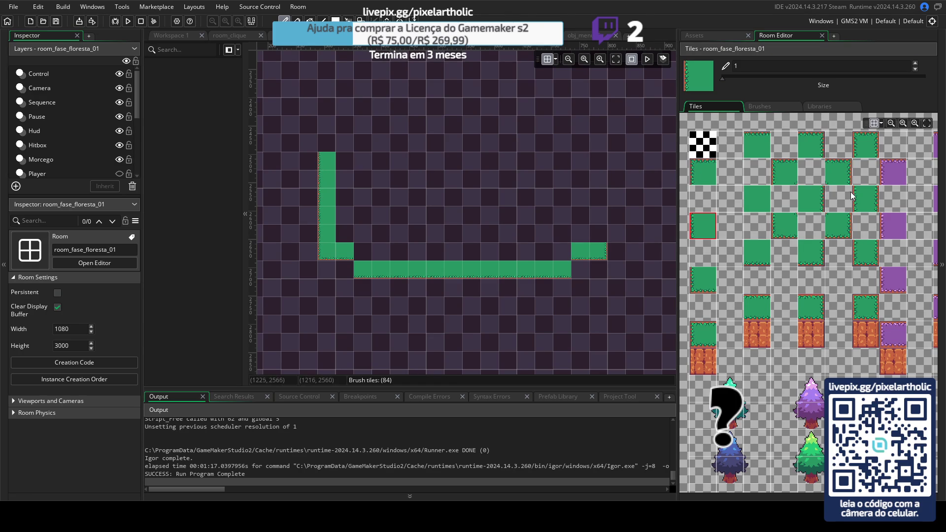
click(811, 192)
drag(598, 234, 594, 179)
click(710, 173)
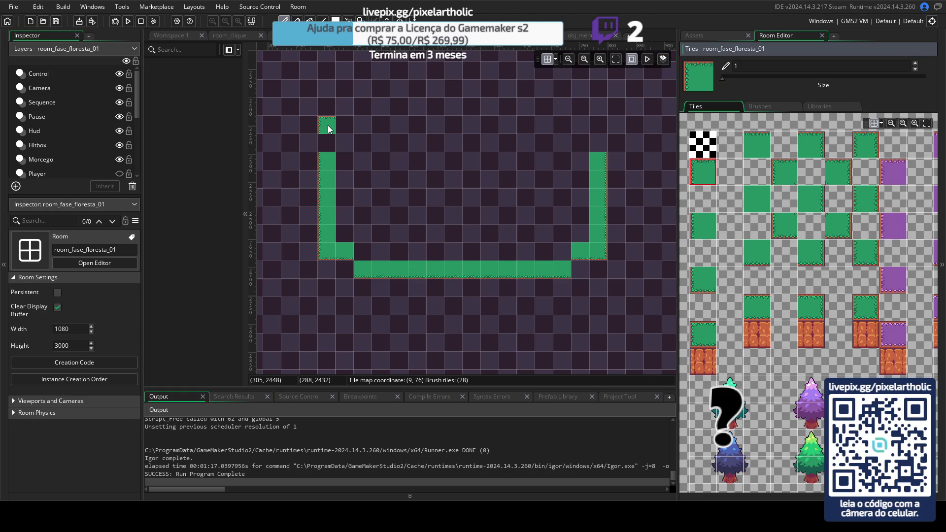
click(328, 129)
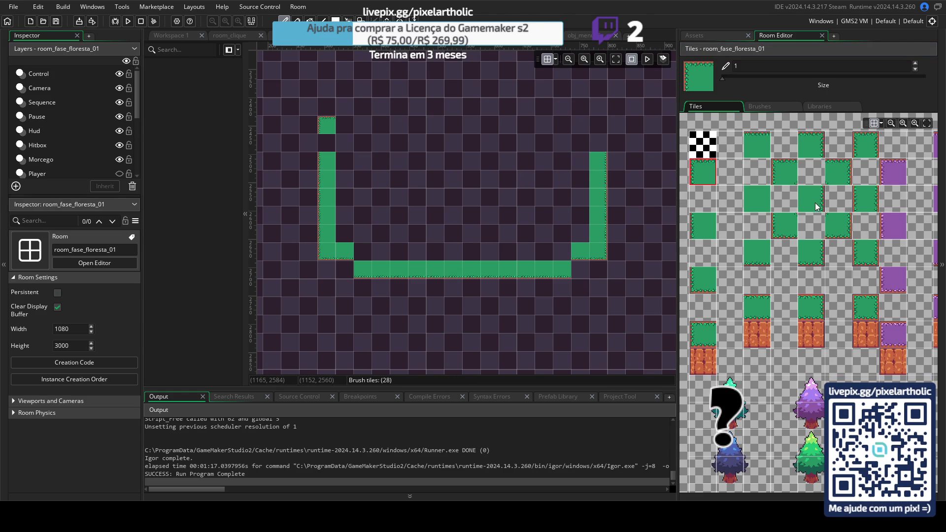
click(818, 209)
click(595, 143)
click(596, 129)
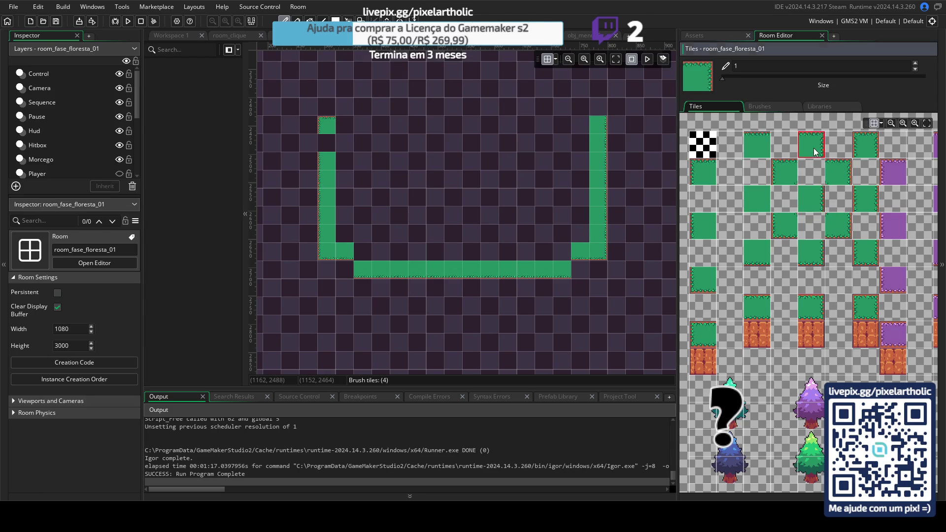
- Fill the missing left wall tile and add top corner tiles above the walls
click(812, 147)
click(274, 167)
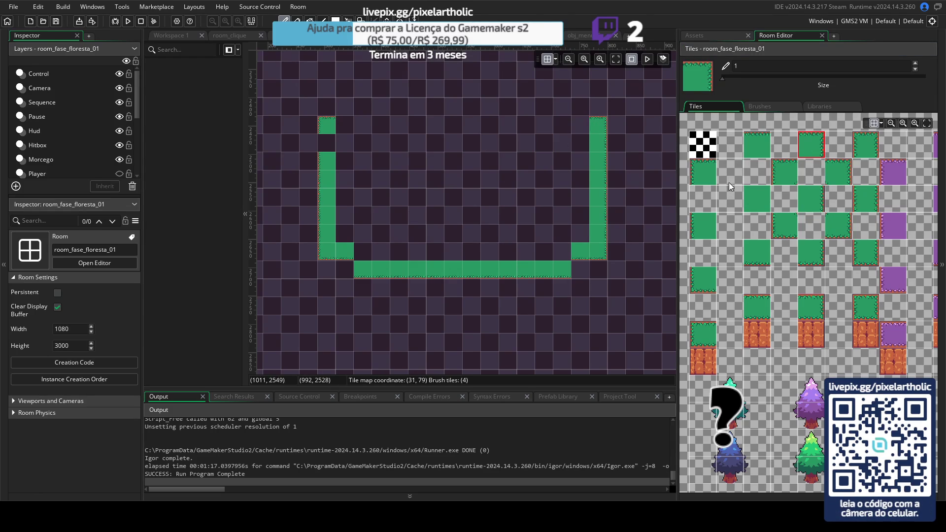
click(705, 226)
click(324, 144)
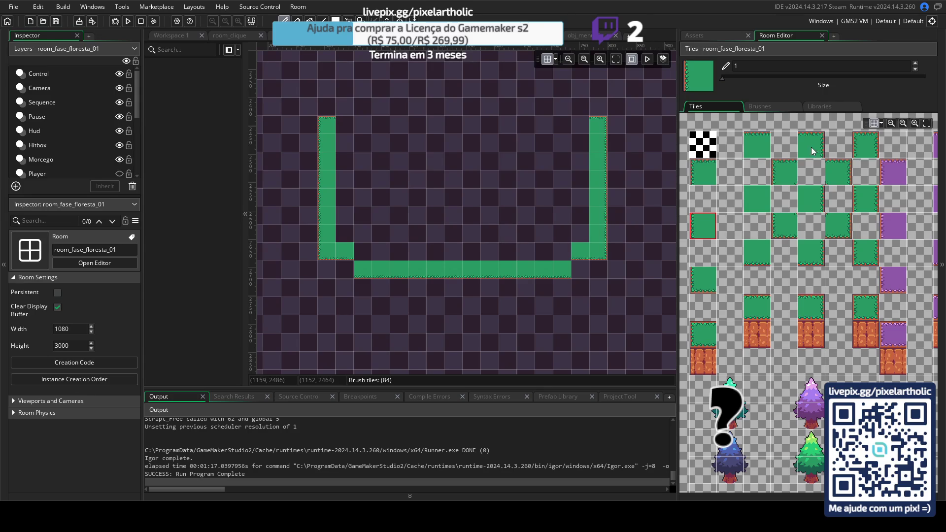
click(706, 171)
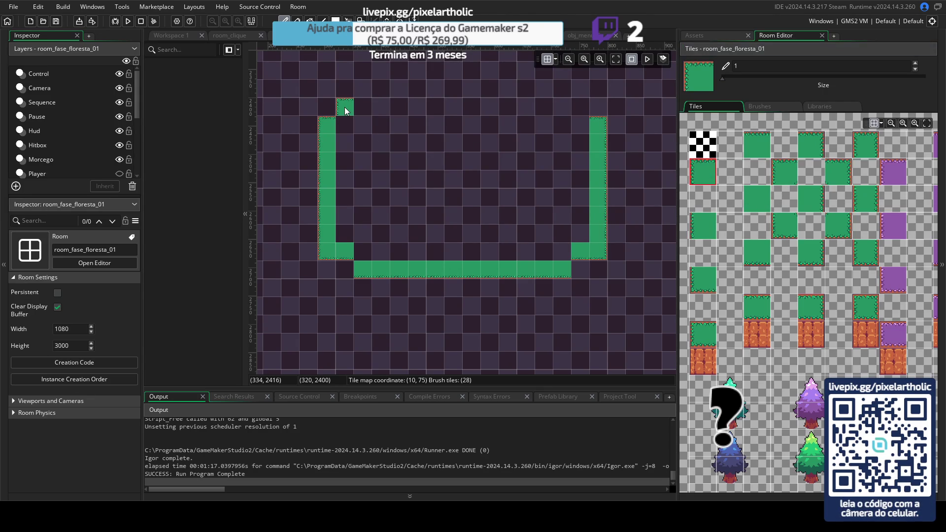
click(783, 172)
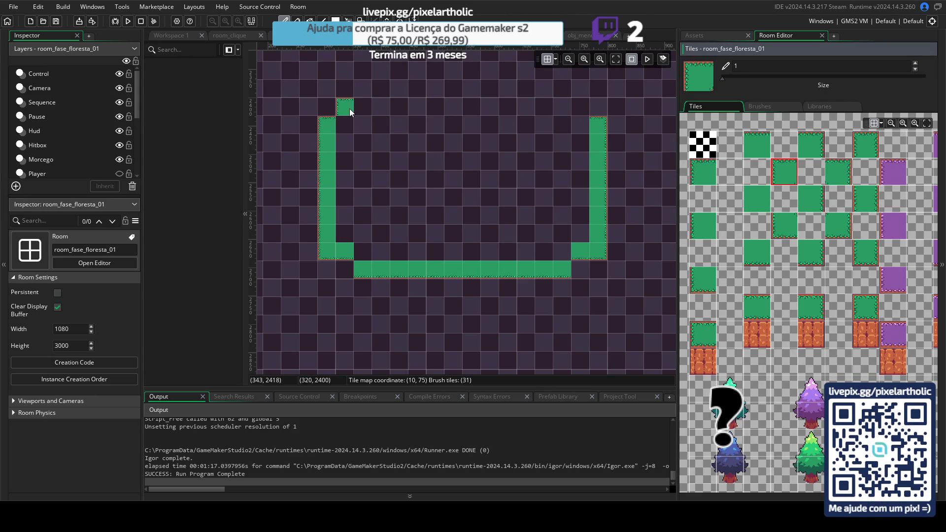
click(810, 149)
click(579, 107)
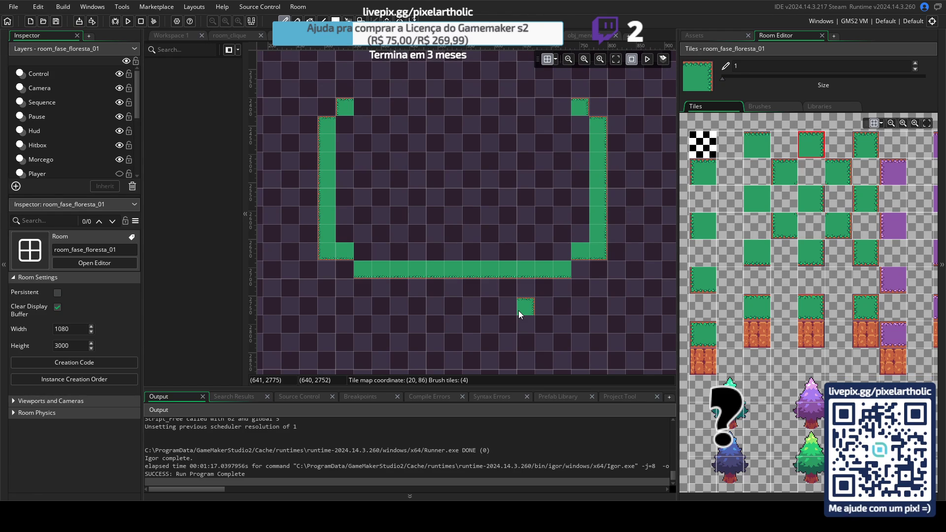
- Paint the top row of green tiles in two parts, leaving a gap in the middle
click(749, 148)
drag(347, 107, 441, 108)
drag(557, 106, 494, 105)
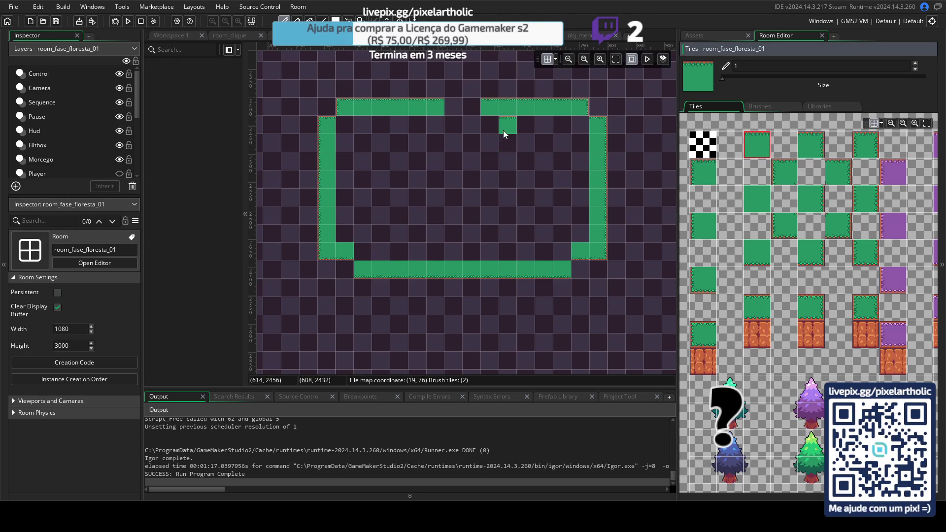
- Switch to room_tutorial to compare its castle chamber layout
click(812, 146)
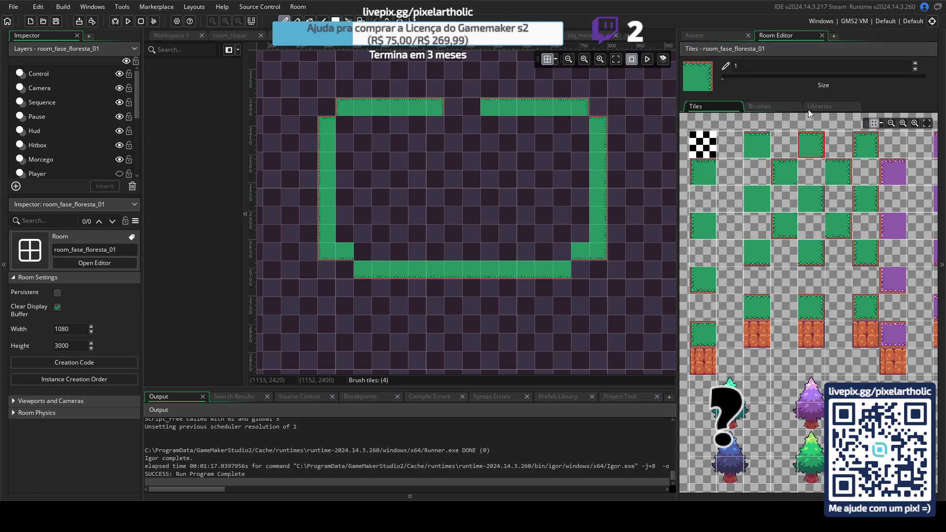
click(698, 173)
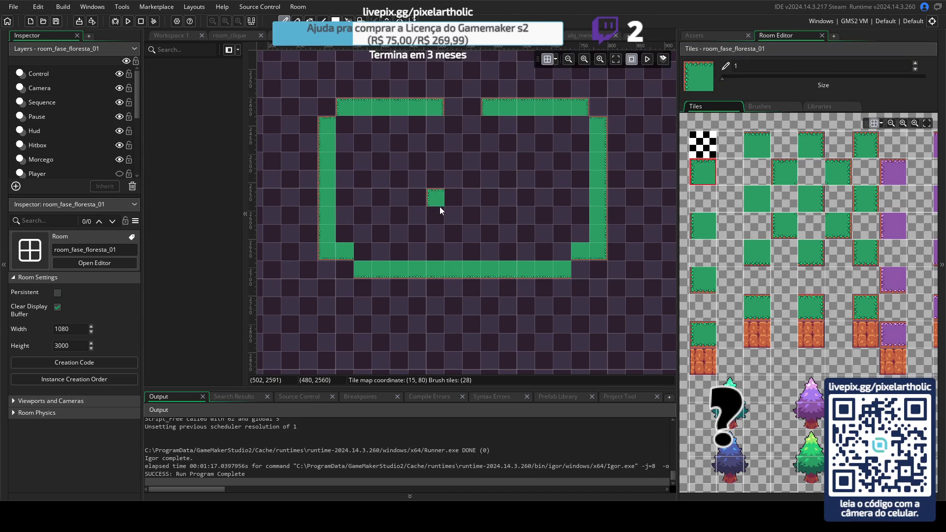
click(434, 35)
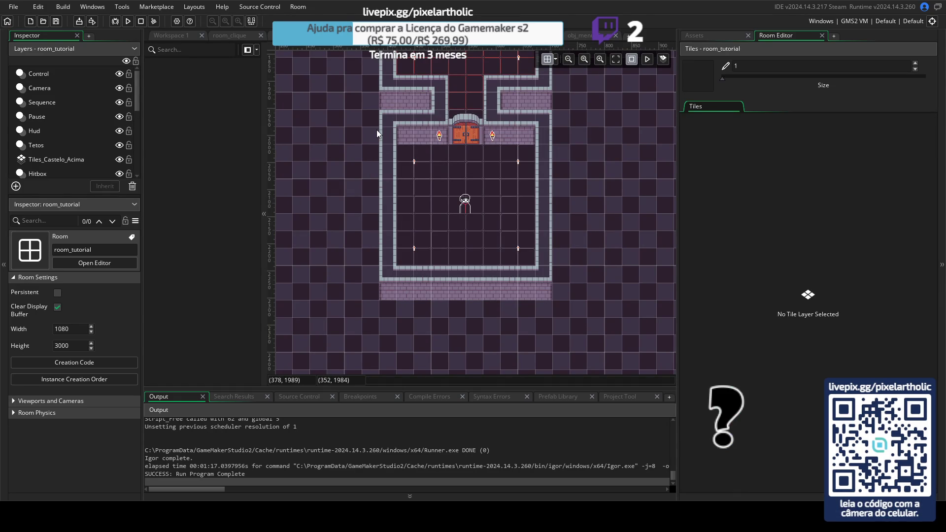
- Back in room_fase_floresta_01, erase the top row and the top tiles of both walls
key(ctrl+Tab)
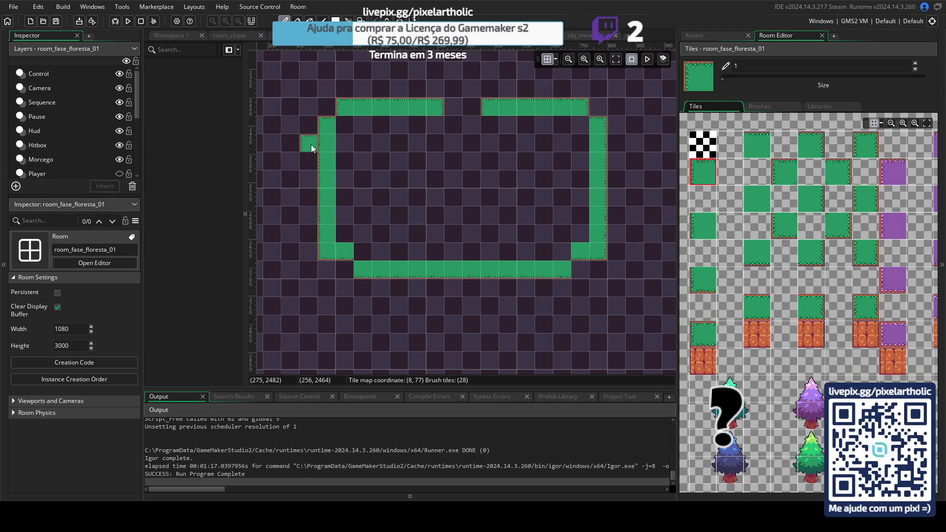
scroll(424, 146, up, 3)
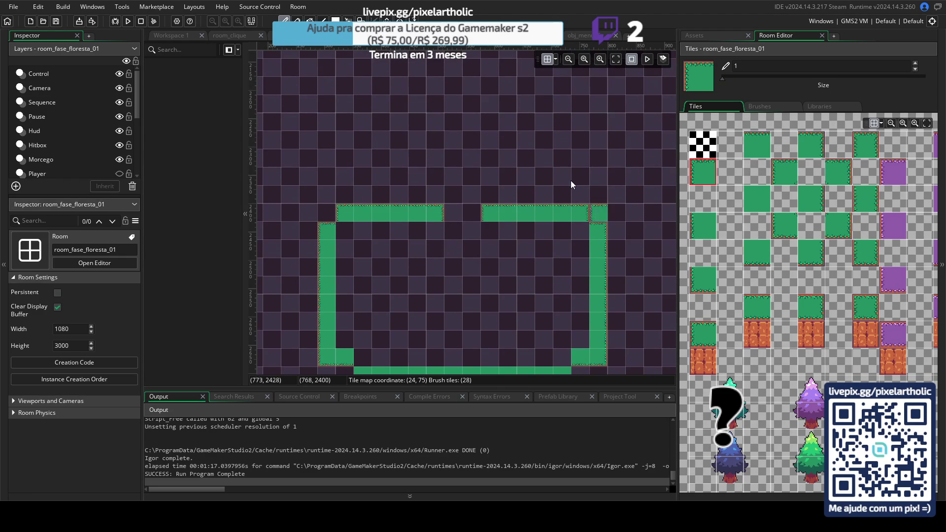
alt+click(614, 200)
mouse_move(583, 212)
mouse_down()
mouse_move(351, 208)
mouse_move(483, 226)
mouse_move(326, 226)
mouse_up()
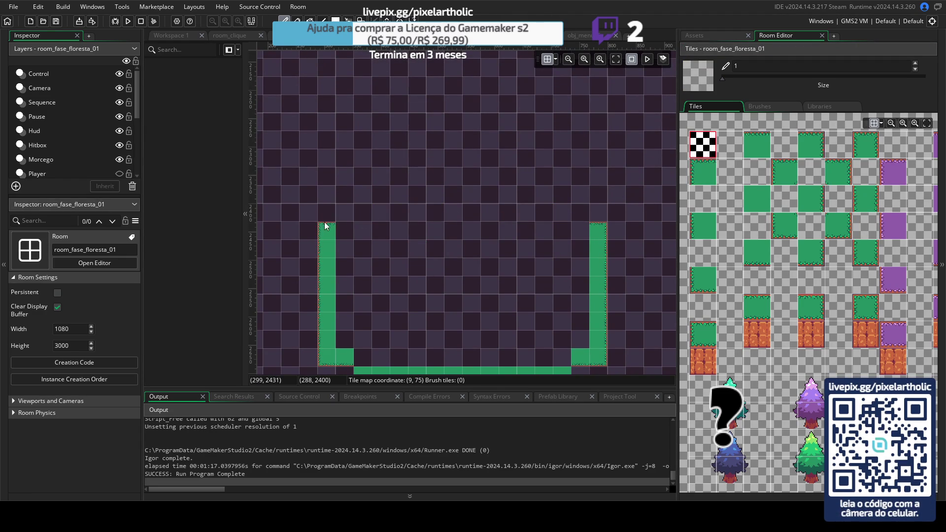
click(594, 226)
- Extend the left wall about four tiles and the right wall three tiles higher, adding a step atop the left
click(701, 235)
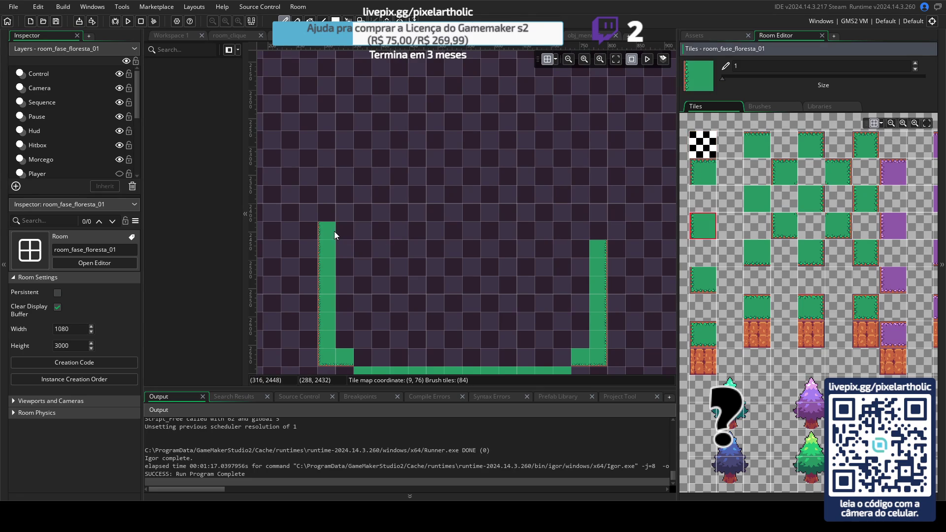
drag(330, 232, 324, 179)
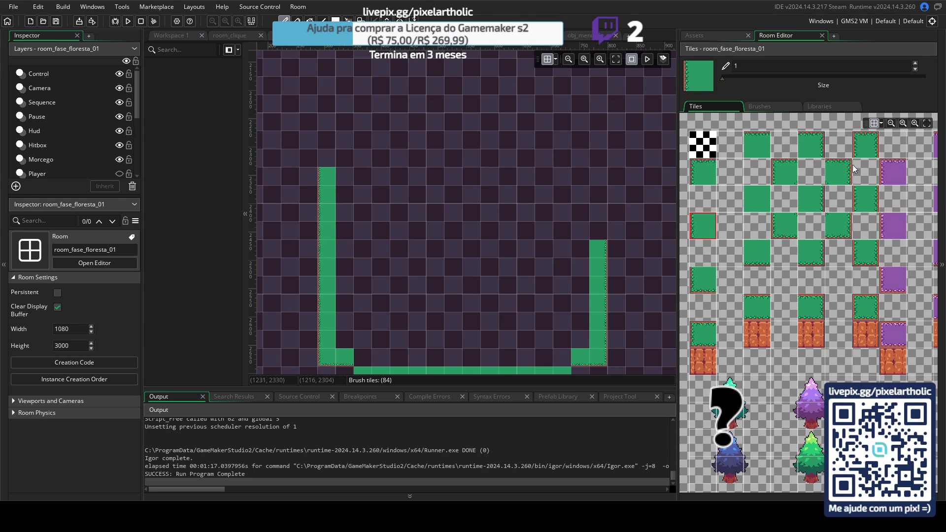
click(815, 196)
drag(592, 226, 597, 173)
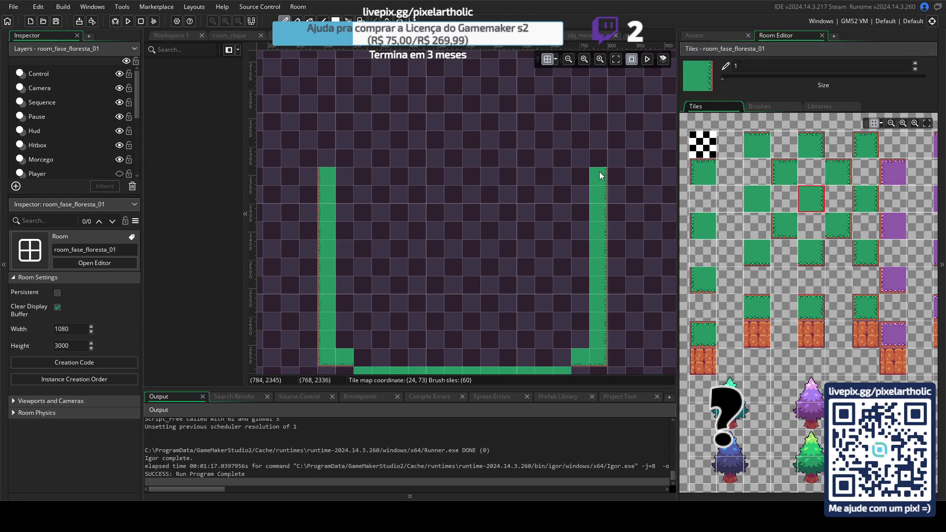
scroll(508, 219, down, 2)
scroll(510, 196, left, 2)
click(711, 172)
click(351, 131)
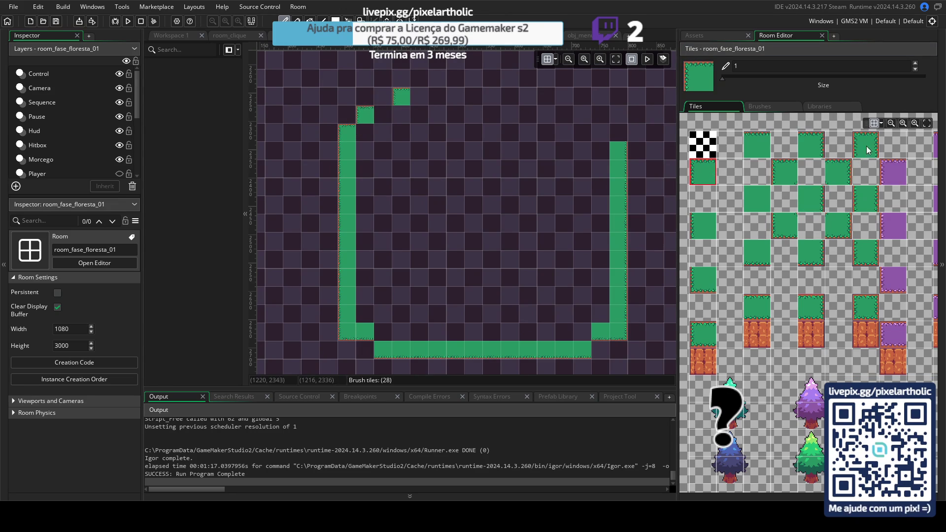
- Place a tile beside the right wall's top, then erase it again
click(812, 144)
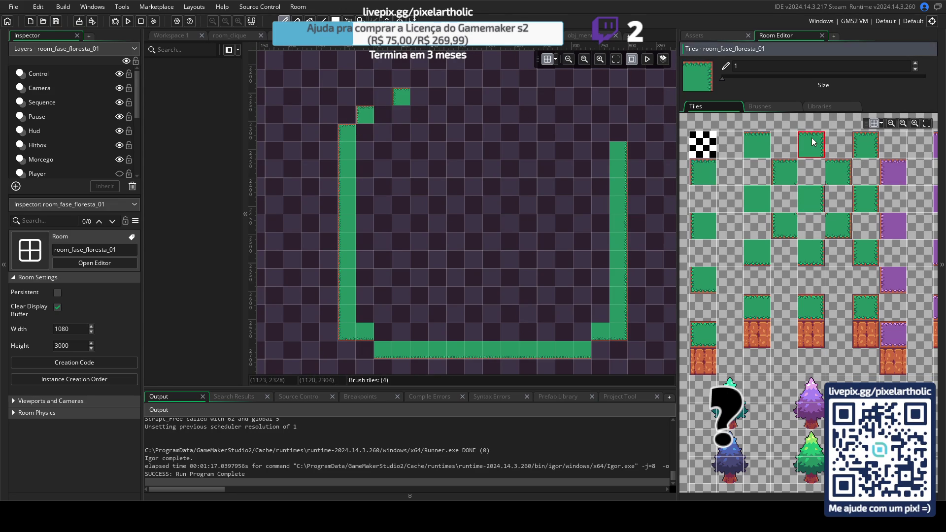
click(600, 133)
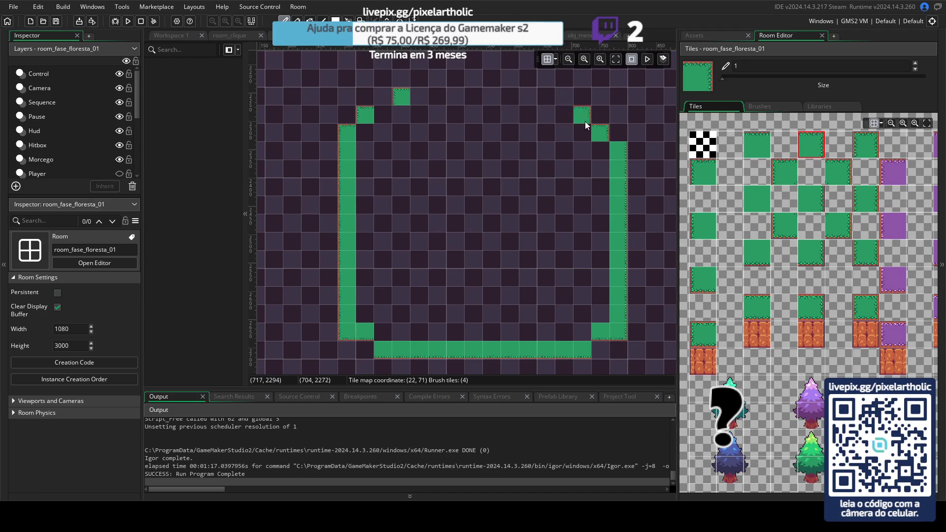
alt+click(643, 147)
click(597, 132)
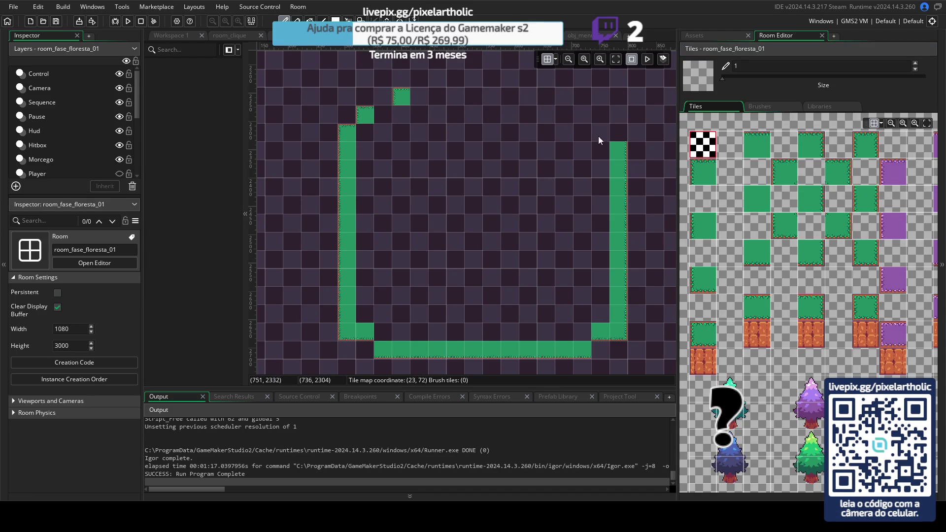
- Add stepped tiles above the right wall and repaint the wall with the bordered tile
click(811, 198)
click(619, 134)
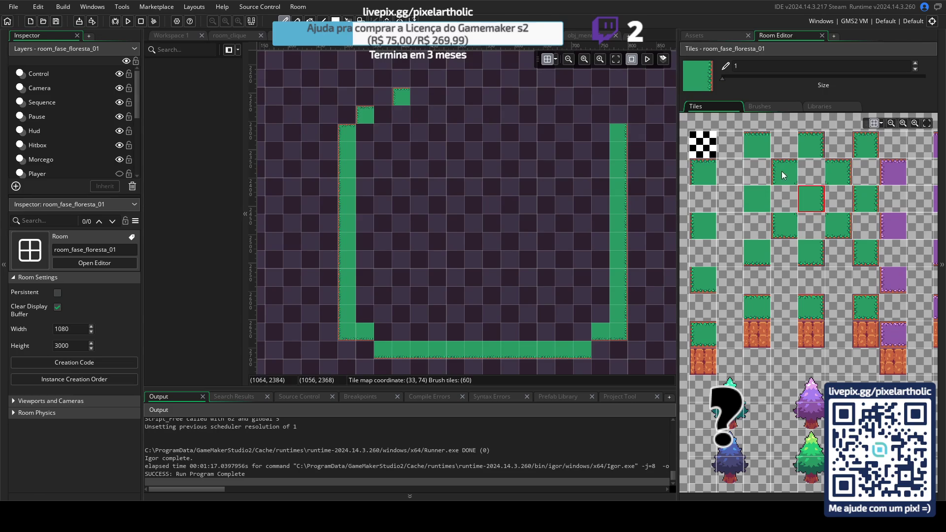
click(810, 148)
click(603, 117)
click(578, 101)
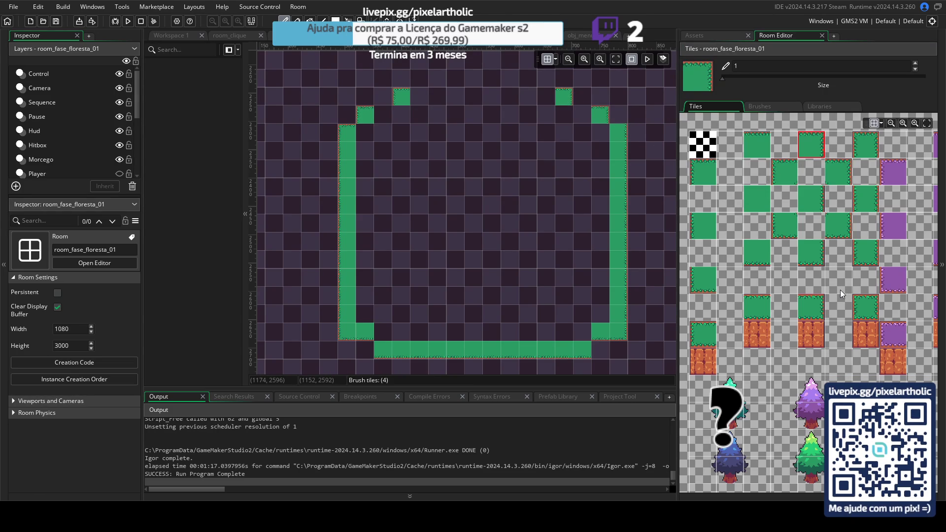
click(866, 199)
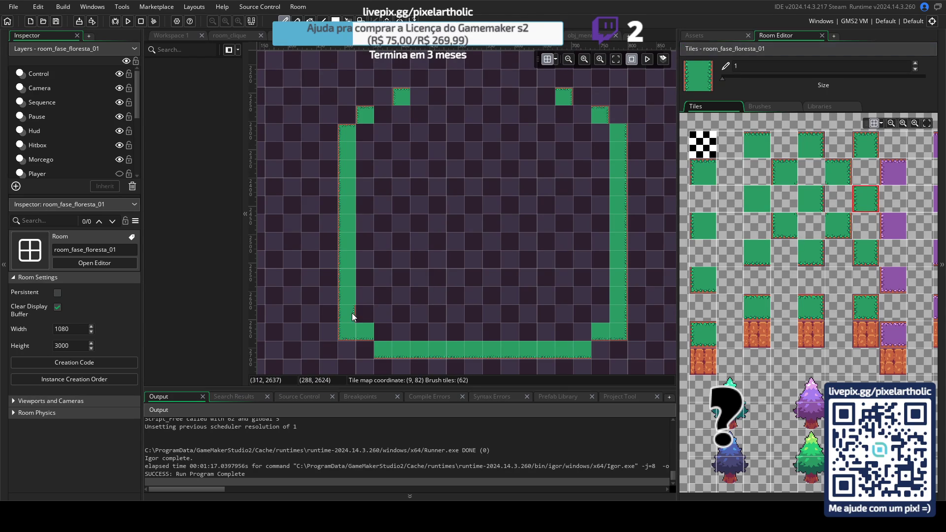
drag(616, 153, 618, 312)
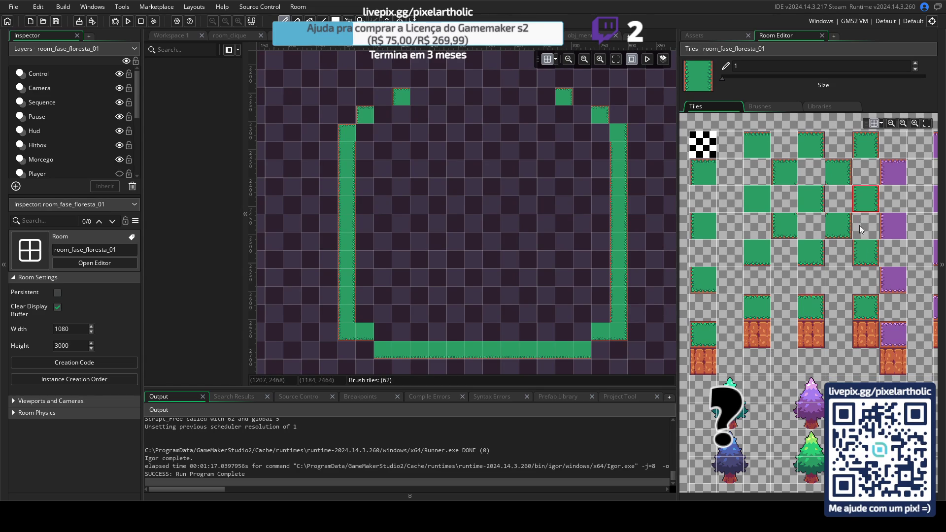
- Place a grass tile at the lower-left corner of the enclosure
click(785, 177)
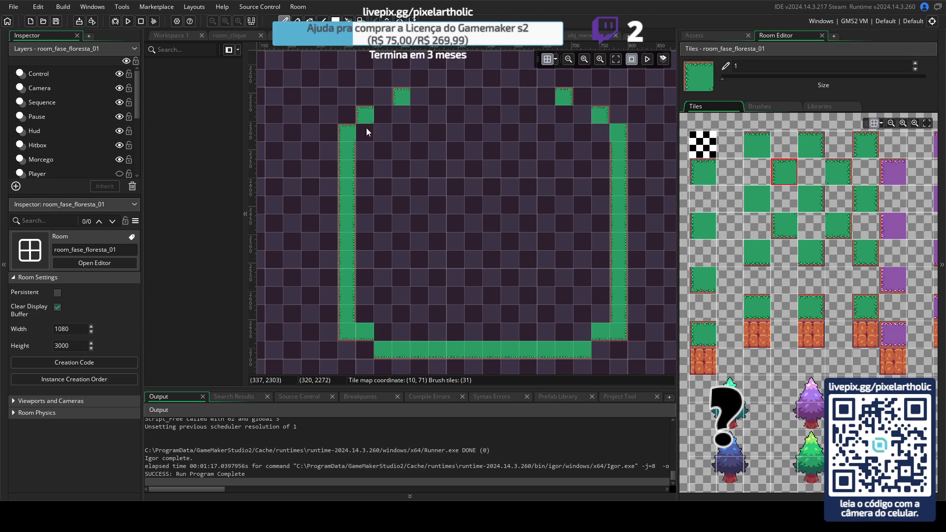
scroll(366, 128, up, 2)
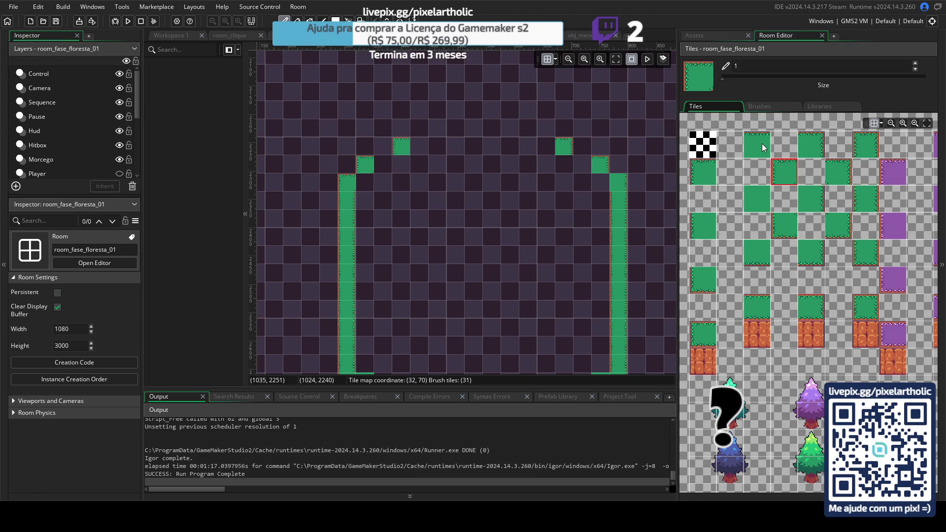
scroll(551, 266, down, 4)
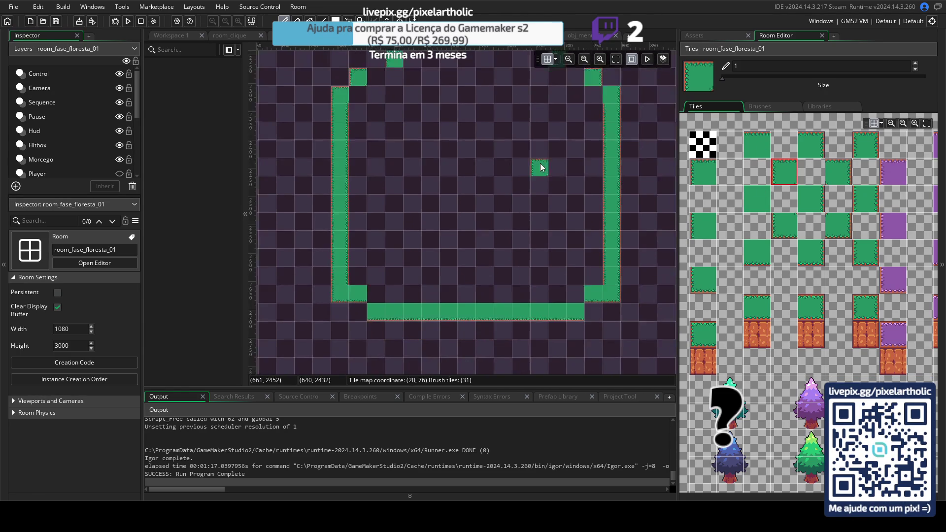
click(757, 303)
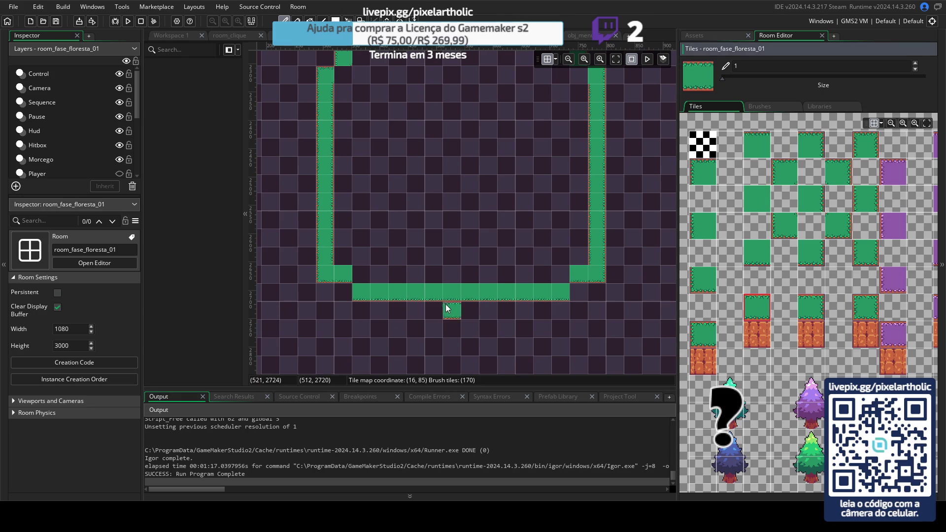
click(341, 276)
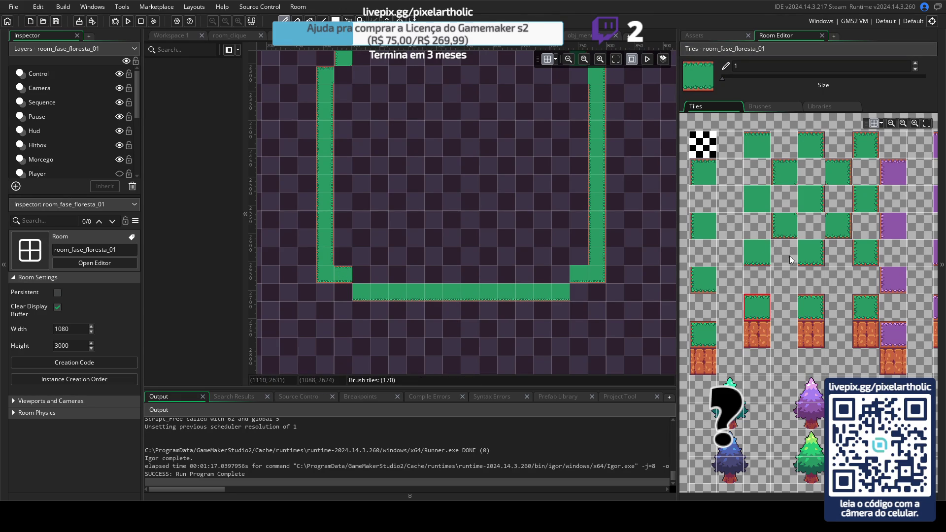
- Repaint the bottom wall row with upper-edge grass and fill the inner corner tile
click(790, 232)
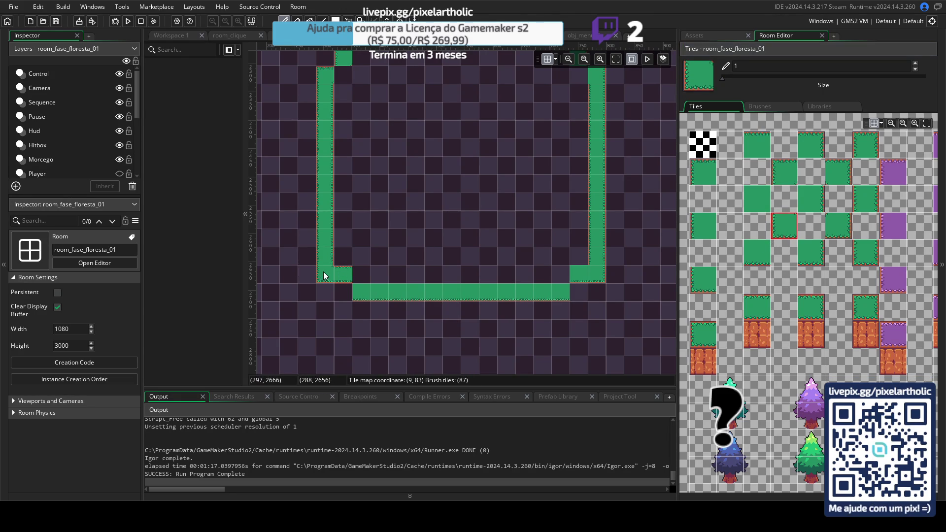
click(758, 304)
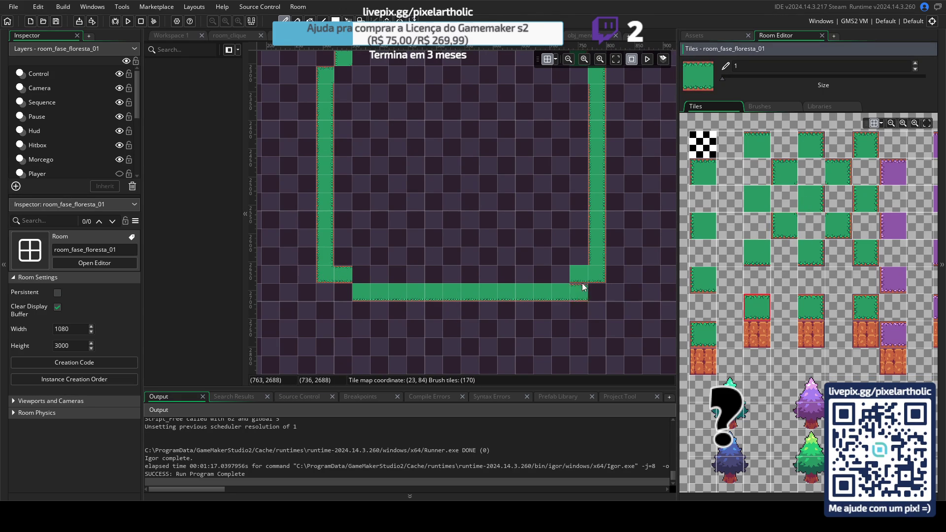
mouse_move(551, 296)
mouse_down()
mouse_move(564, 294)
mouse_move(367, 295)
mouse_up()
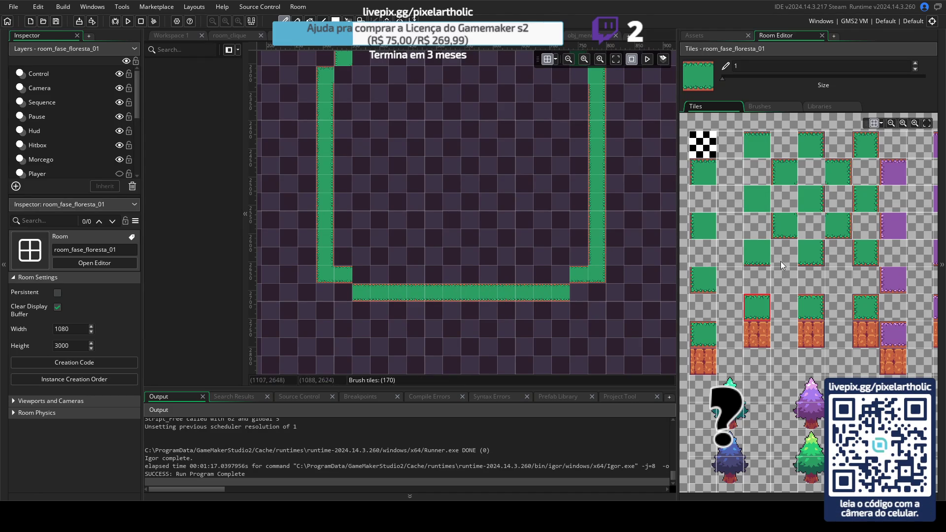
click(788, 234)
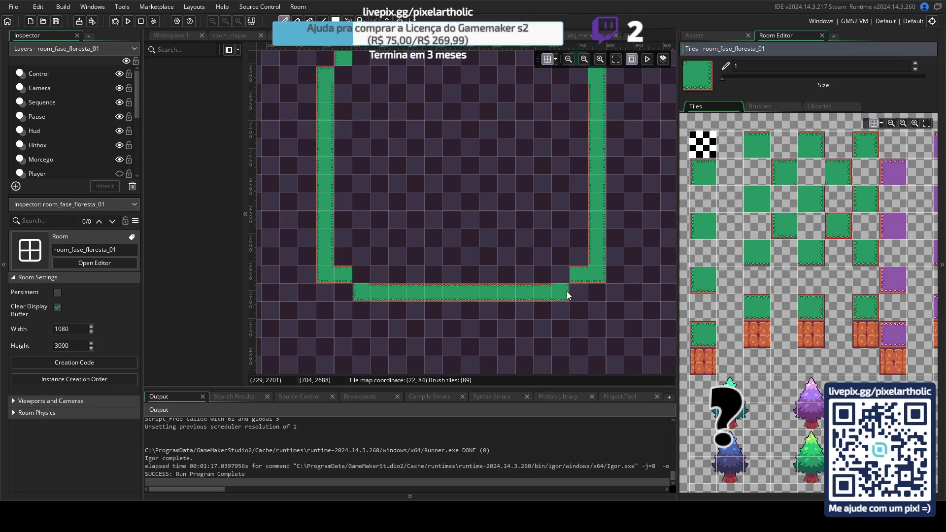
click(845, 236)
click(785, 173)
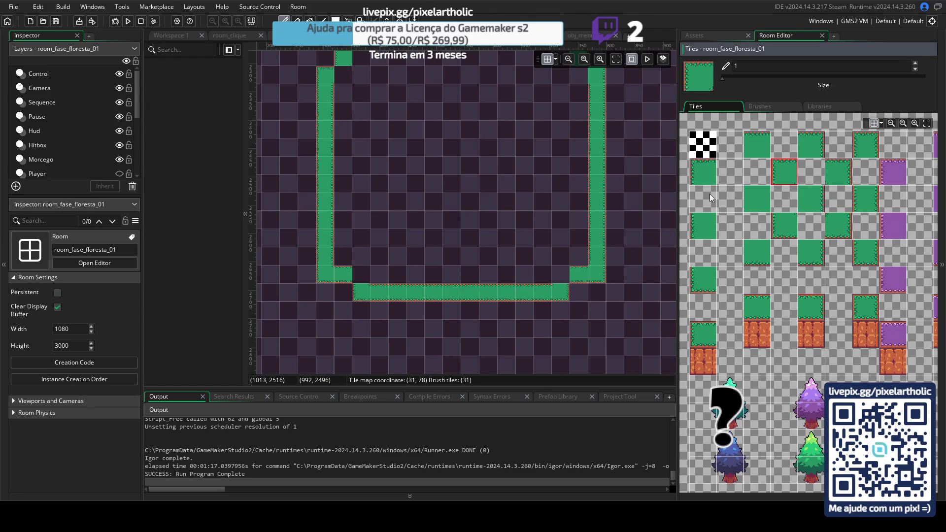
click(837, 166)
click(358, 275)
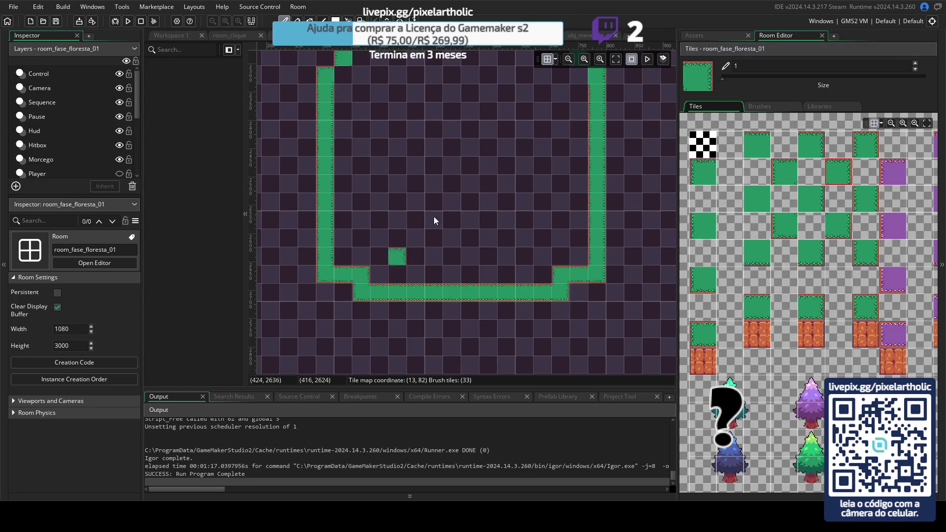
scroll(434, 197, up, 3)
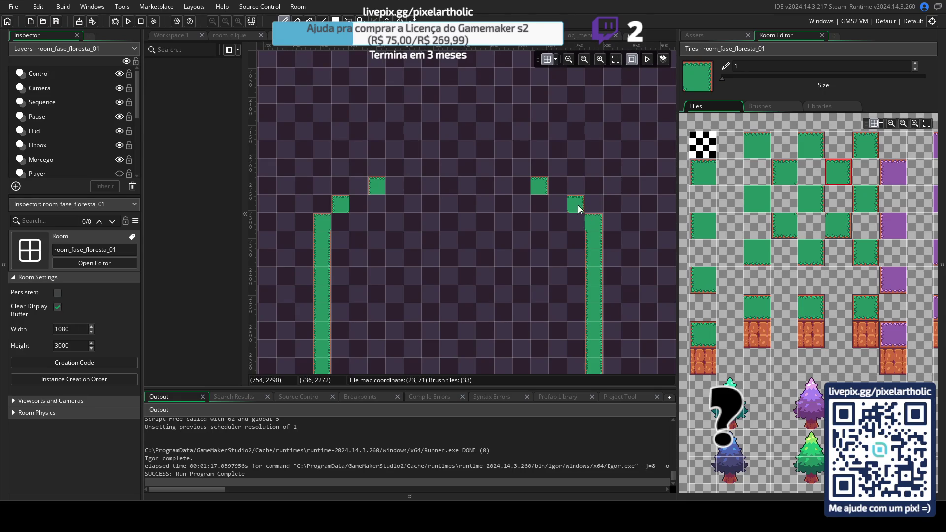
- Extend the top grass row and join it to the left and right columns with corner tiles
click(790, 172)
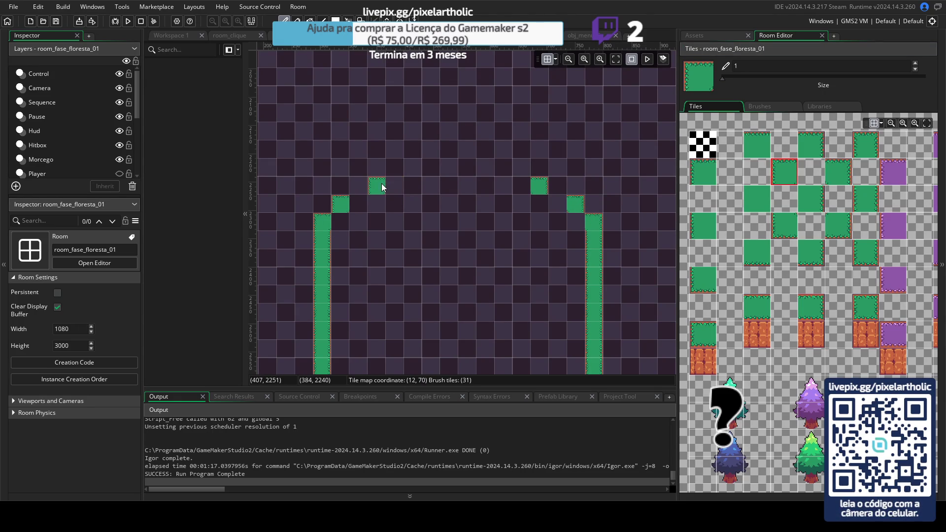
click(757, 305)
drag(348, 205, 463, 189)
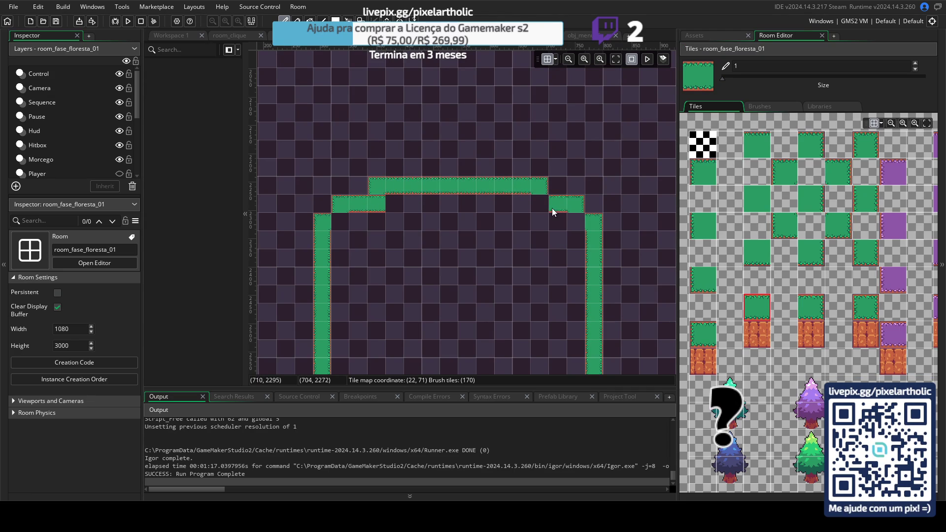
click(569, 225)
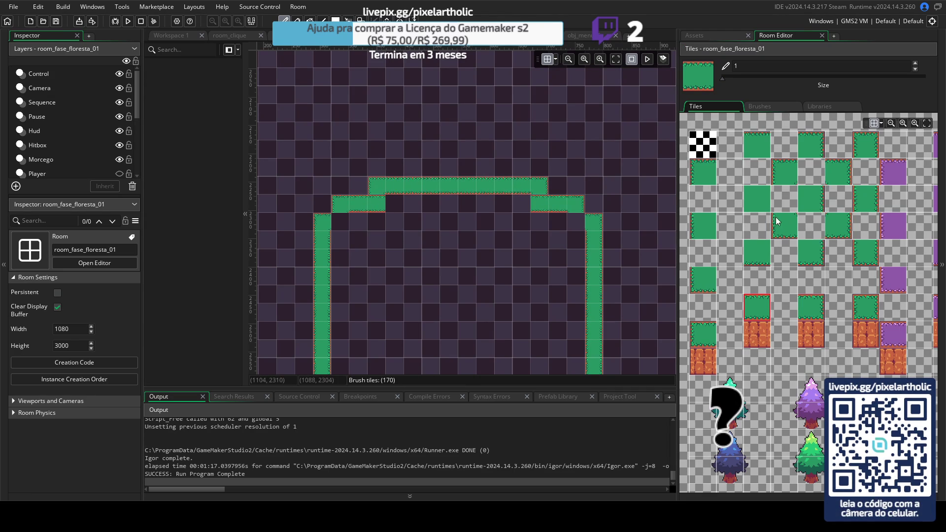
click(575, 226)
click(852, 231)
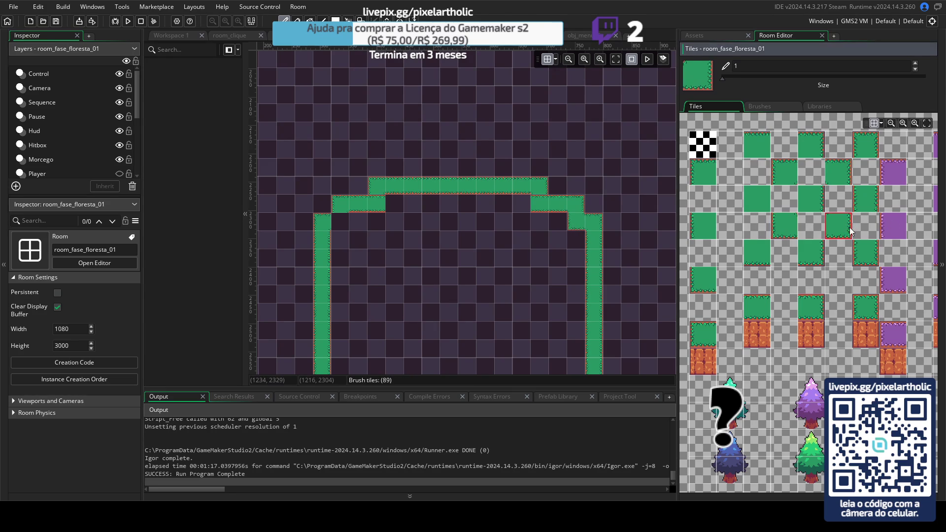
click(340, 222)
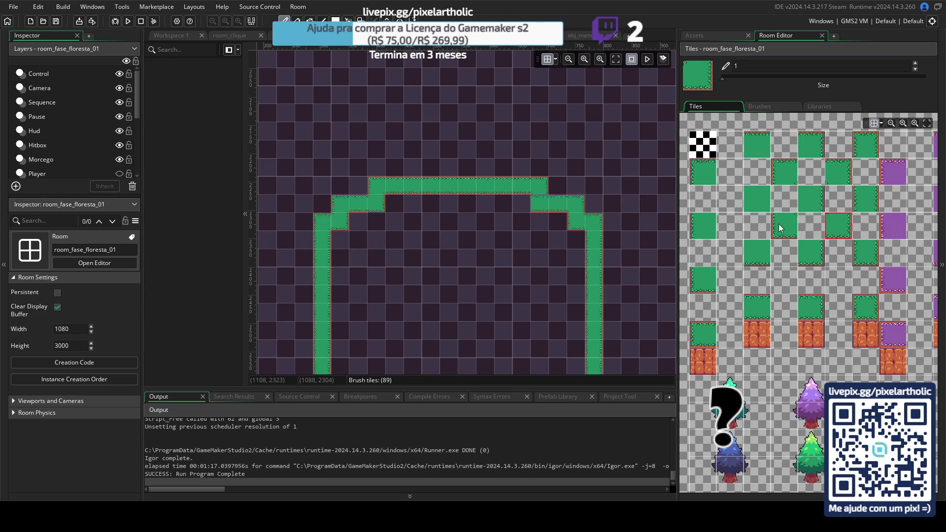
click(780, 228)
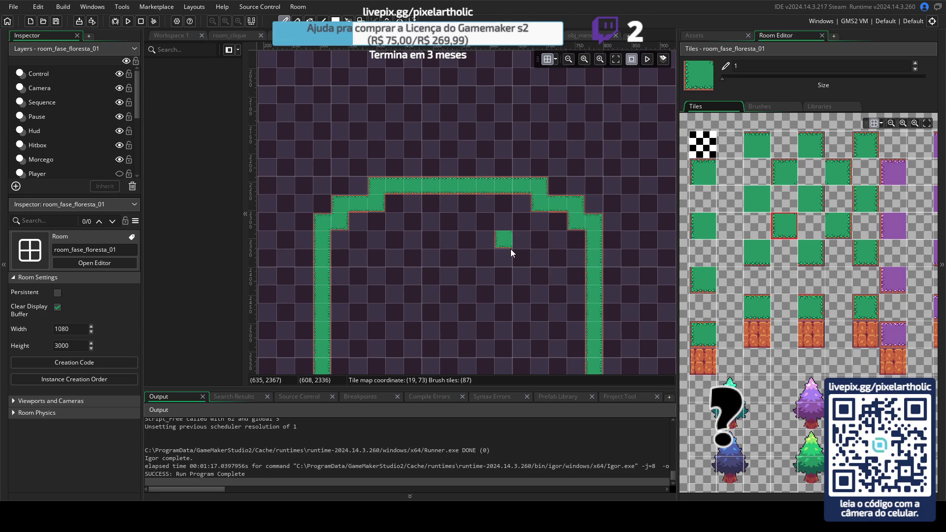
- Erase two middle tiles of the top row to open a gap, then select the orange brick tile
click(703, 145)
click(428, 191)
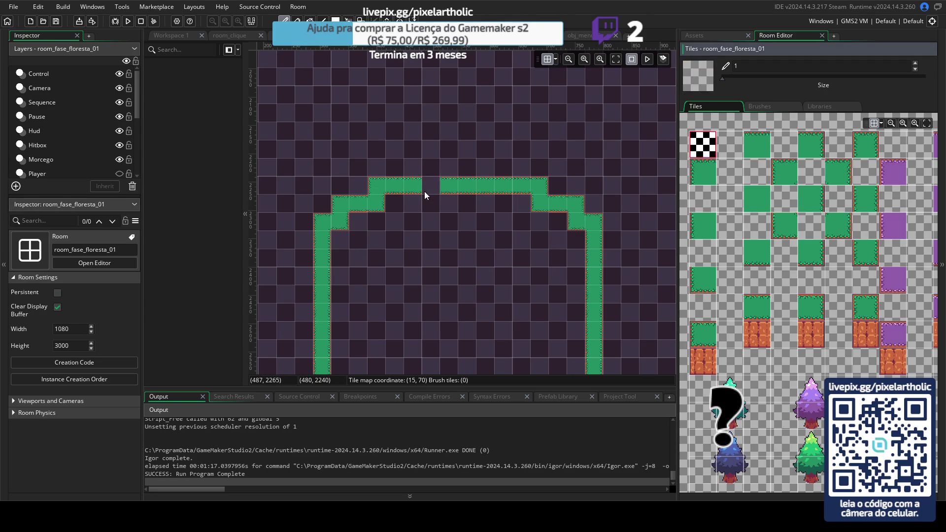
click(471, 189)
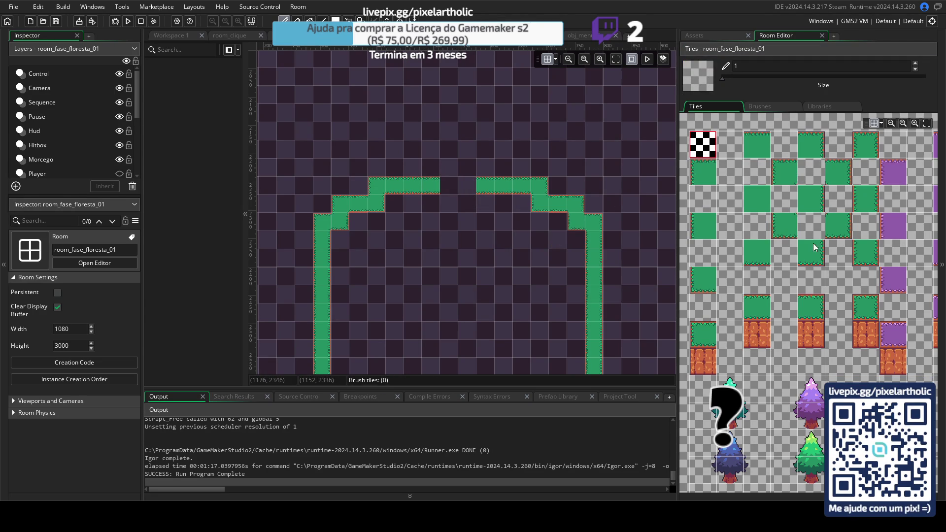
click(817, 313)
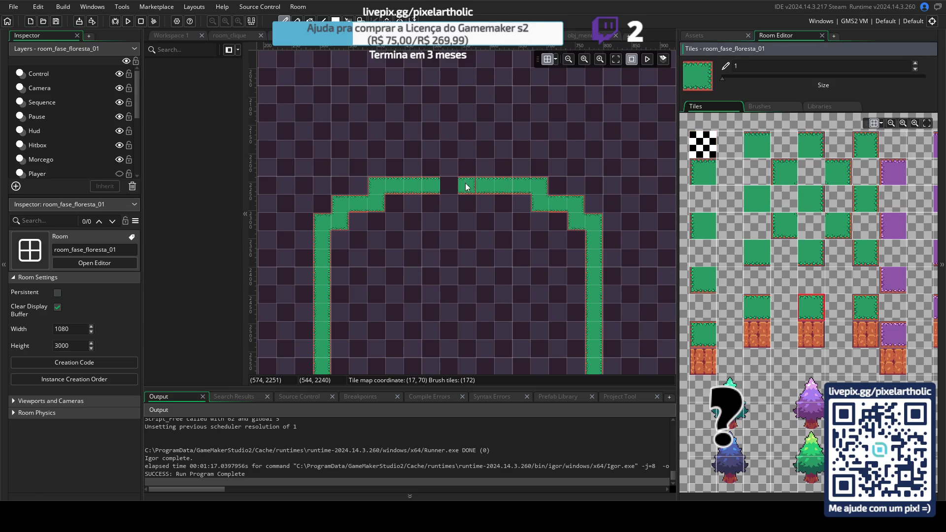
click(696, 332)
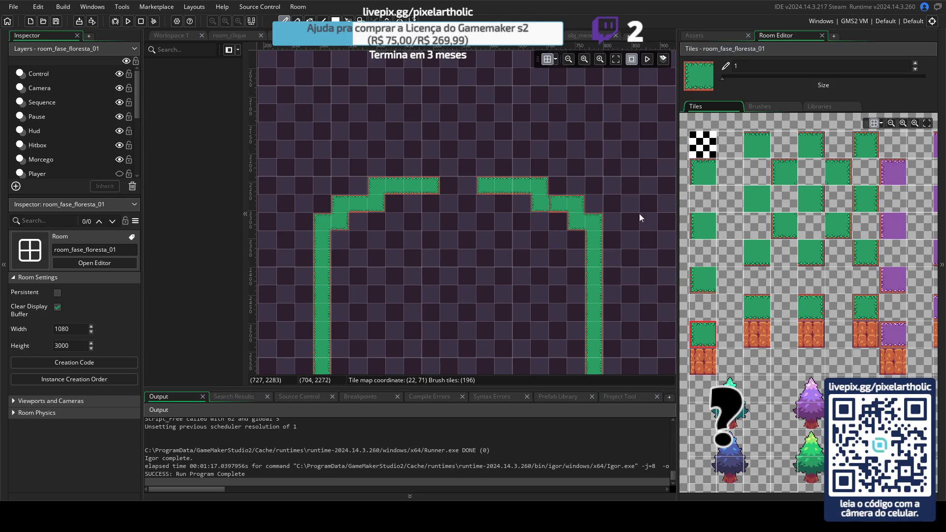
click(759, 339)
- Select an orange brick tile, frame the wall ring and switch to the Tileset_Floresta_01abaixo layer
click(393, 274)
mouse_move(393, 275)
mouse_down()
mouse_move(439, 191)
mouse_move(439, 143)
mouse_up()
click(711, 366)
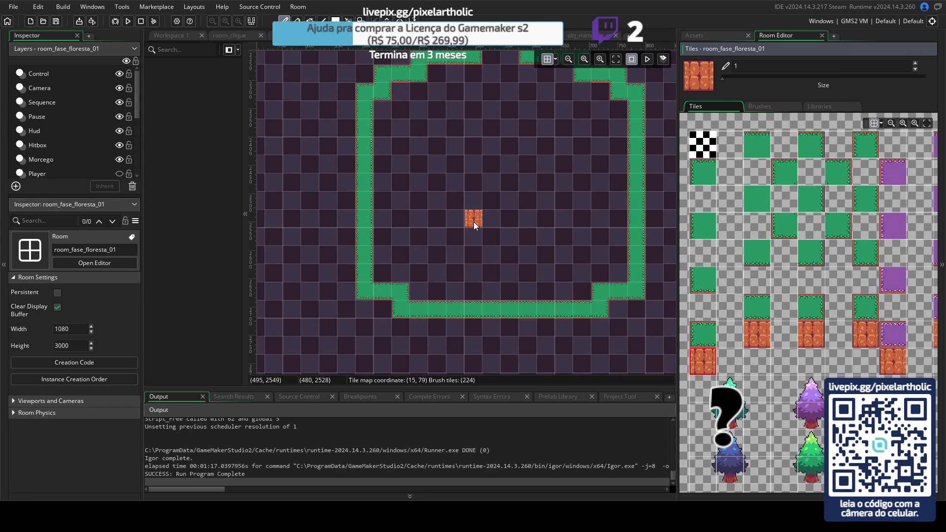
drag(138, 81, 138, 146)
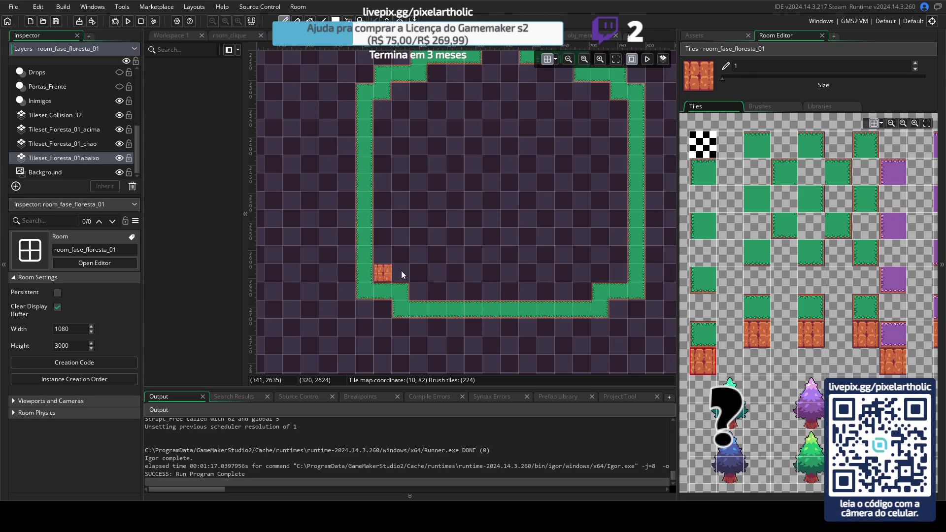
drag(493, 205, 474, 230)
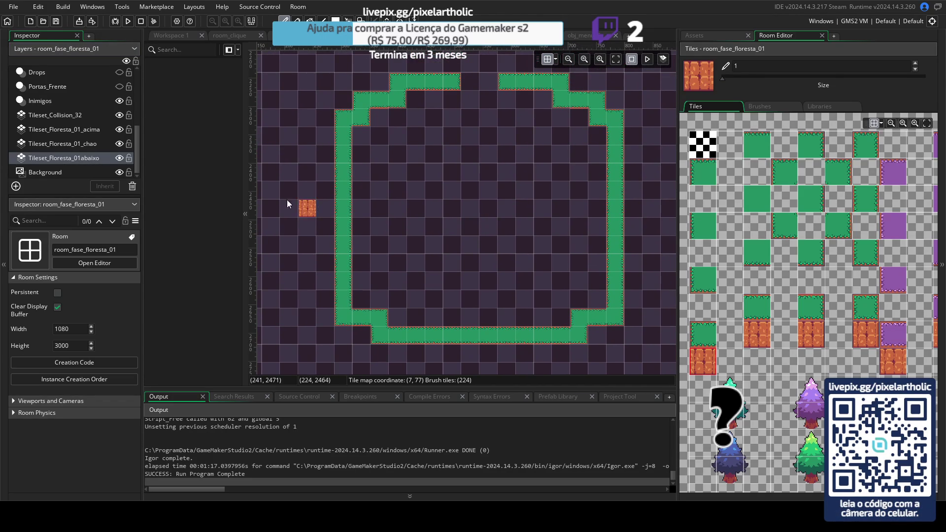
click(75, 159)
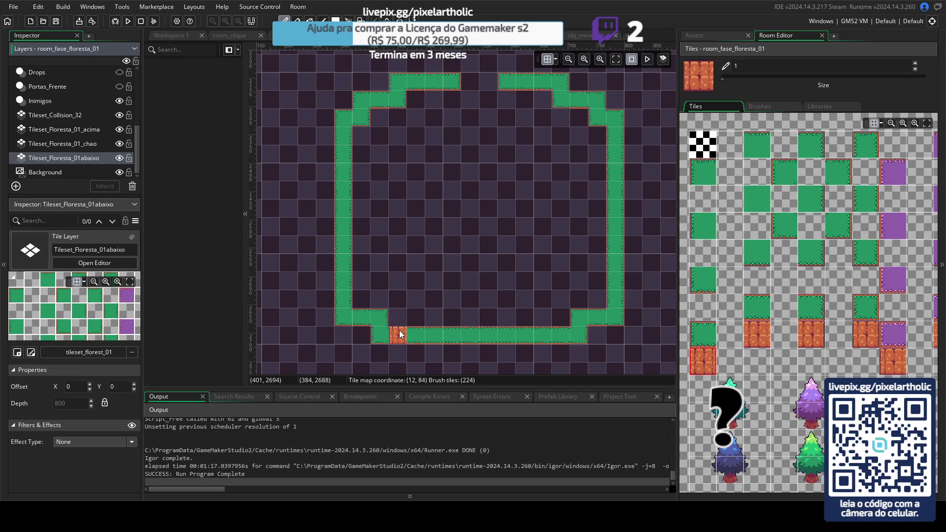
click(703, 138)
- Erase the bottom stretch of the green path and rework the tiles at both top corners
mouse_move(412, 336)
mouse_down()
mouse_move(536, 344)
mouse_move(563, 336)
mouse_move(422, 338)
mouse_up()
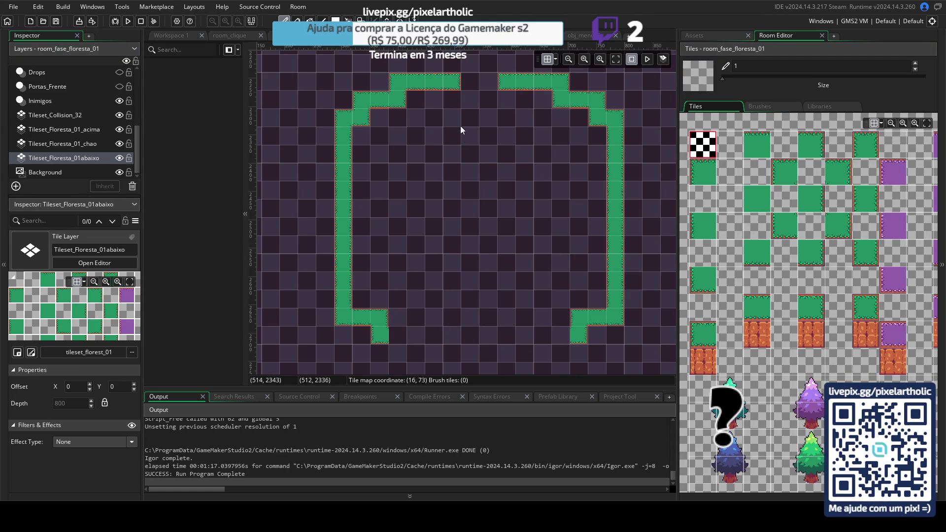
click(398, 103)
key(ctrl+z)
click(363, 123)
right_click(395, 104)
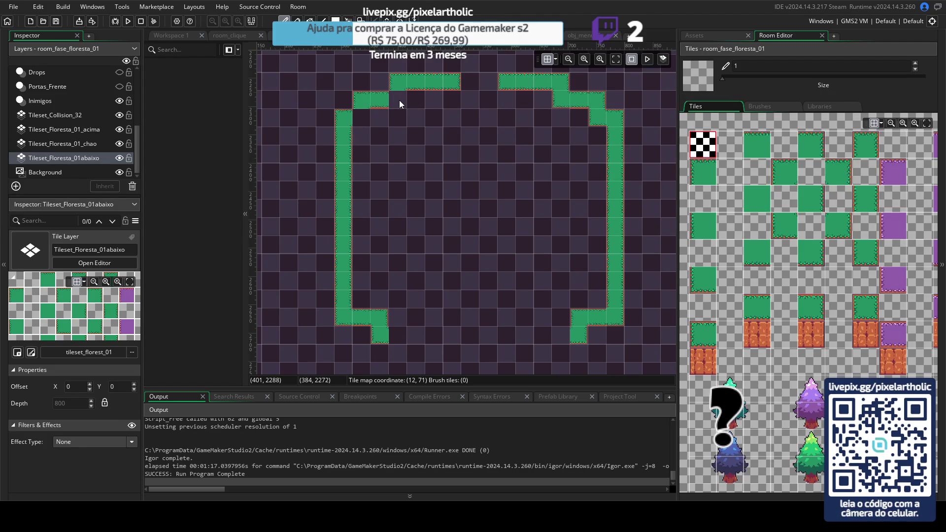
right_click(597, 123)
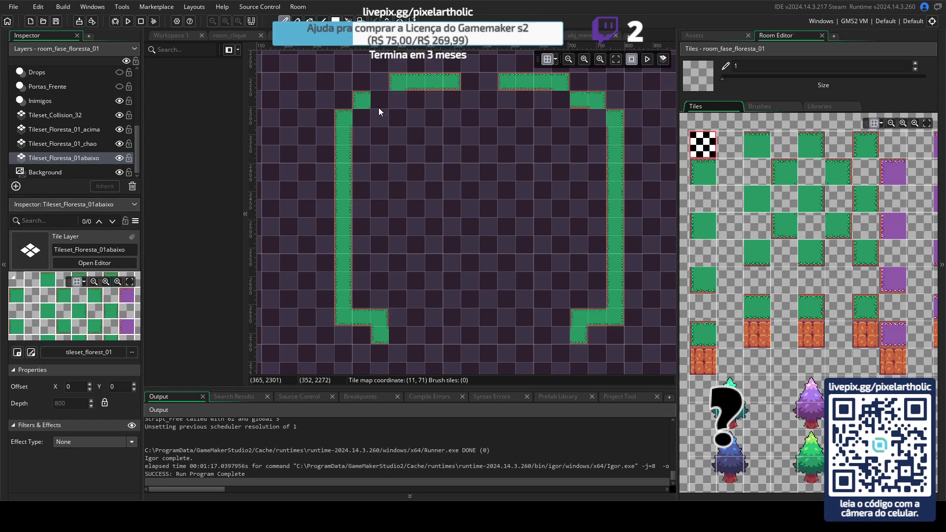
click(73, 131)
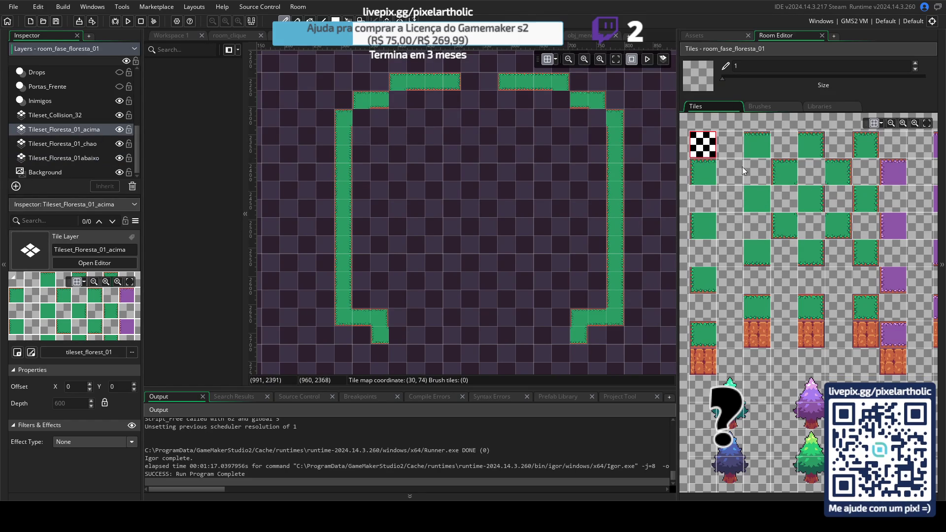
- On Tileset_Floresta_01_acima, paint the missing green tiles at the top-right and top-left walls
click(796, 232)
click(597, 117)
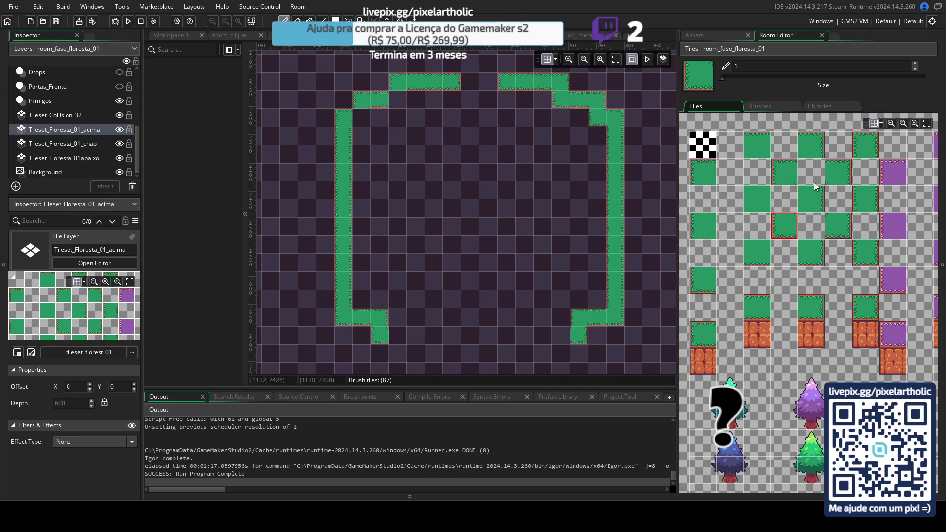
click(838, 225)
click(361, 117)
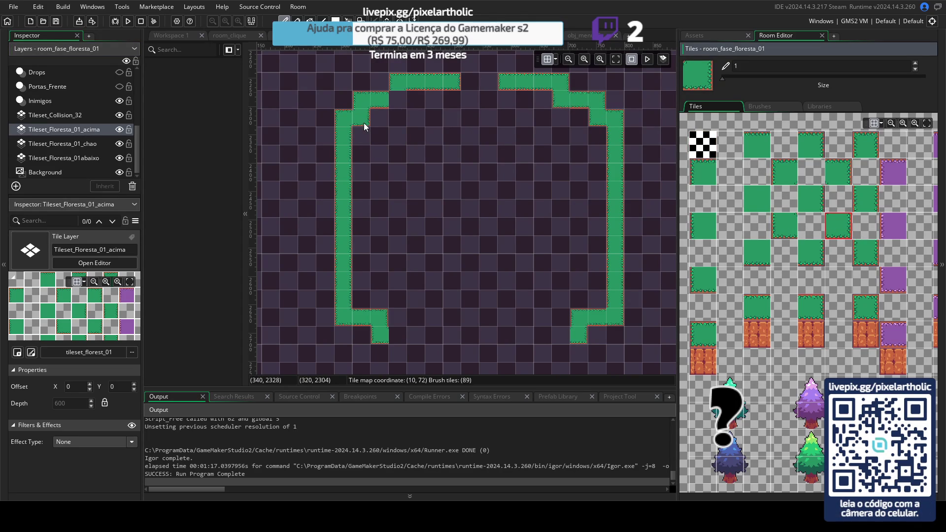
click(397, 99)
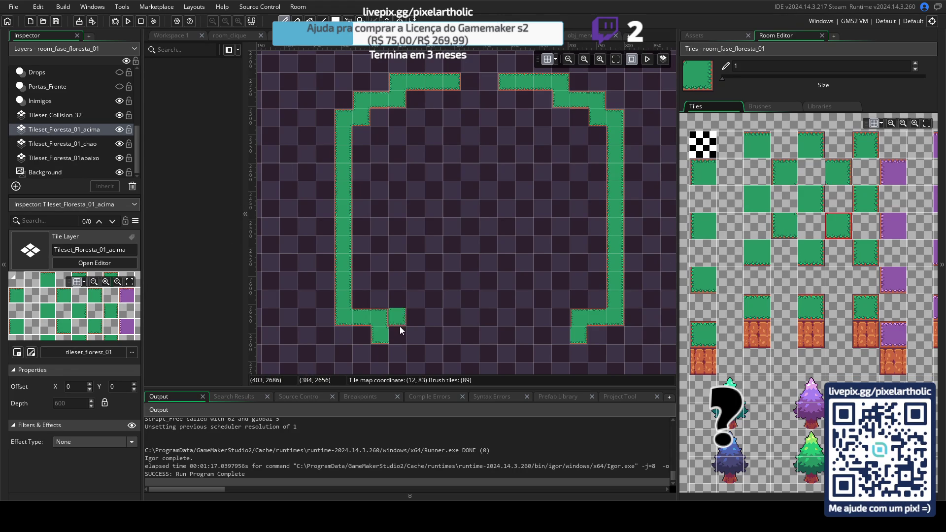
- Fill in the entire bottom row of the green wall
click(752, 316)
drag(412, 337, 555, 335)
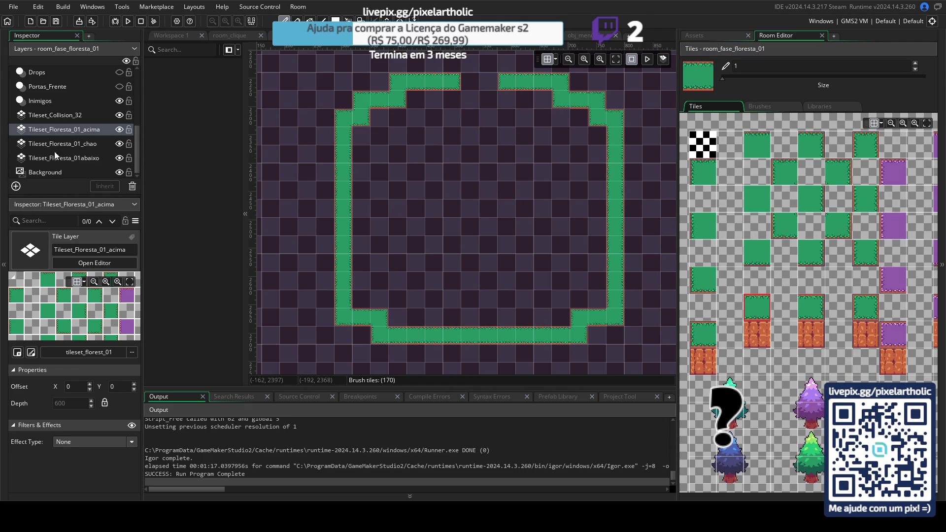
click(68, 144)
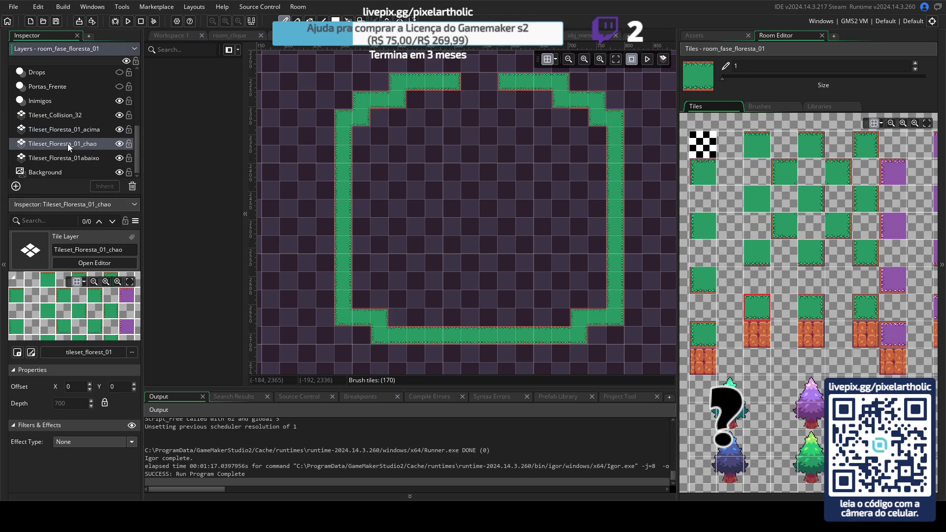
- Toggle the Tileset_Floresta_01abaixo layer's visibility off and on to check its tiles
click(65, 157)
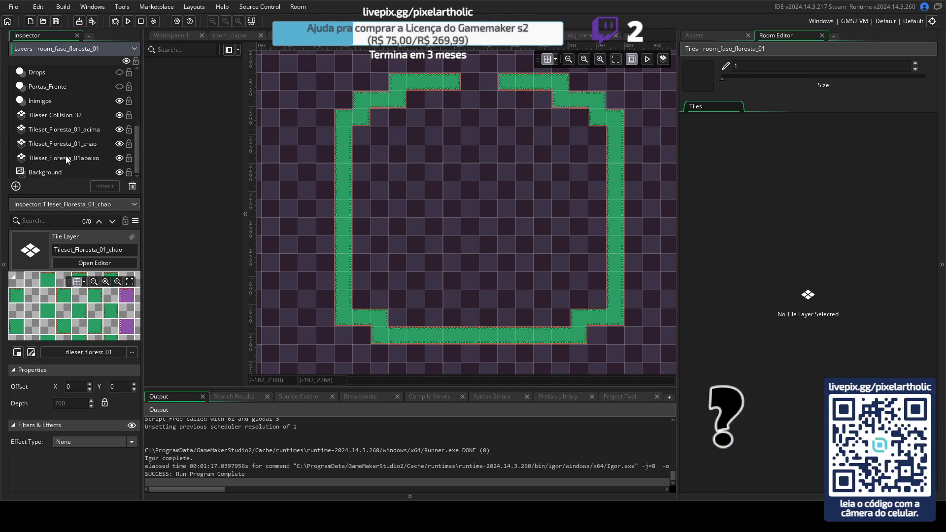
click(120, 158)
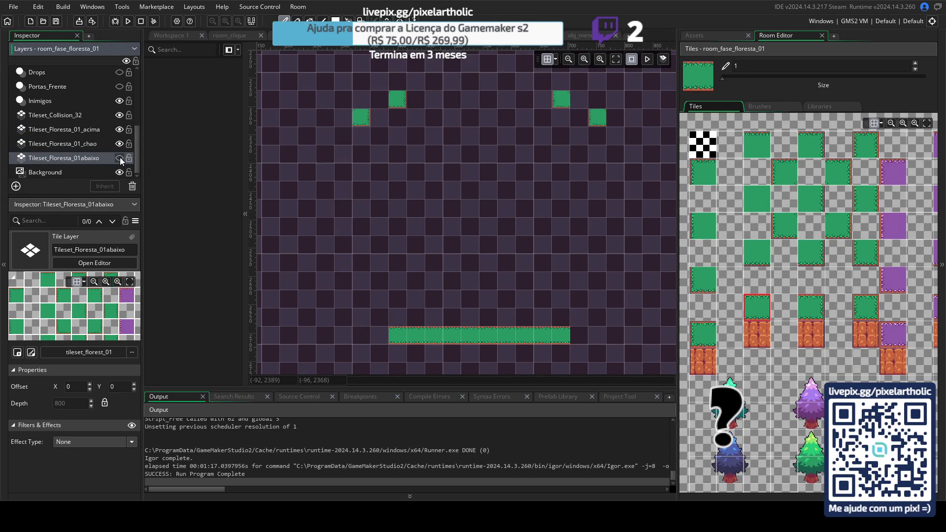
click(119, 158)
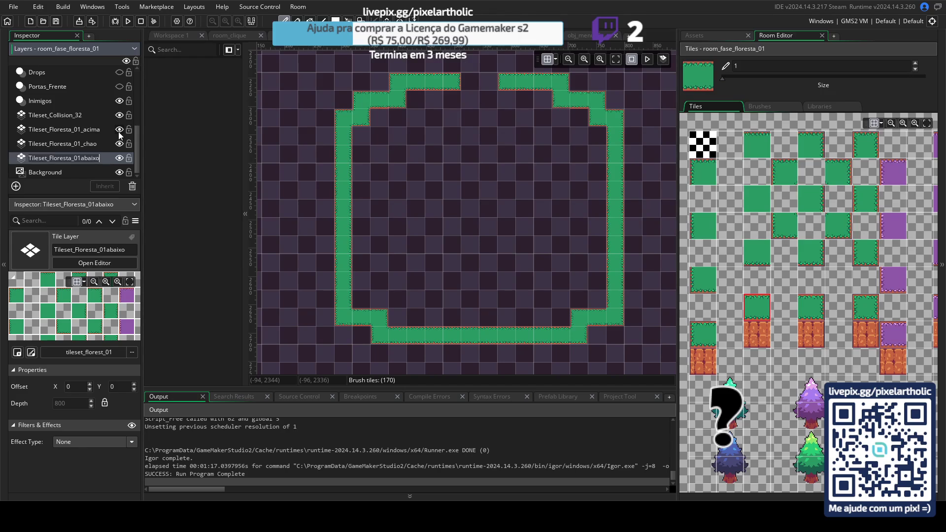
- On Tileset_Collision_32, paint red collision tiles over the top, right and remaining wall edges
click(55, 115)
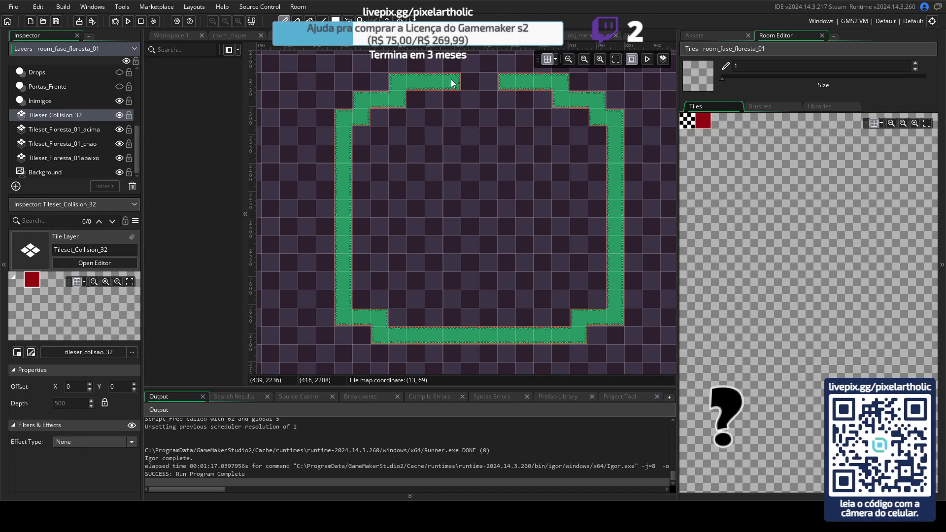
click(703, 122)
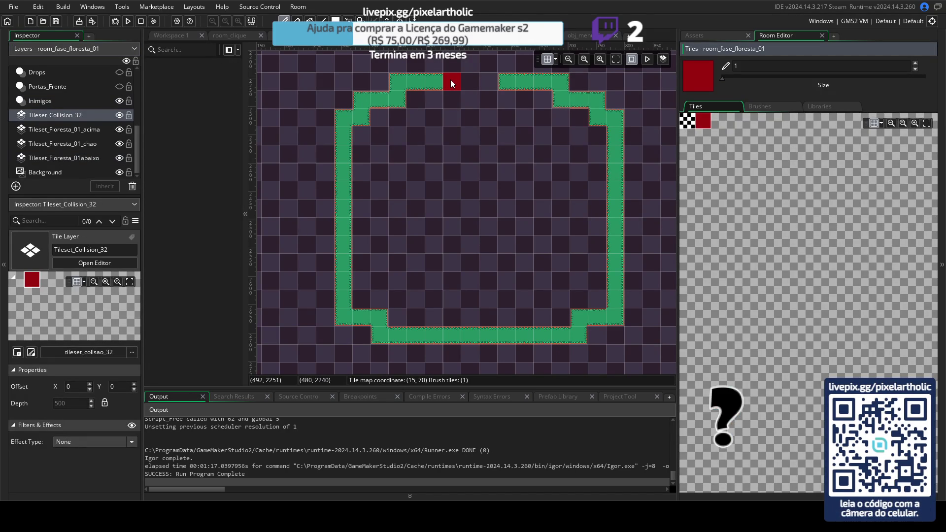
mouse_move(450, 79)
mouse_down()
mouse_move(403, 81)
mouse_move(397, 99)
mouse_move(343, 118)
mouse_move(348, 311)
mouse_move(359, 317)
mouse_move(350, 317)
mouse_move(383, 330)
mouse_move(572, 338)
mouse_up()
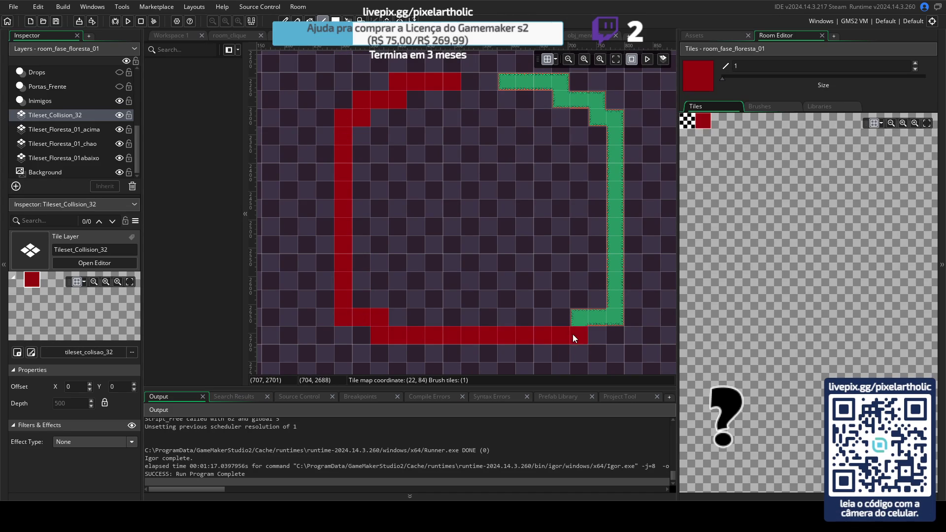
drag(619, 302, 616, 127)
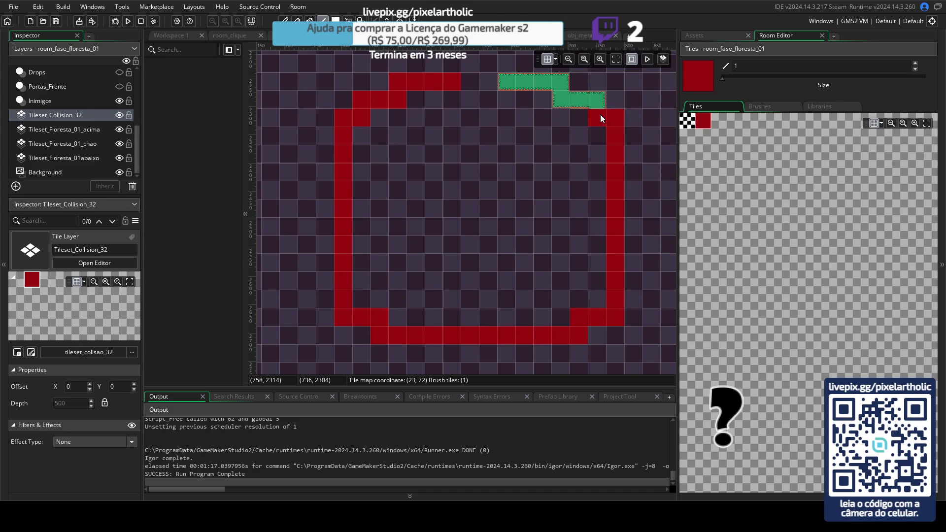
mouse_move(569, 99)
mouse_down()
mouse_move(558, 82)
mouse_move(508, 81)
mouse_up()
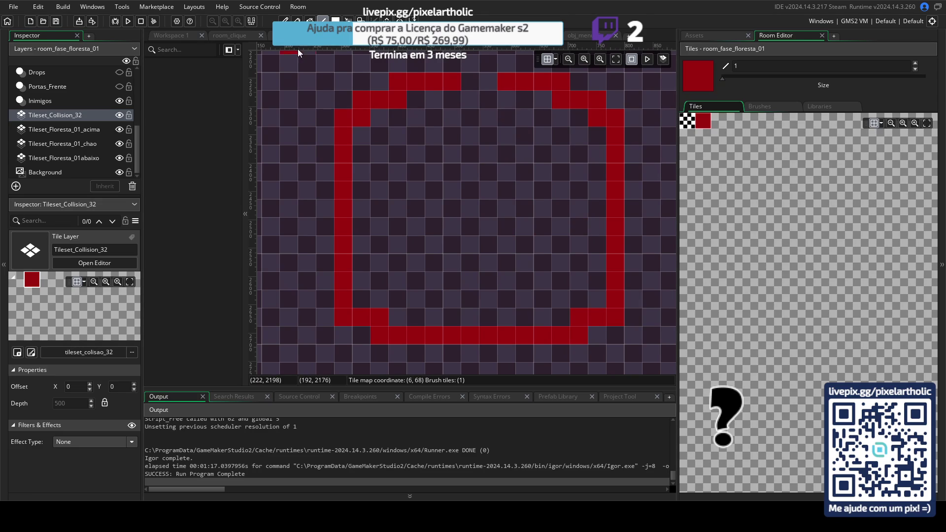
scroll(57, 114, up, 2)
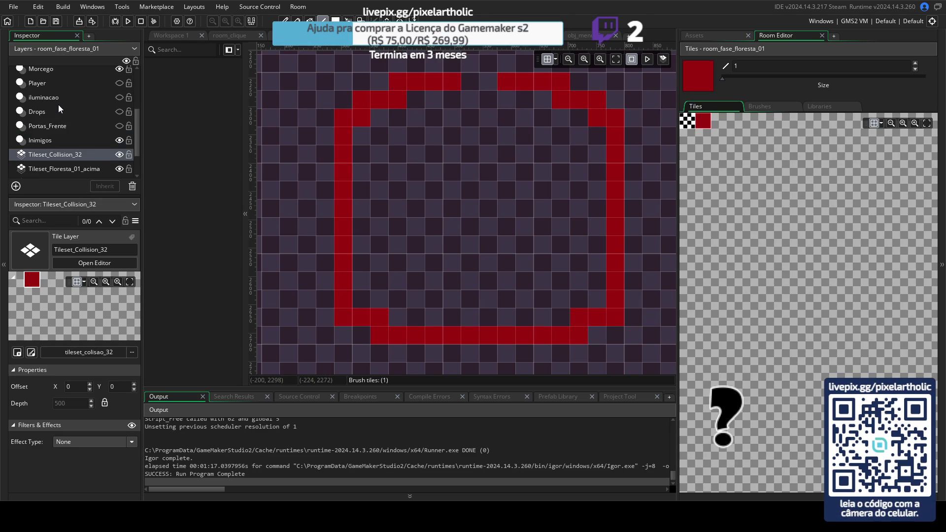
- On the Player layer, move obj_player inside the walls to 544, 2528, then open Room Manager
click(56, 81)
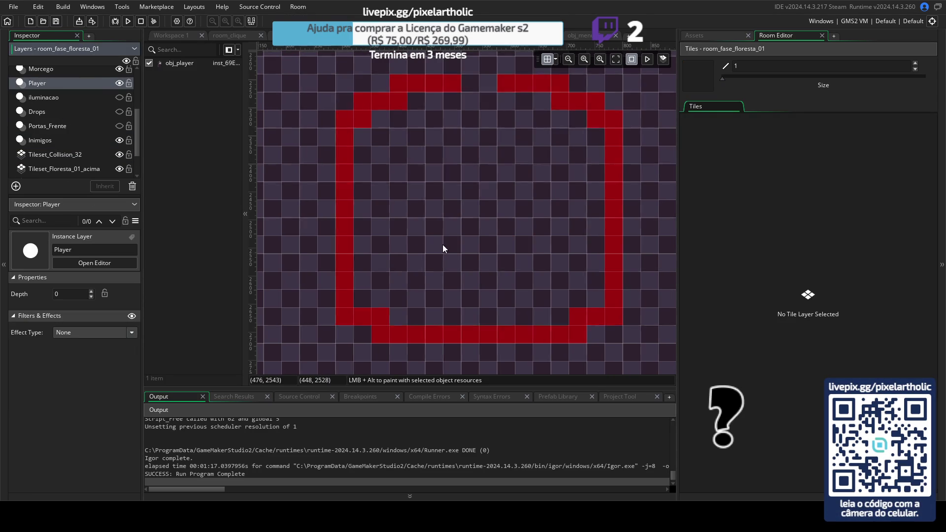
scroll(450, 247, down, 3)
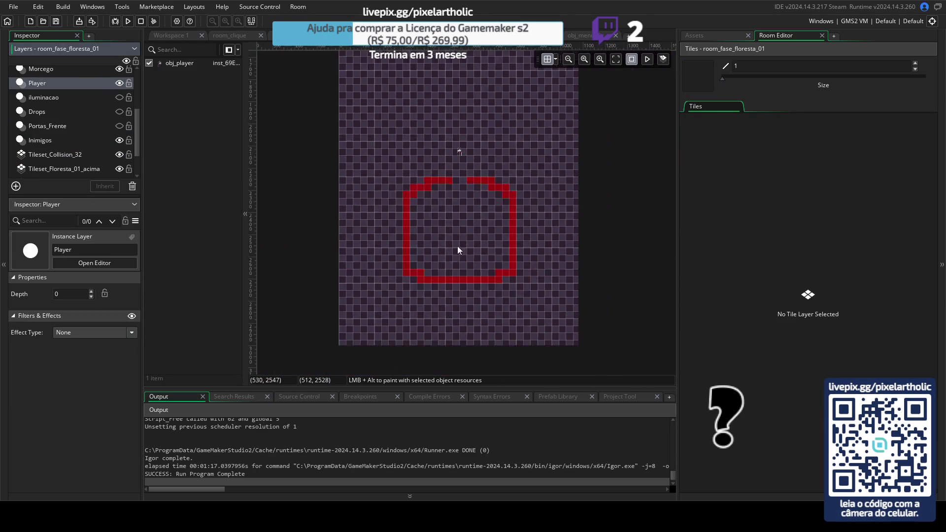
click(459, 152)
scroll(426, 153, up, 1)
scroll(426, 156, up, 1)
drag(483, 157, 481, 294)
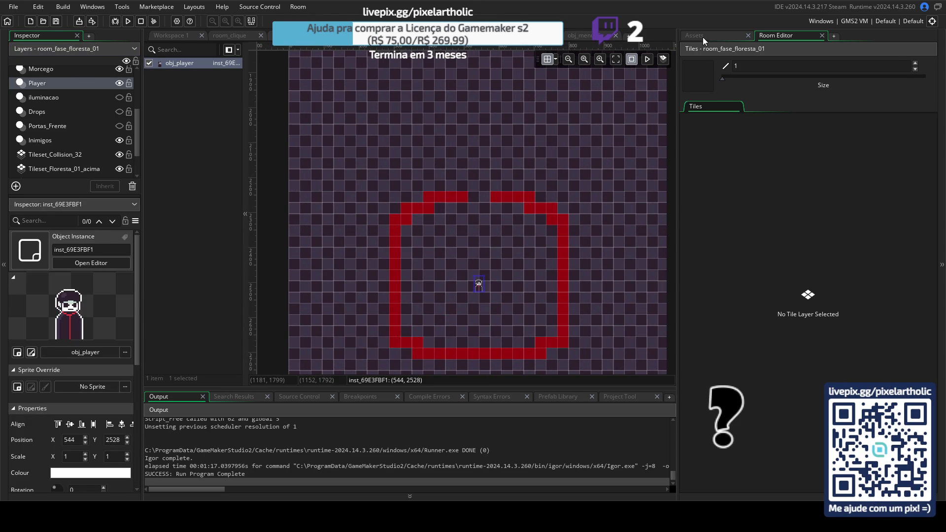
click(703, 36)
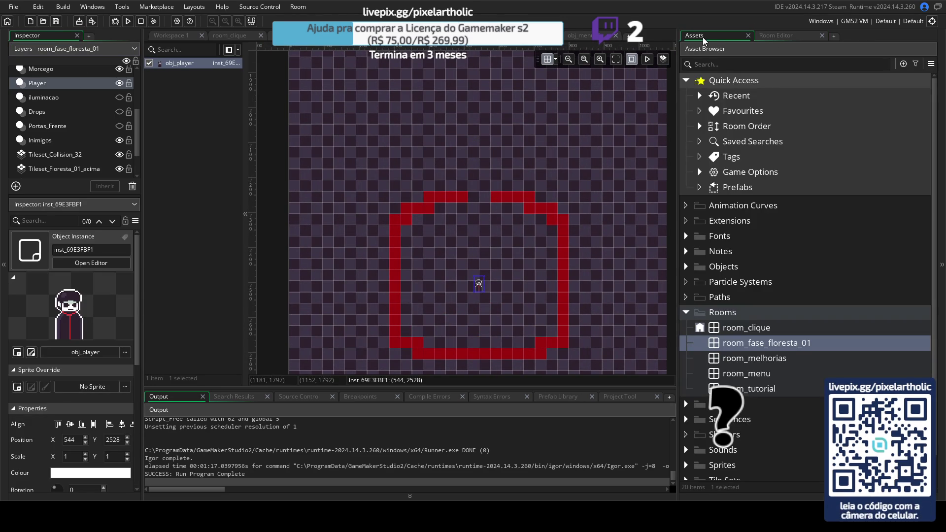
click(702, 344)
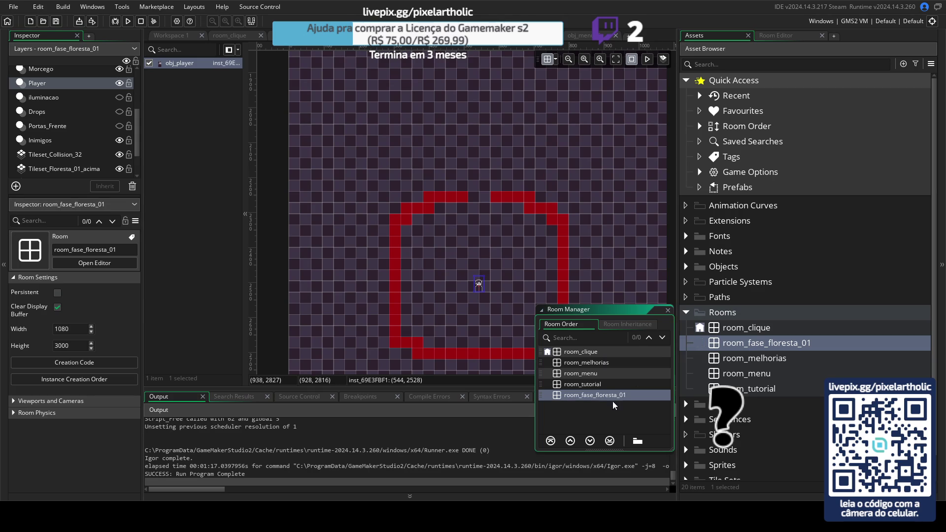
- Make room_fase_floresta_01 the first room in the order and test-run the game with F5
click(551, 441)
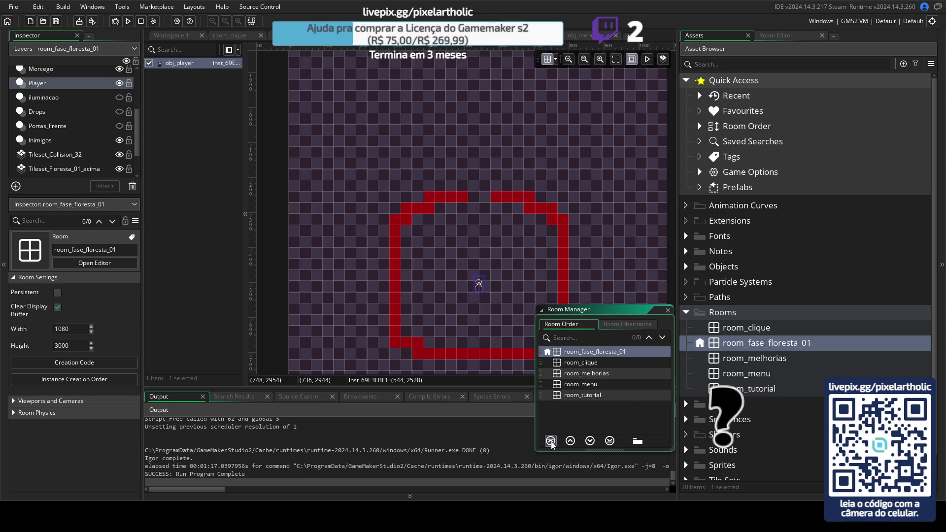
click(667, 313)
key(F5)
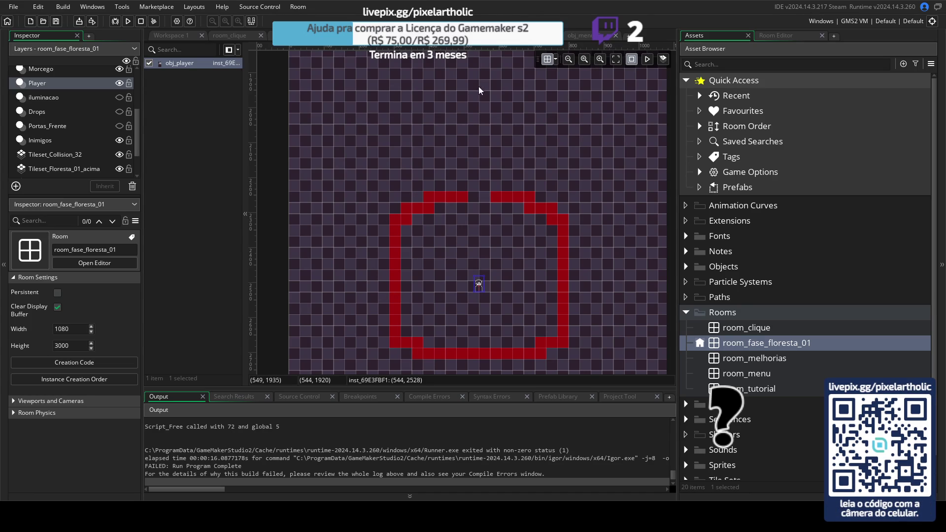
click(687, 312)
drag(679, 236, 764, 237)
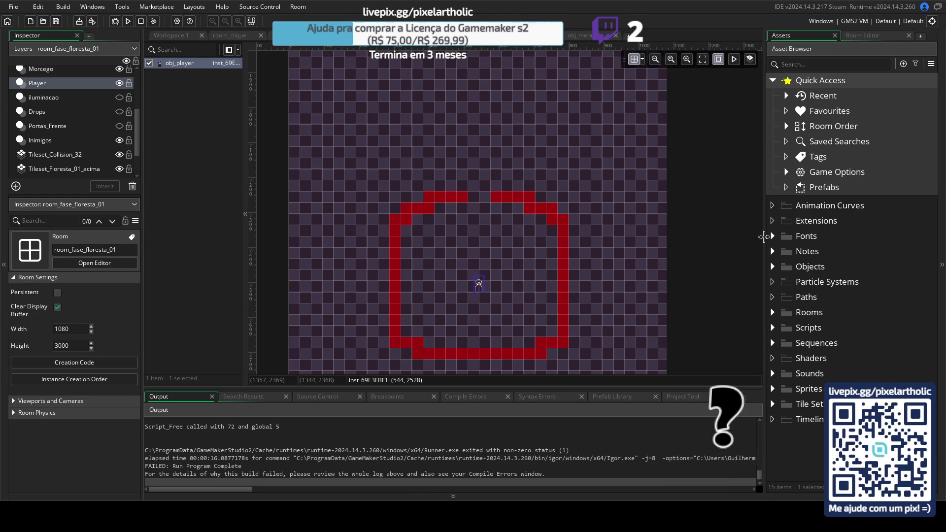
click(772, 267)
scroll(810, 316, down, 3)
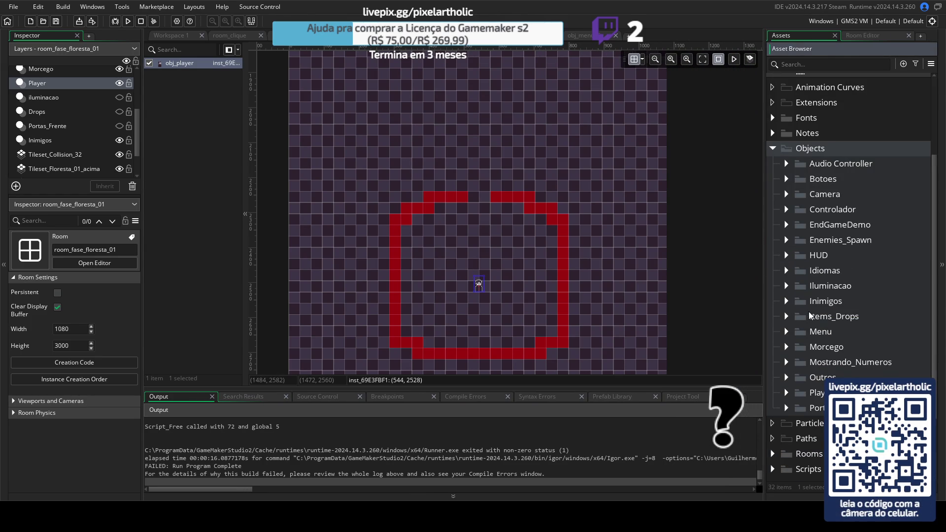
click(789, 394)
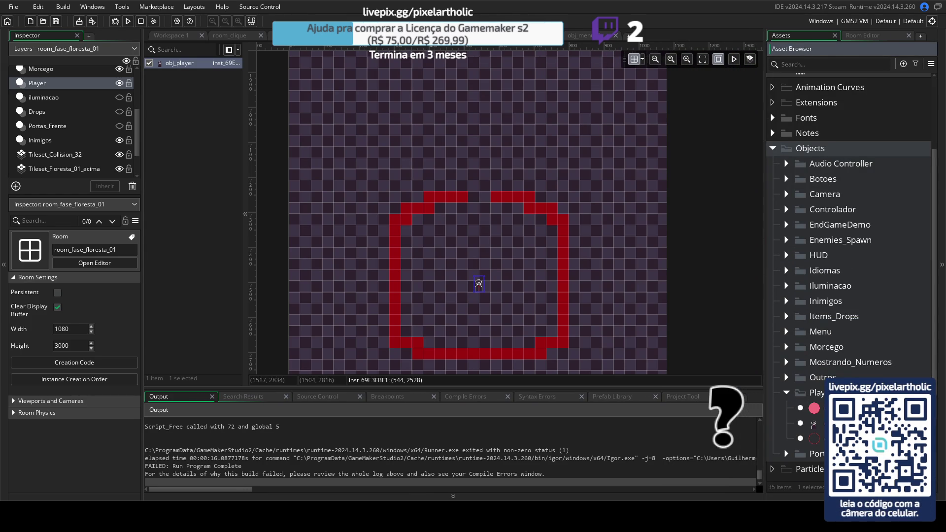
double_click(816, 423)
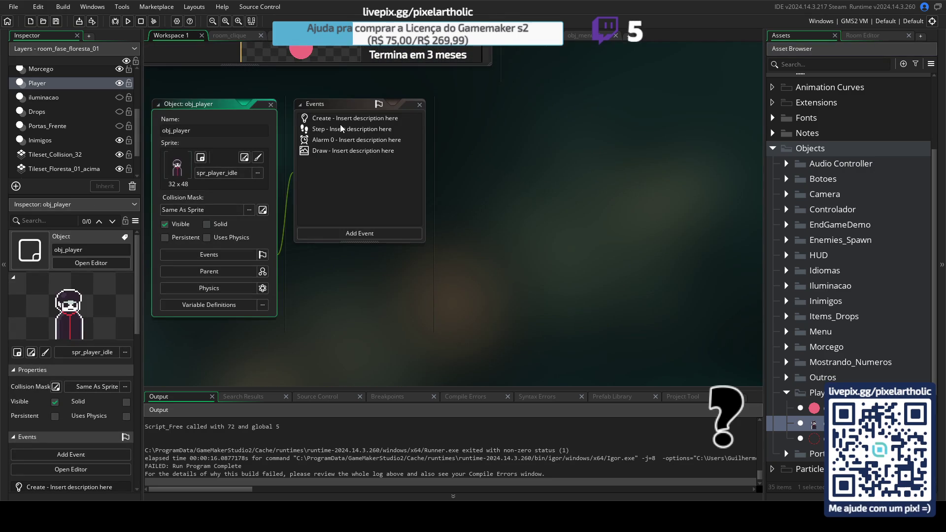
double_click(340, 118)
click(340, 129)
click(338, 139)
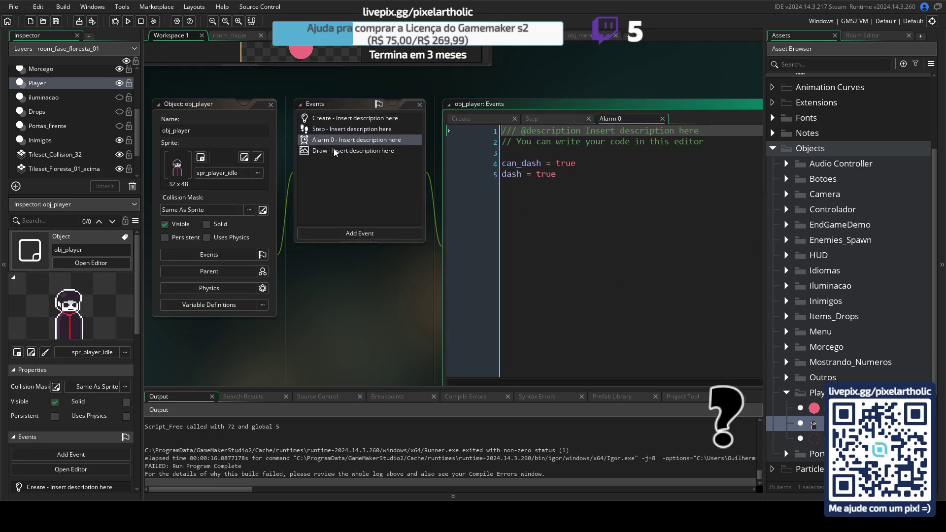
click(334, 150)
double_click(550, 108)
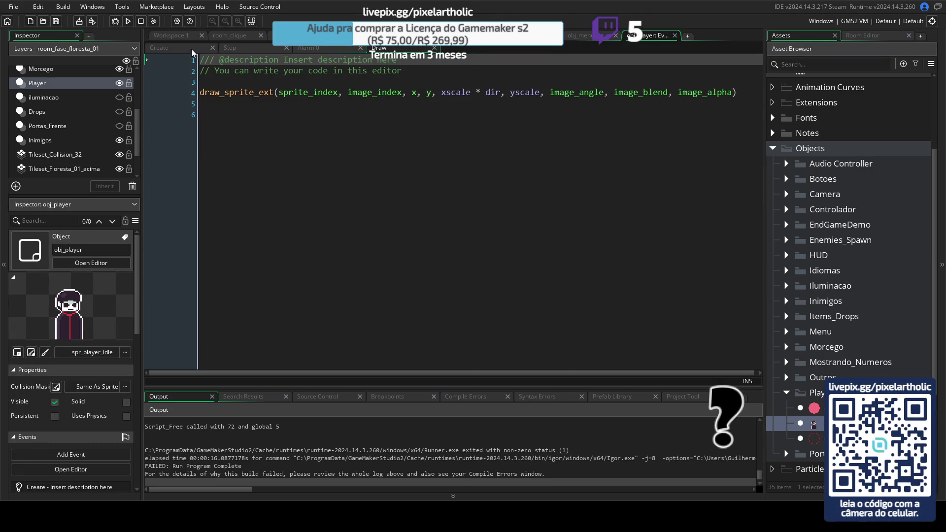
click(191, 50)
scroll(702, 116, down, 7)
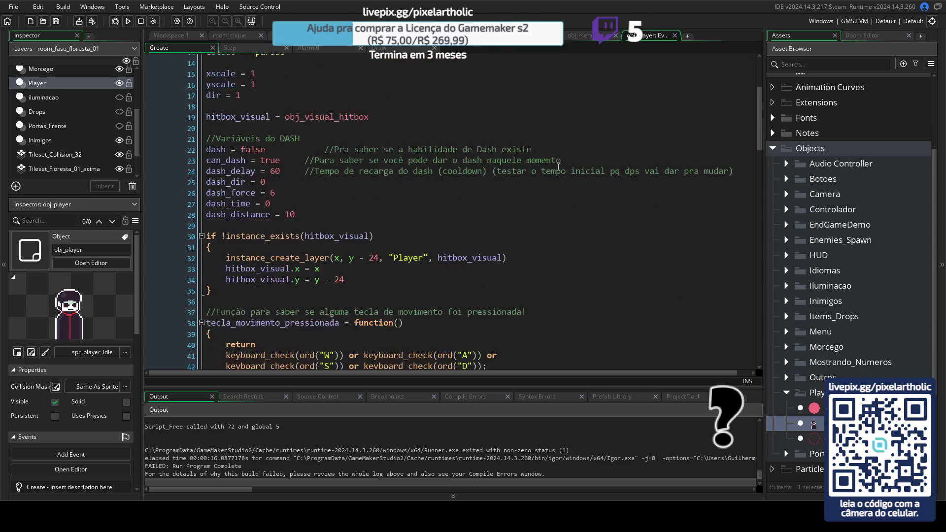
scroll(552, 173, down, 5)
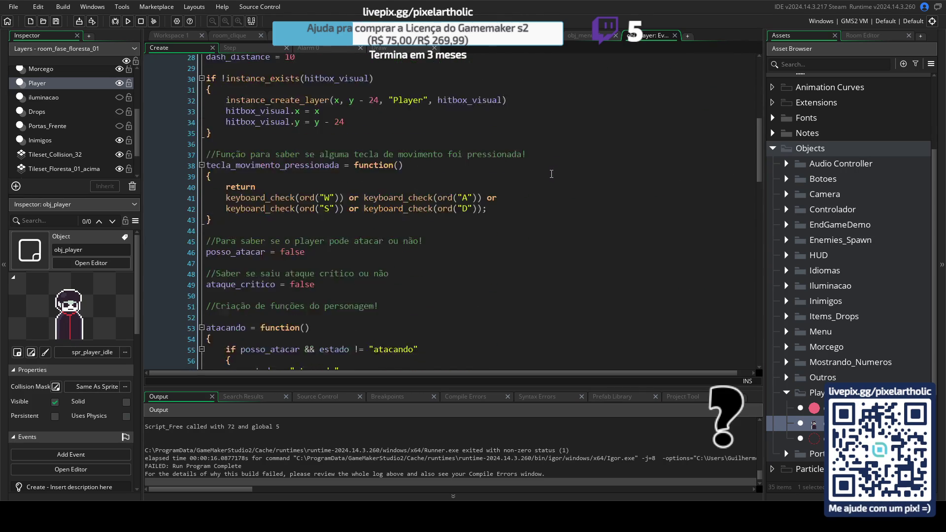
scroll(549, 169, down, 4)
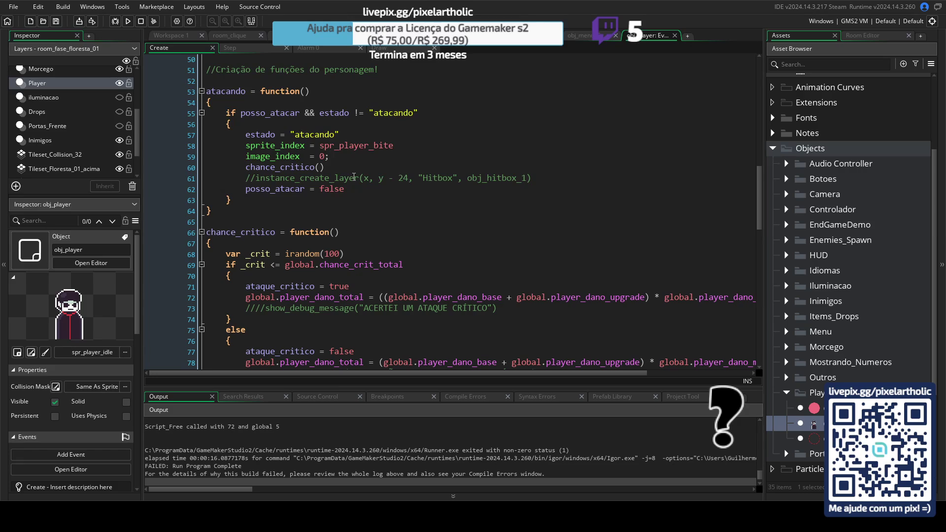
scroll(355, 173, down, 5)
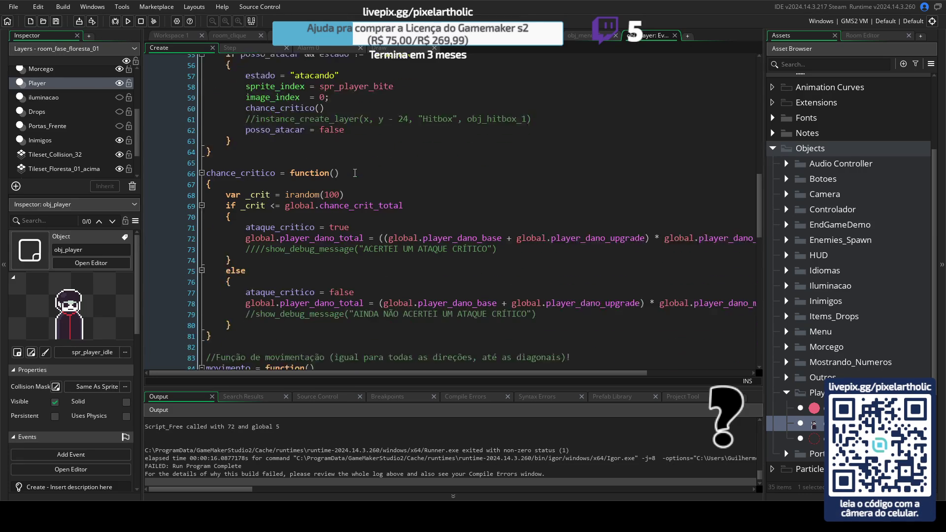
scroll(378, 190, down, 8)
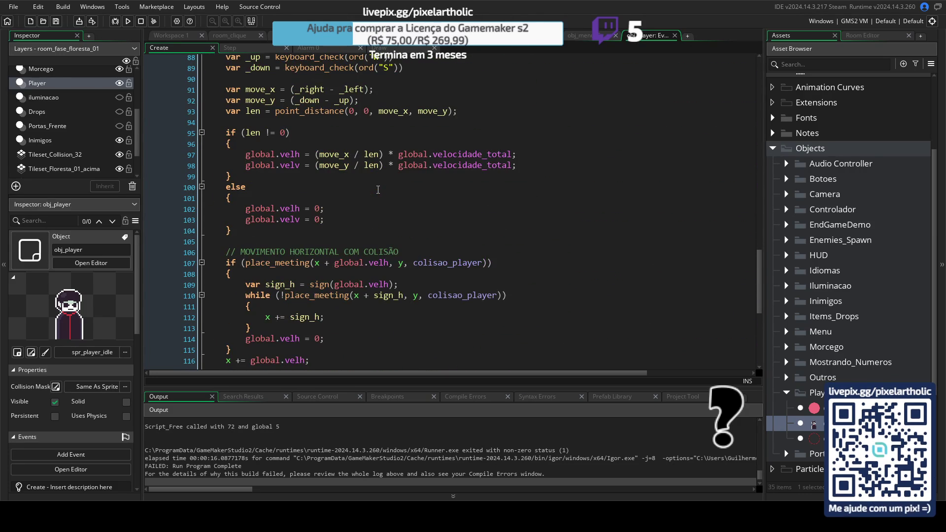
scroll(378, 190, down, 7)
scroll(311, 271, up, 13)
scroll(315, 261, up, 6)
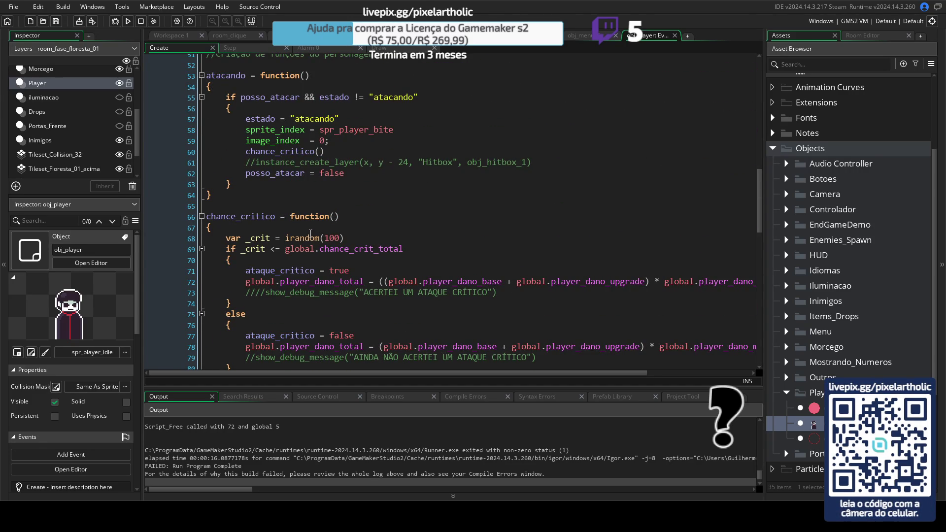
scroll(310, 233, up, 4)
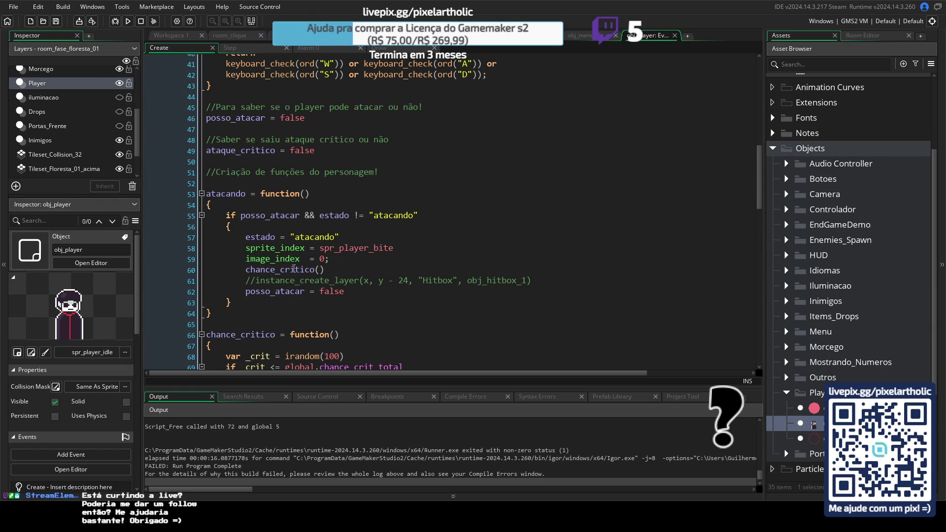
- Scroll through obj_player's Step event state machine code and return to line 1
click(244, 51)
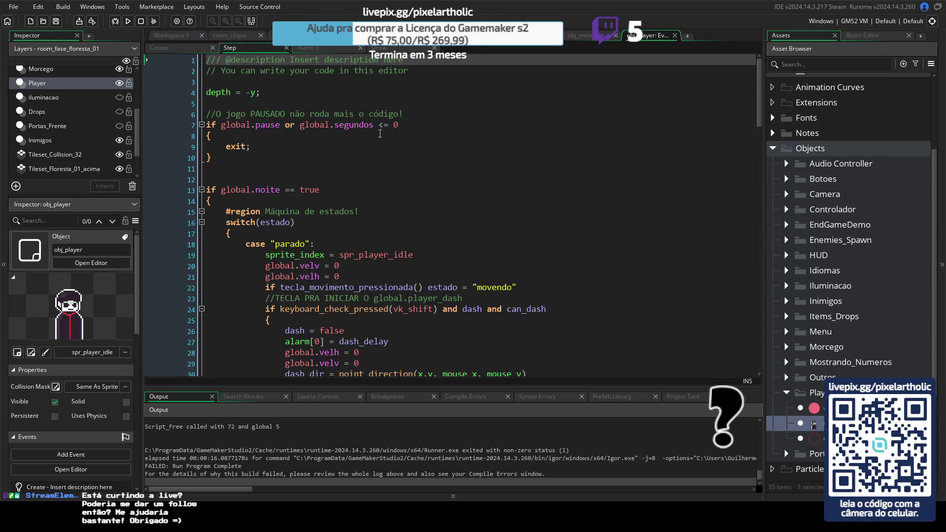
scroll(602, 229, down, 1)
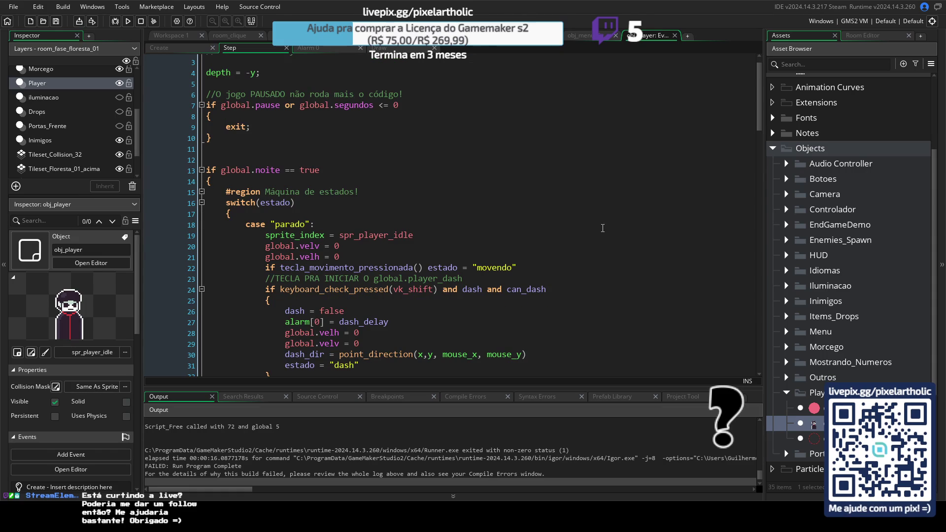
scroll(602, 229, down, 12)
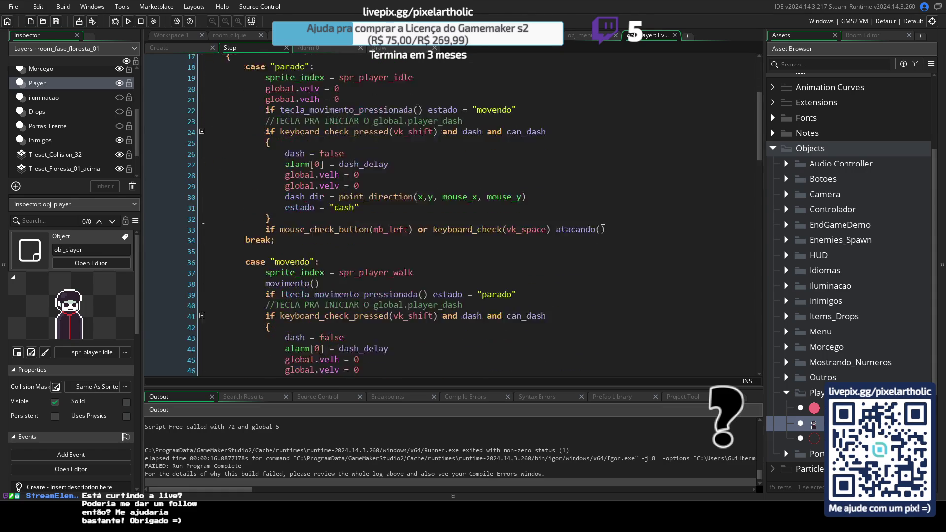
scroll(602, 228, down, 1)
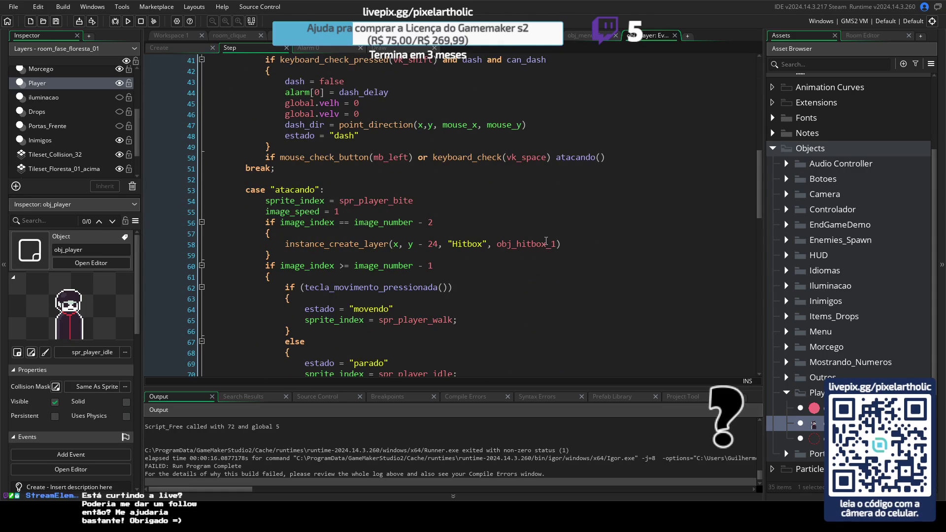
scroll(291, 201, up, 10)
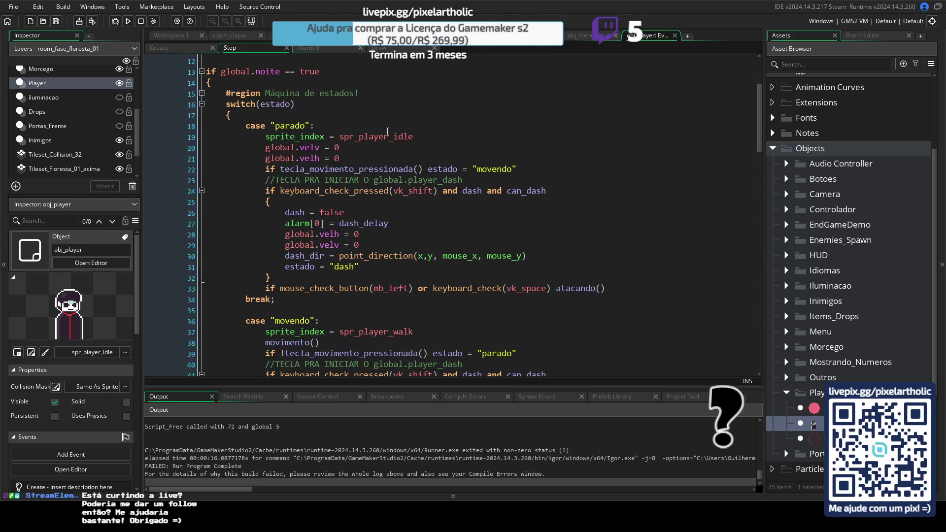
scroll(387, 132, up, 3)
scroll(355, 136, up, 1)
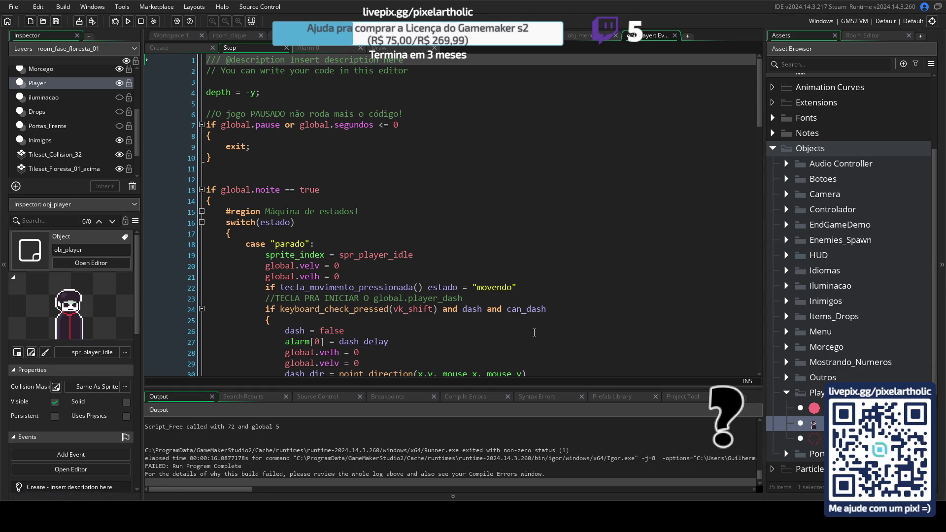
- Open the control object's Step event and begin a //TESTANDO PRA IR PRA NOVA FASE comment on its last empty line
click(773, 149)
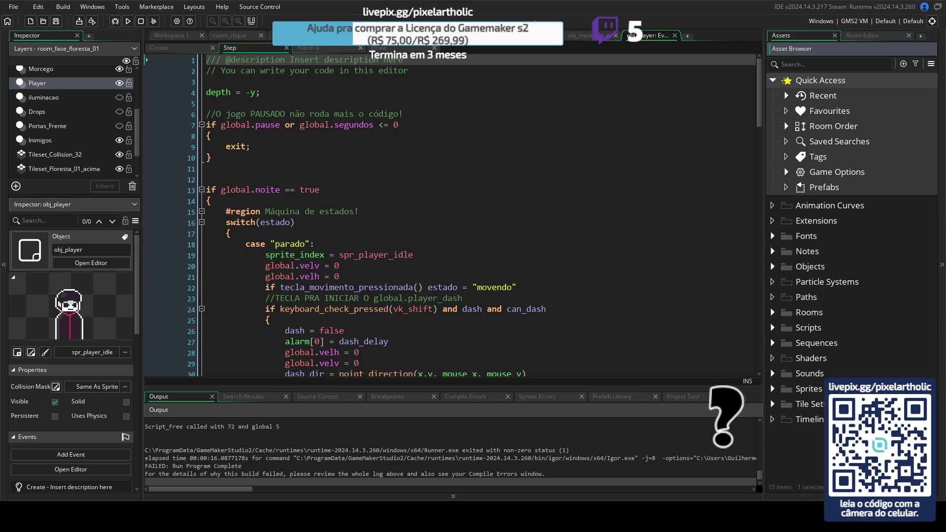
click(579, 35)
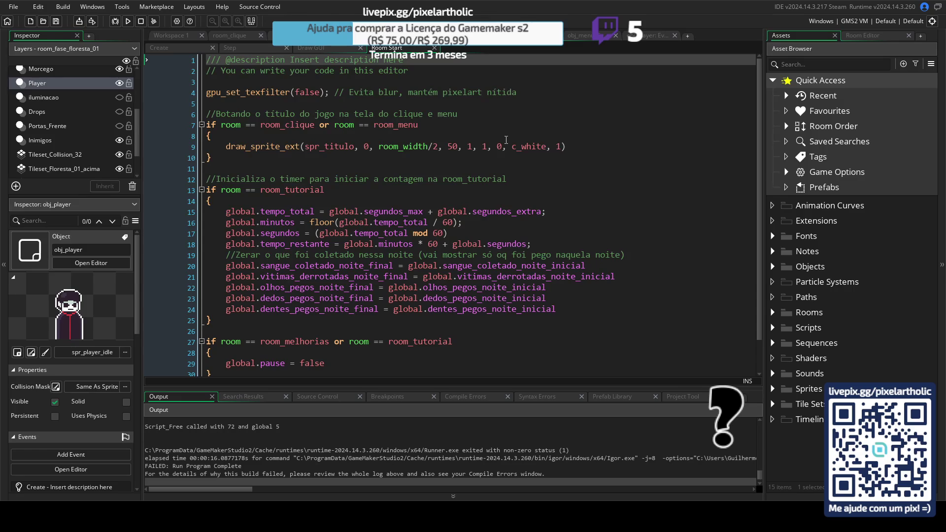
click(239, 49)
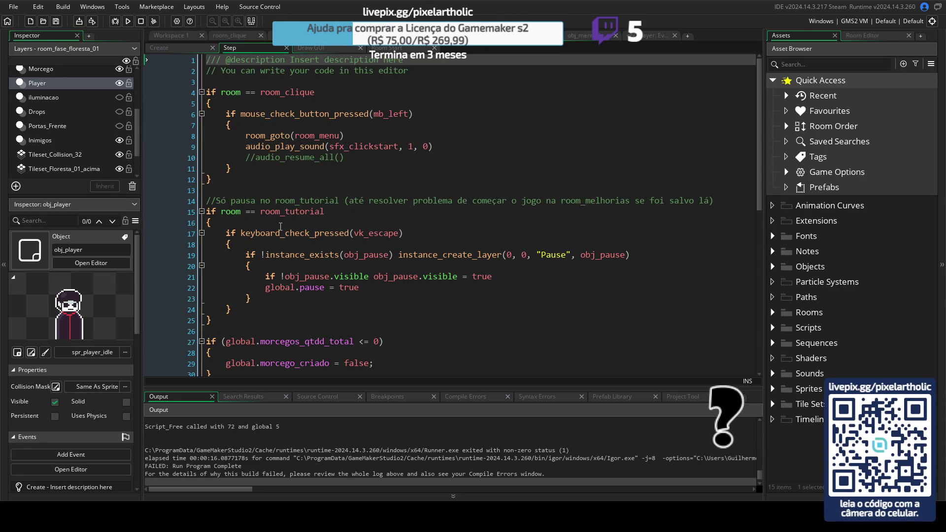
scroll(291, 233, down, 10)
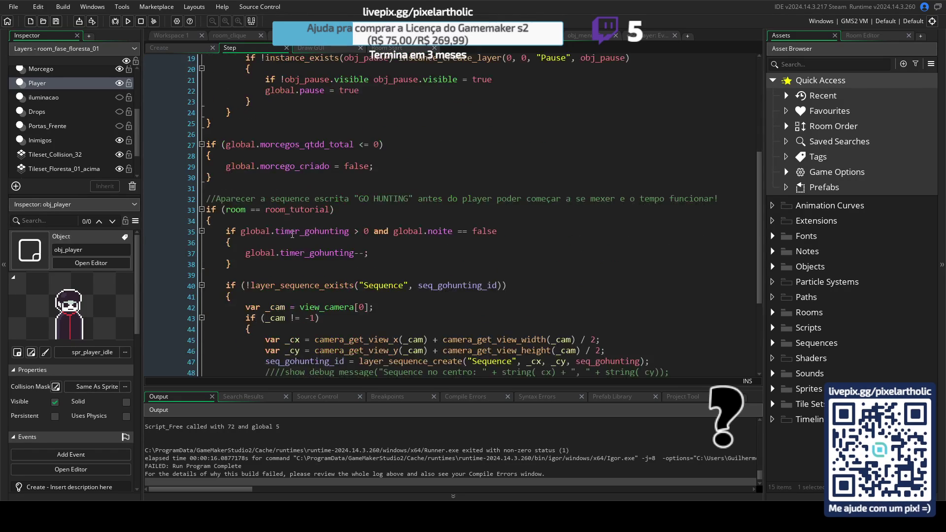
click(235, 350)
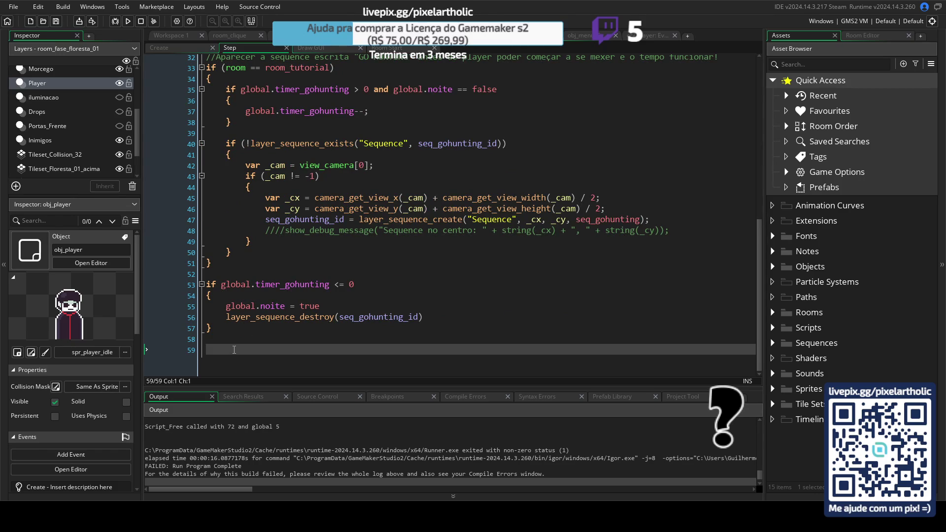
text(//TESTANDO PRA IR PRA NOVA FASE)
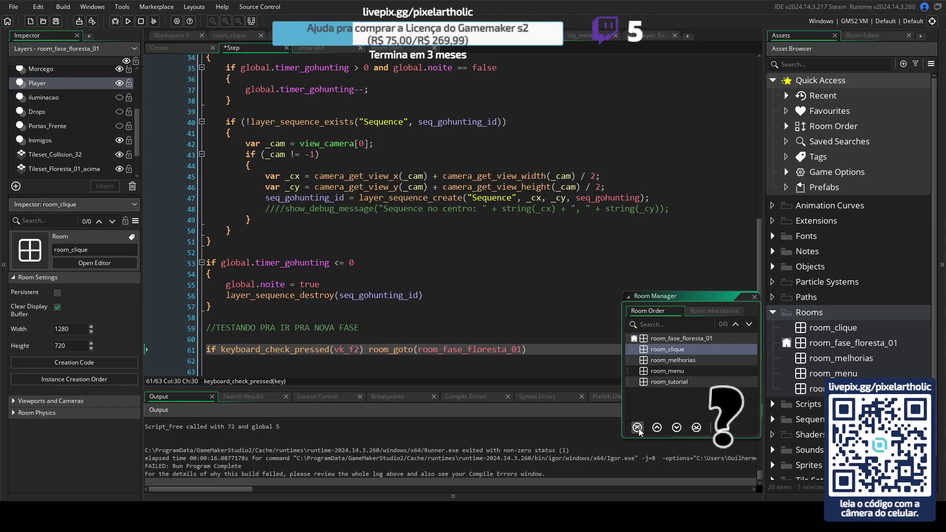
- Make room_clique the starting room and send room_fase_floresta_01 to the bottom of the order
click(637, 427)
click(678, 348)
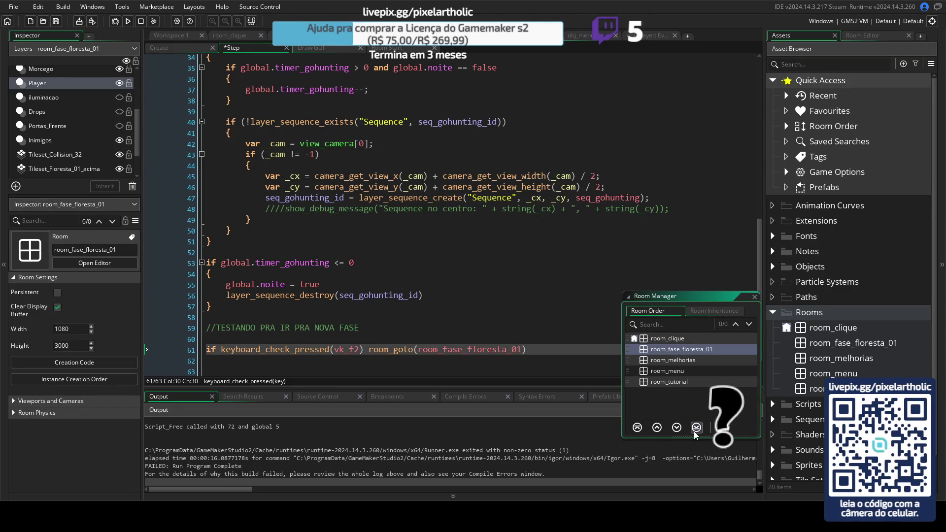
click(697, 427)
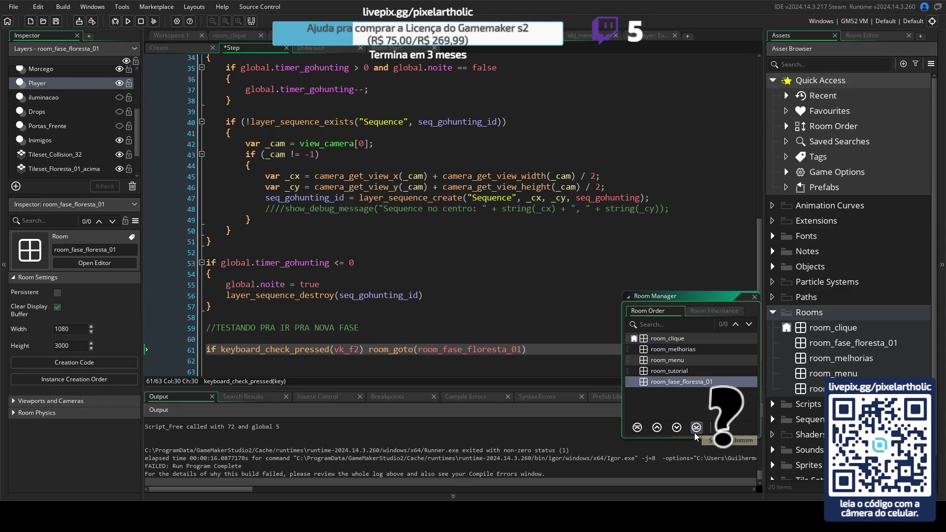
- Reorder the remaining rooms to room_menu, room_tutorial, room_melhorias
click(685, 361)
click(657, 427)
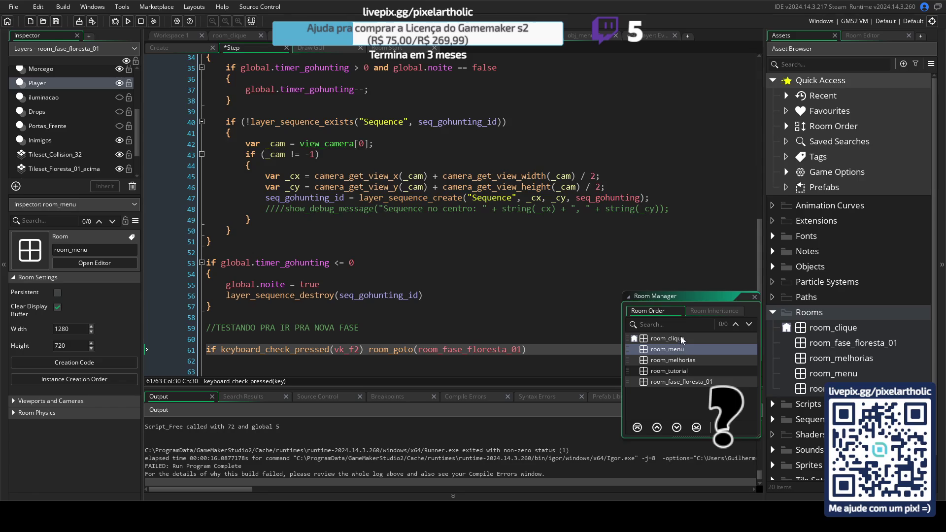
click(687, 371)
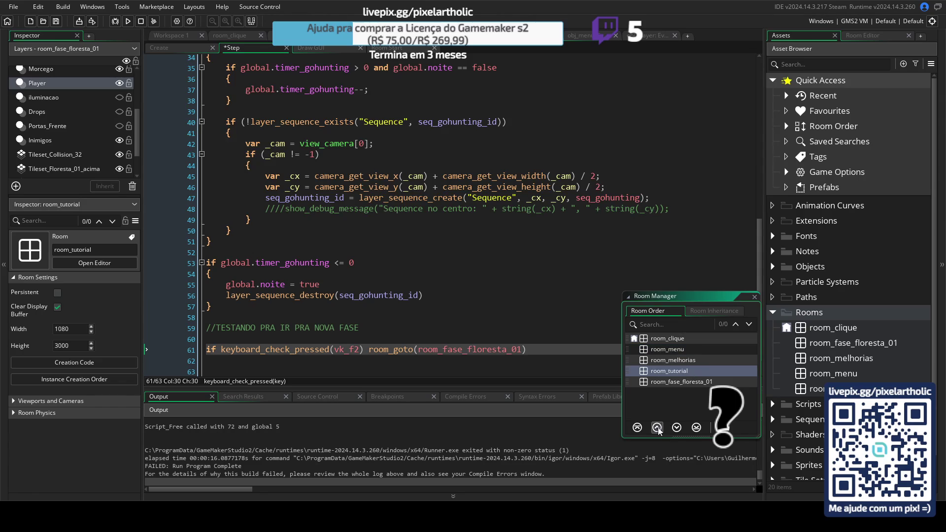
click(657, 428)
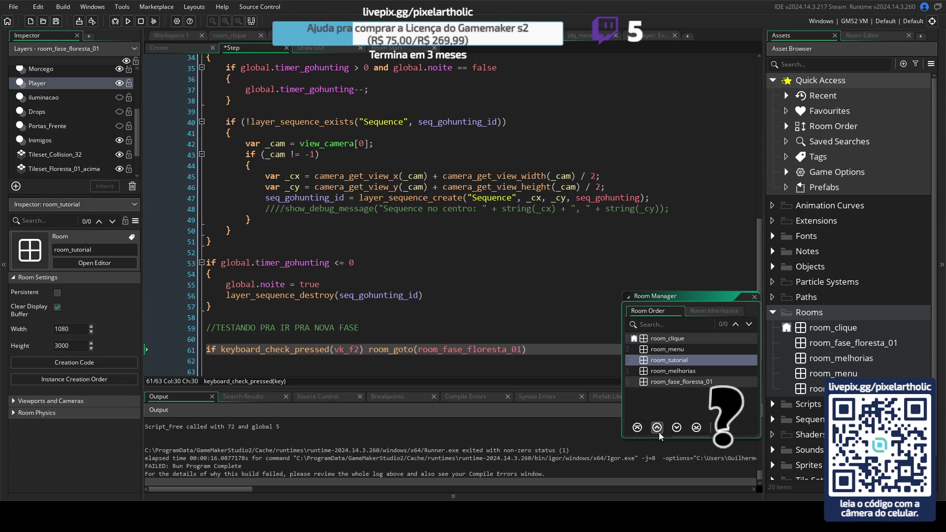
click(675, 428)
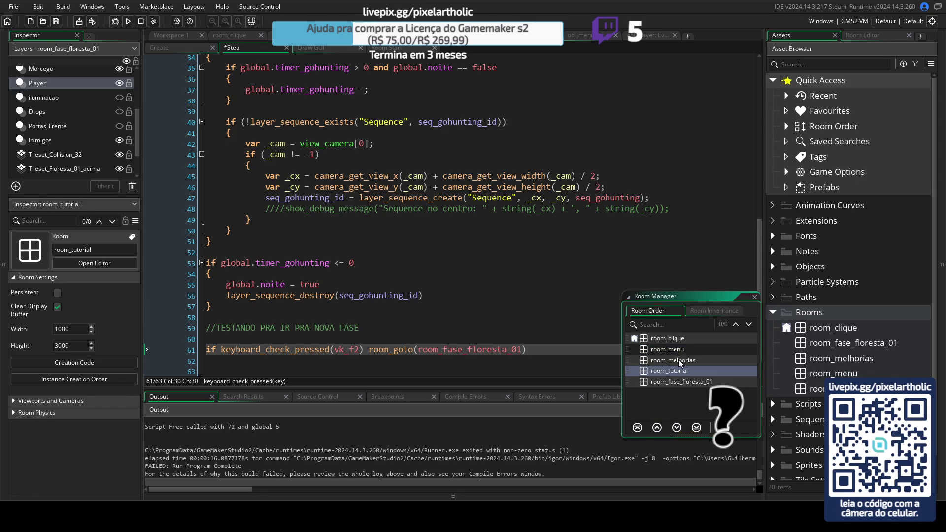
- Save and playtest the game, which opens on the DAY: 1 arena, then close it
key(F5)
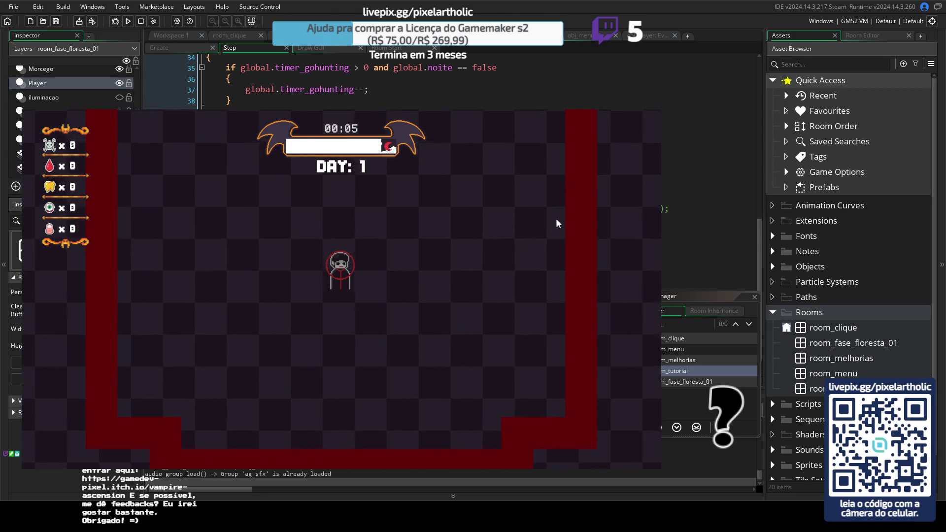
key(Escape)
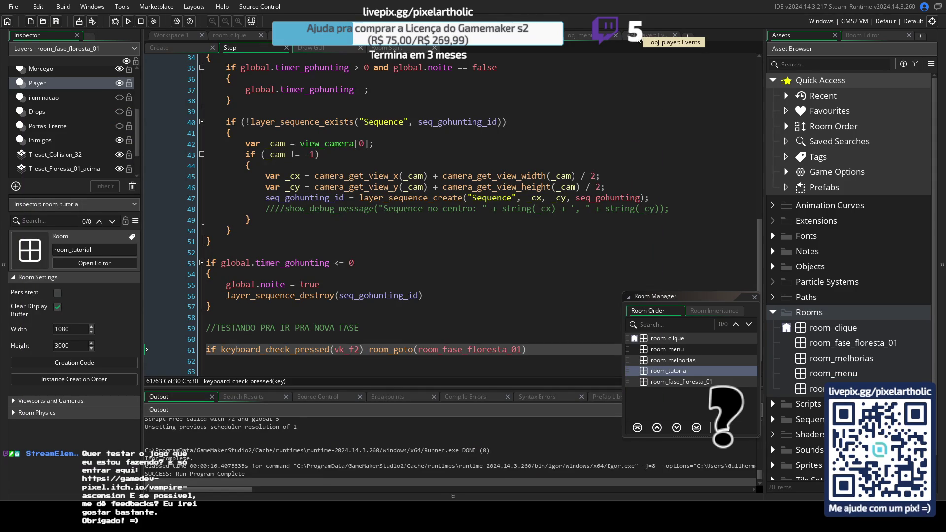
- Move the Tileset_Collision_32 layer just above Background in room_fase_floresta_01
click(419, 35)
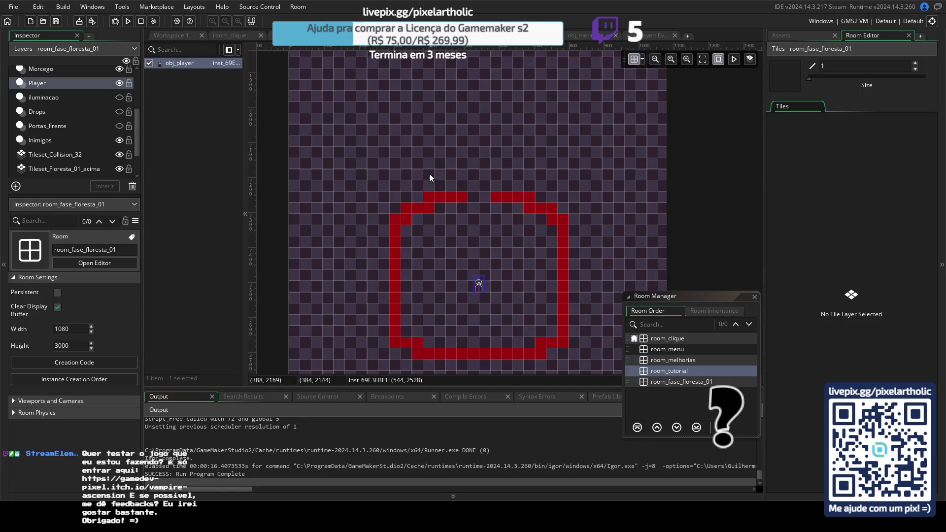
click(120, 155)
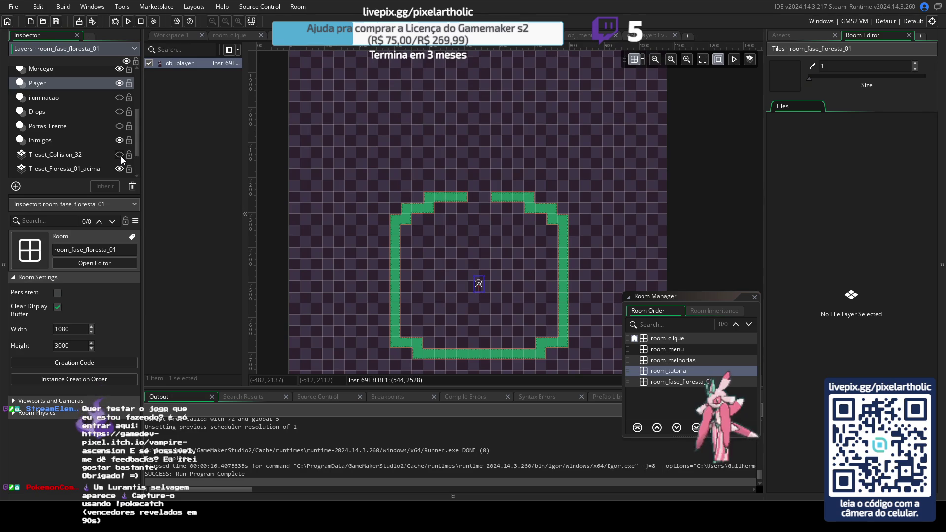
click(121, 155)
scroll(123, 154, down, 2)
drag(73, 117, 75, 166)
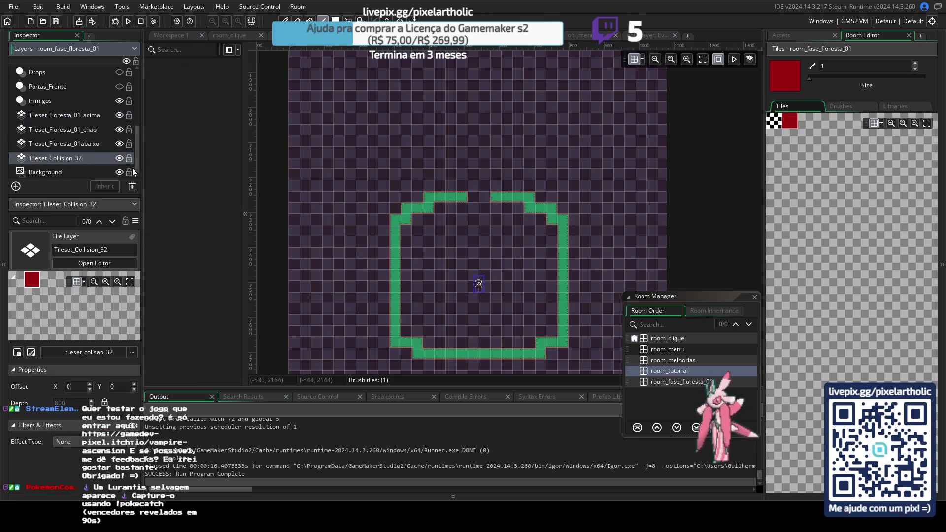
- Close the room order window and show obj_player's Create event code from the top
click(756, 297)
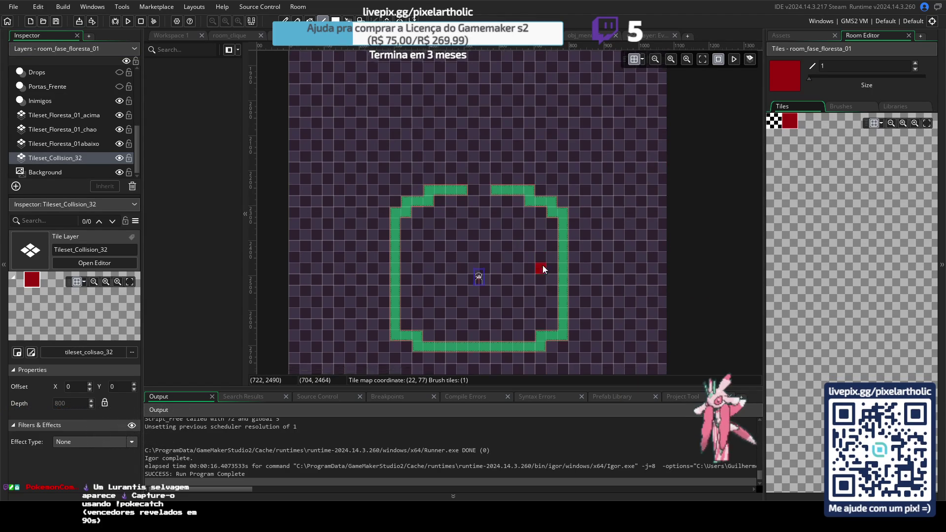
drag(542, 274, 545, 214)
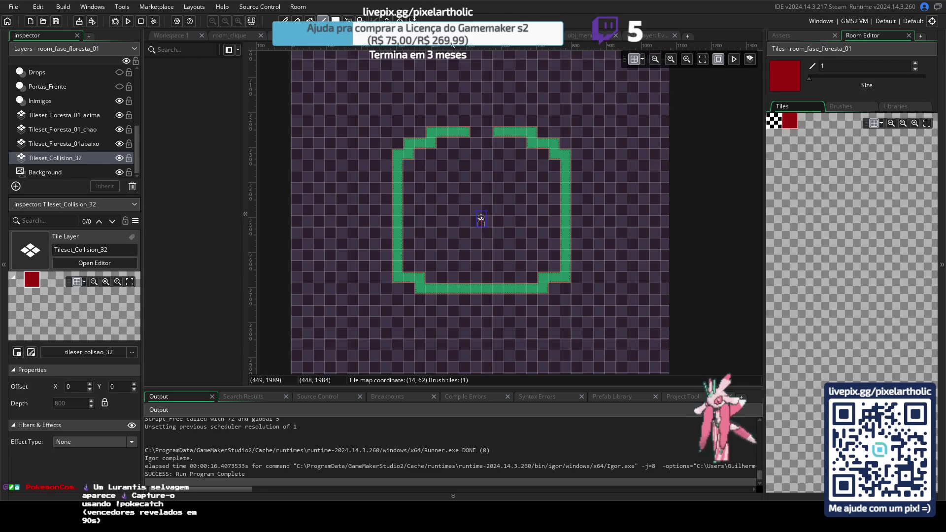
click(661, 36)
click(190, 48)
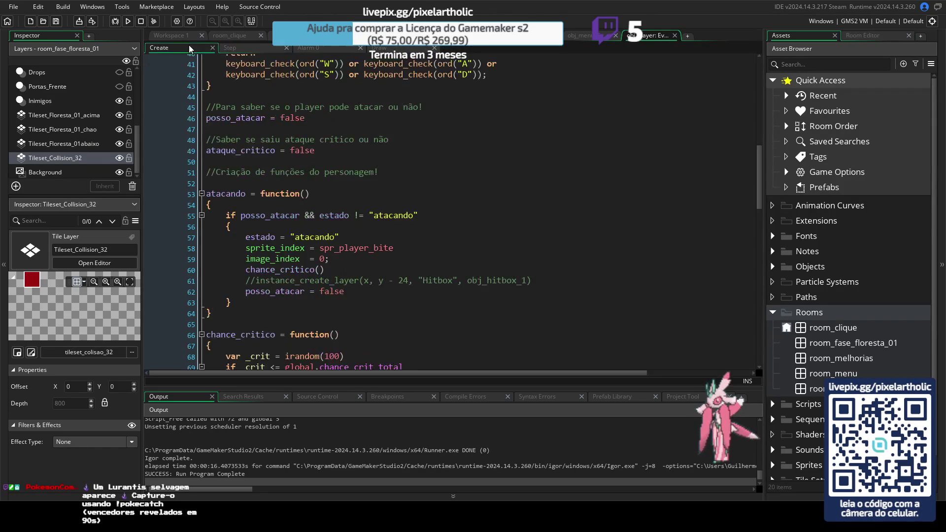
scroll(501, 165, up, 13)
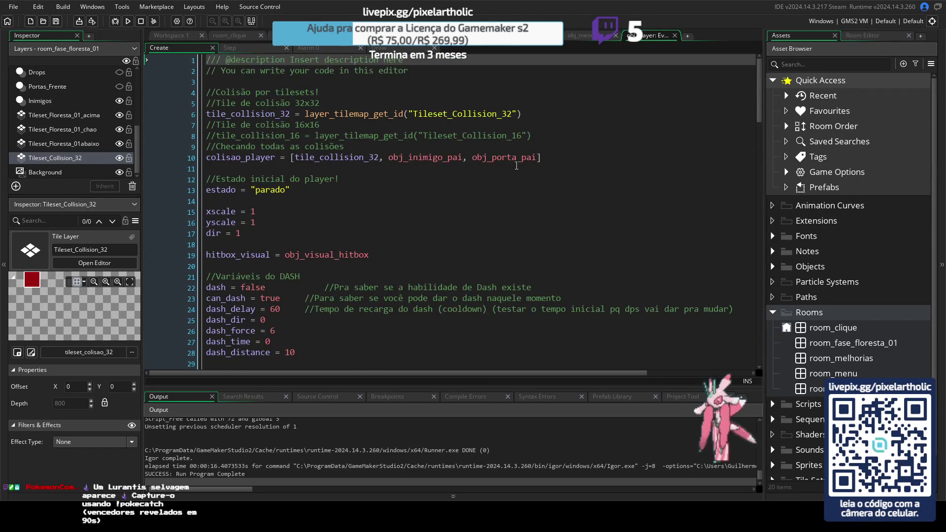
- Scroll through obj_player's Create and Step event code
scroll(519, 164, down, 6)
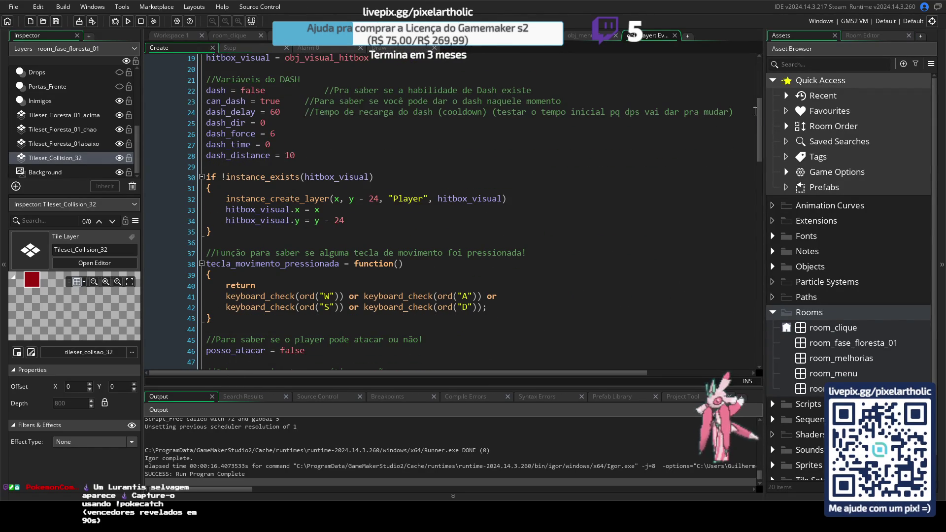
mouse_move(763, 109)
mouse_down()
mouse_move(750, 306)
mouse_move(756, 362)
mouse_move(753, 56)
mouse_up()
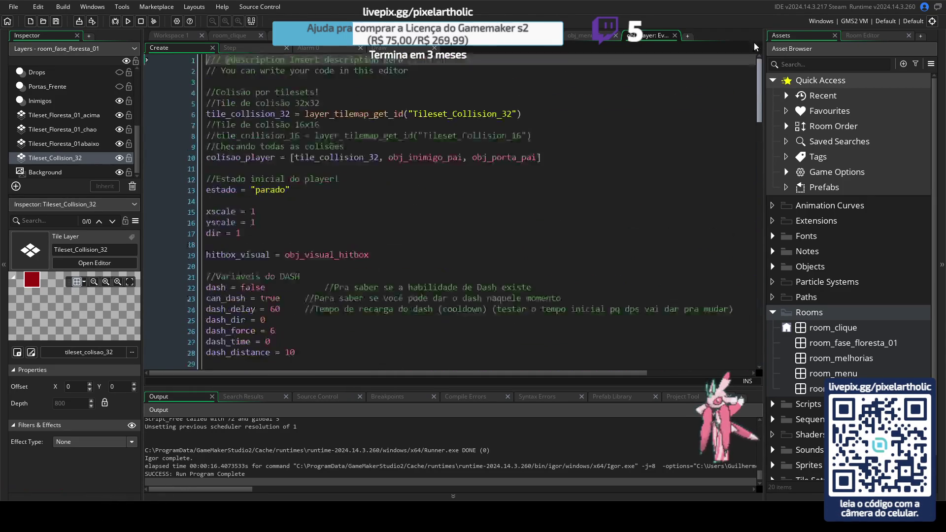
click(266, 49)
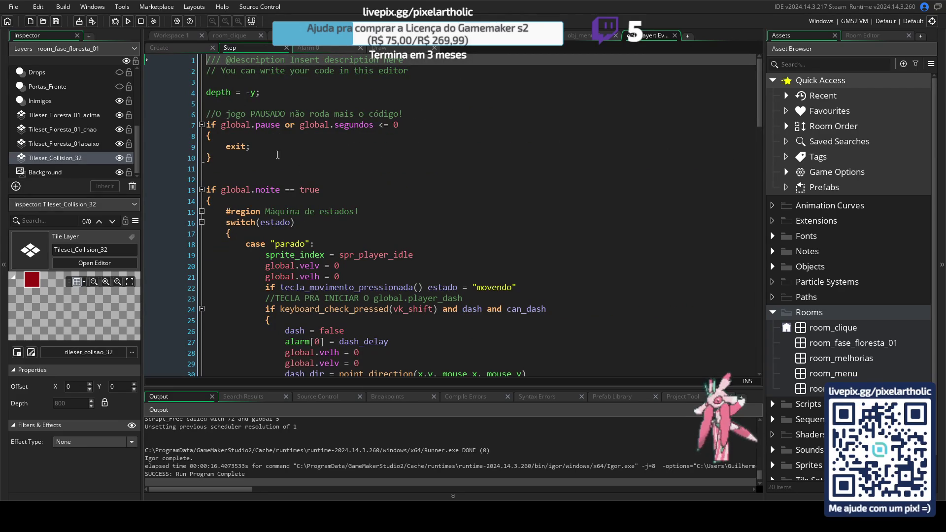
scroll(372, 271, down, 2)
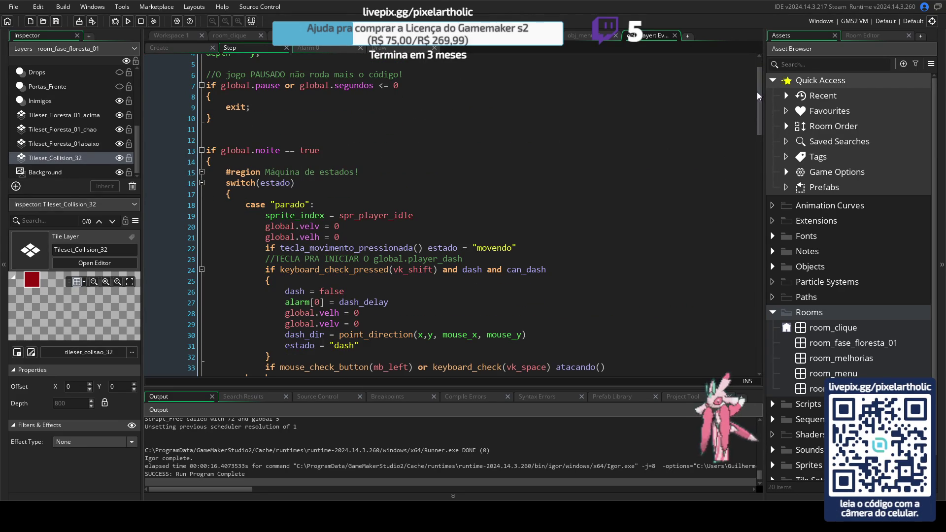
drag(758, 92, 752, 170)
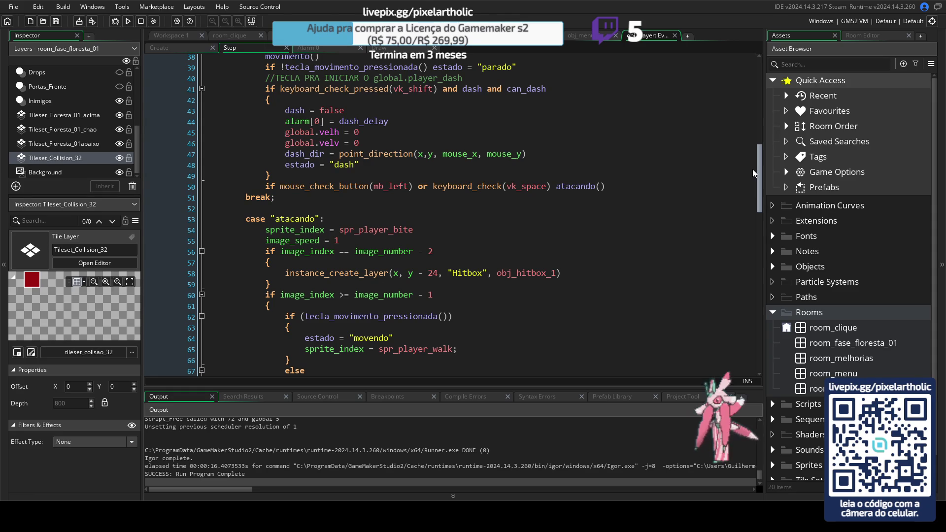
mouse_move(752, 169)
mouse_down()
mouse_move(757, 345)
mouse_move(764, 66)
mouse_up()
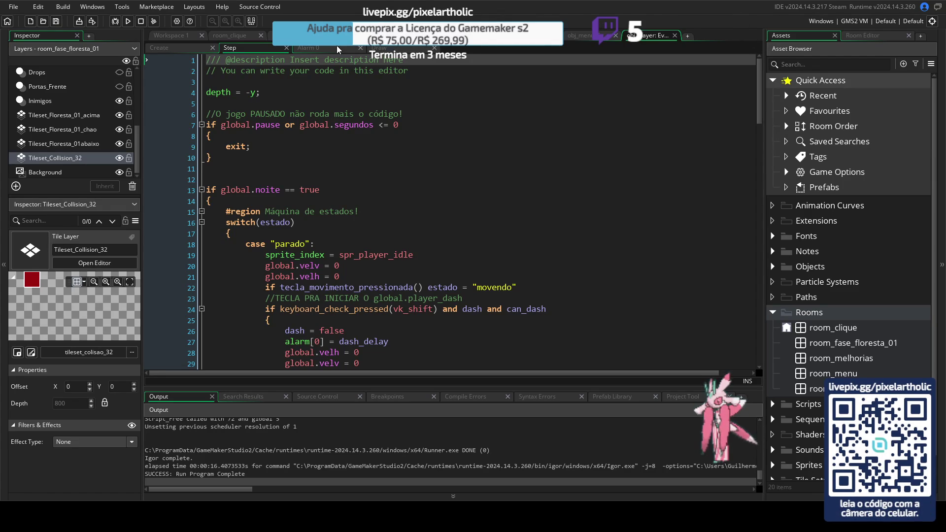
- Check the Draw event, revisit the Step room_fase_floresta_01 test line, and open Draw GUI
click(395, 49)
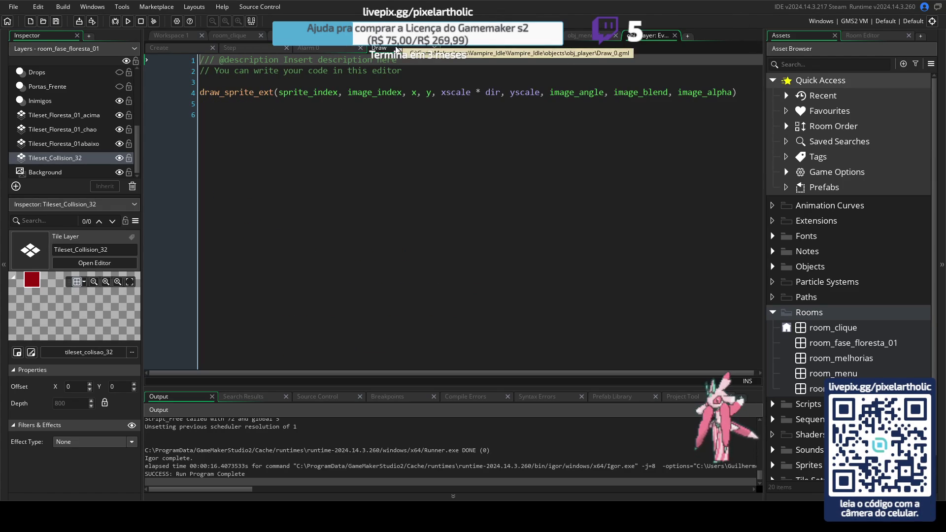
click(162, 47)
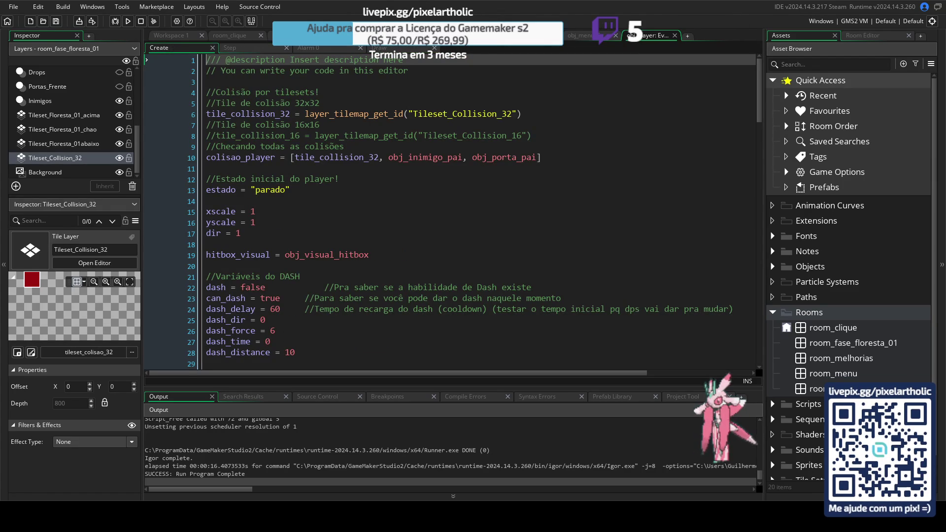
click(229, 48)
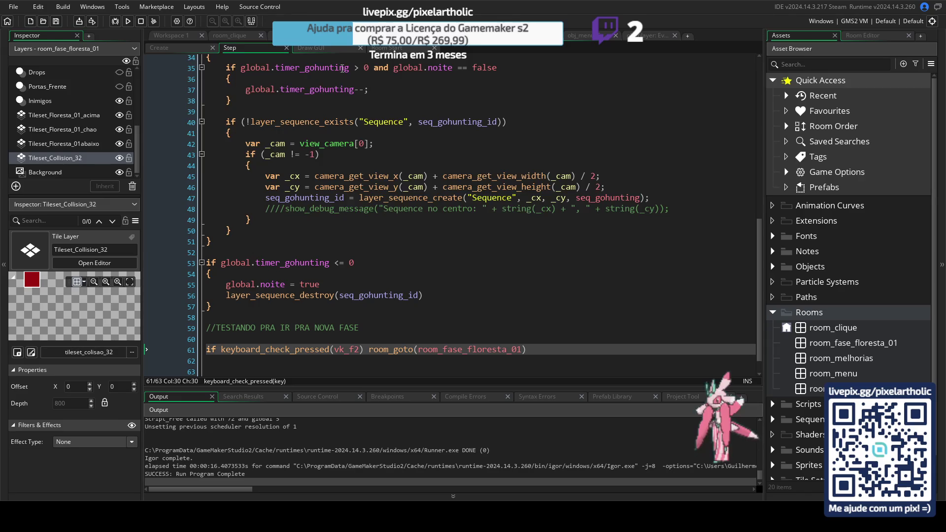
click(311, 48)
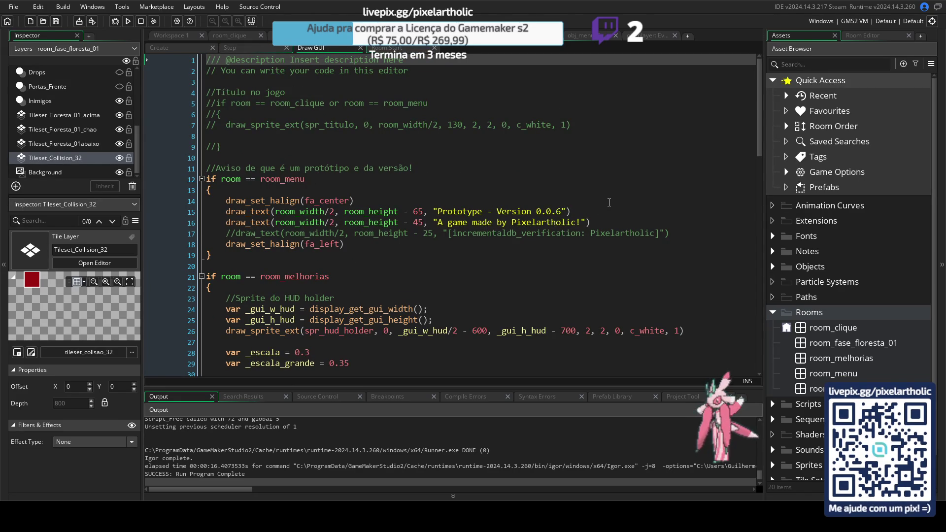
- Scroll through the Draw GUI code, then view the Room Start code initialising room_tutorial's timer
scroll(610, 199, down, 5)
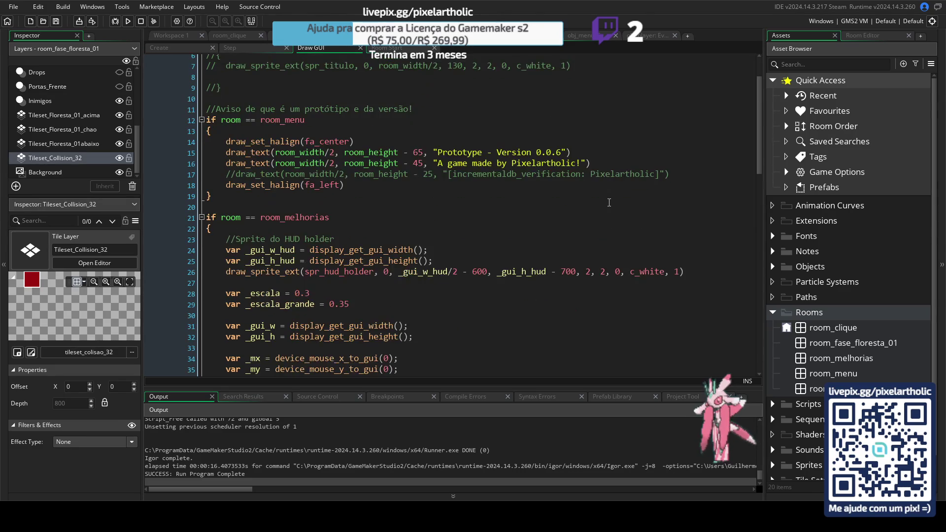
scroll(613, 197, down, 15)
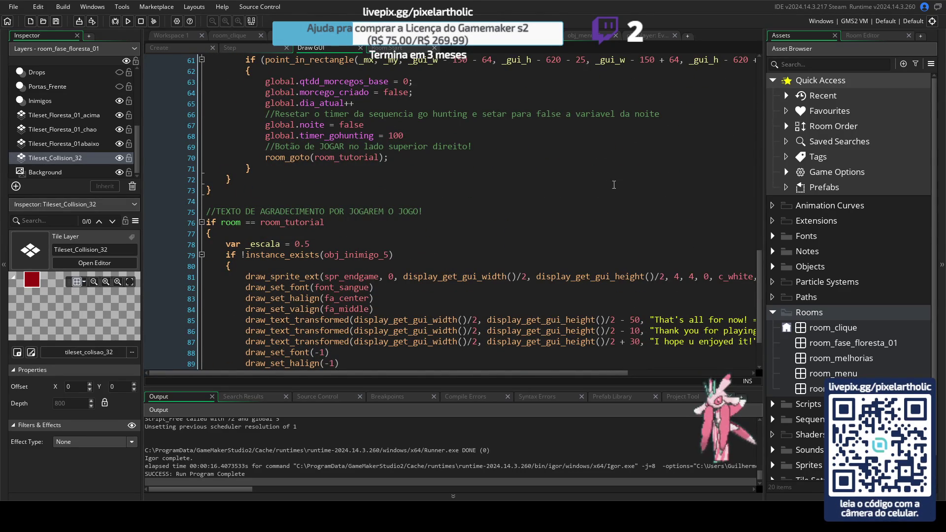
scroll(315, 133, down, 3)
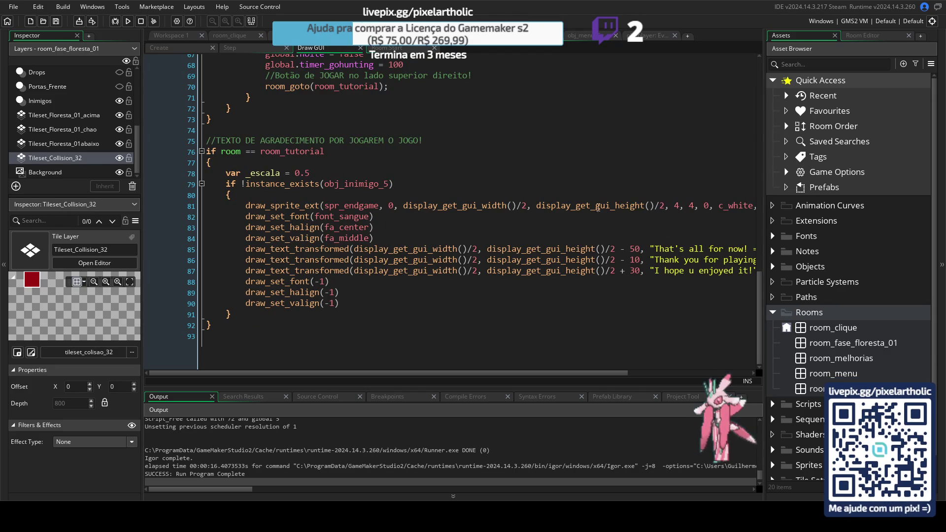
drag(761, 348, 746, 297)
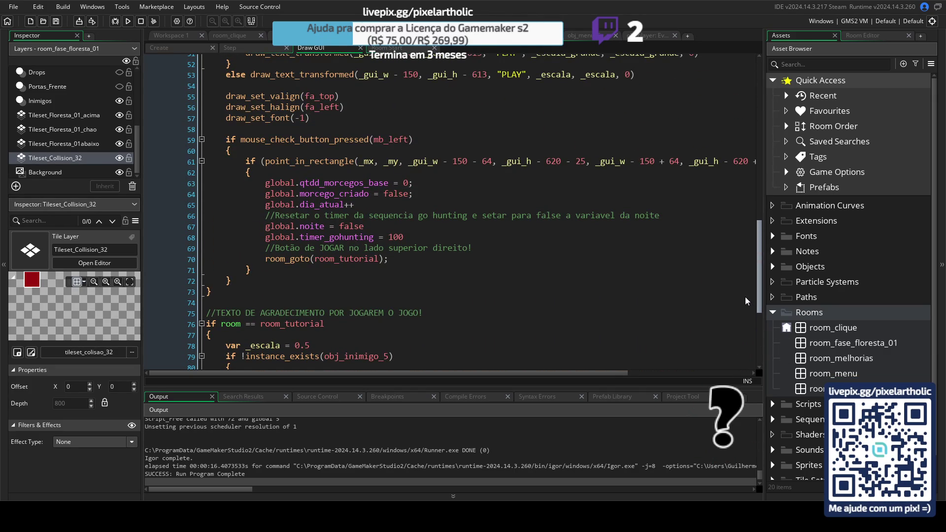
scroll(745, 294, up, 3)
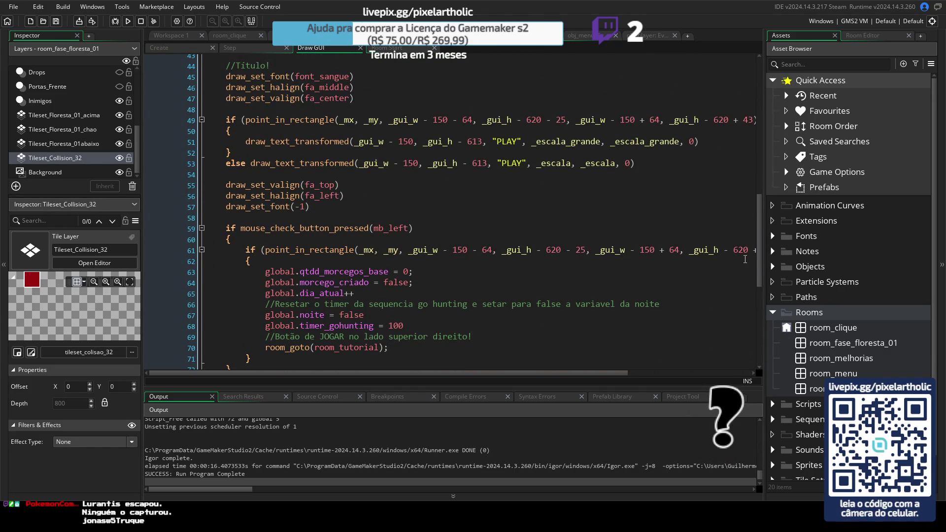
drag(760, 265, 751, 129)
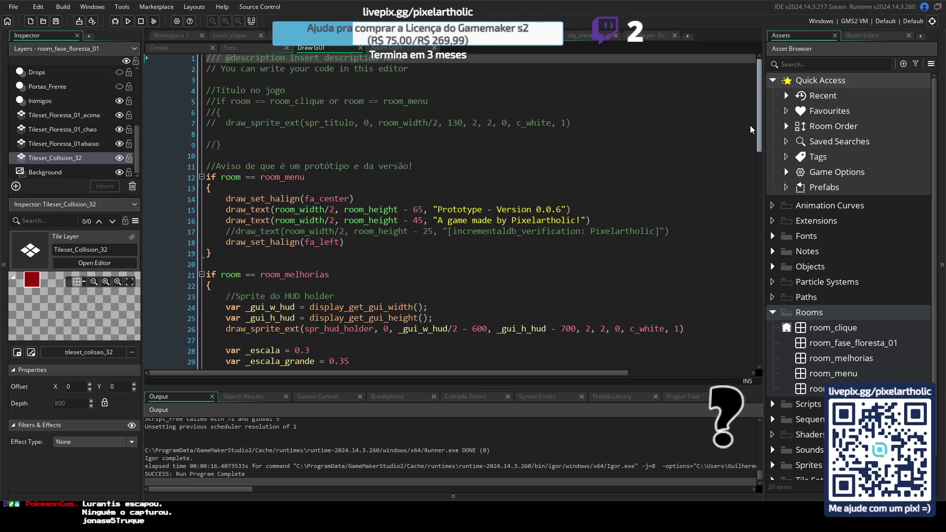
click(414, 50)
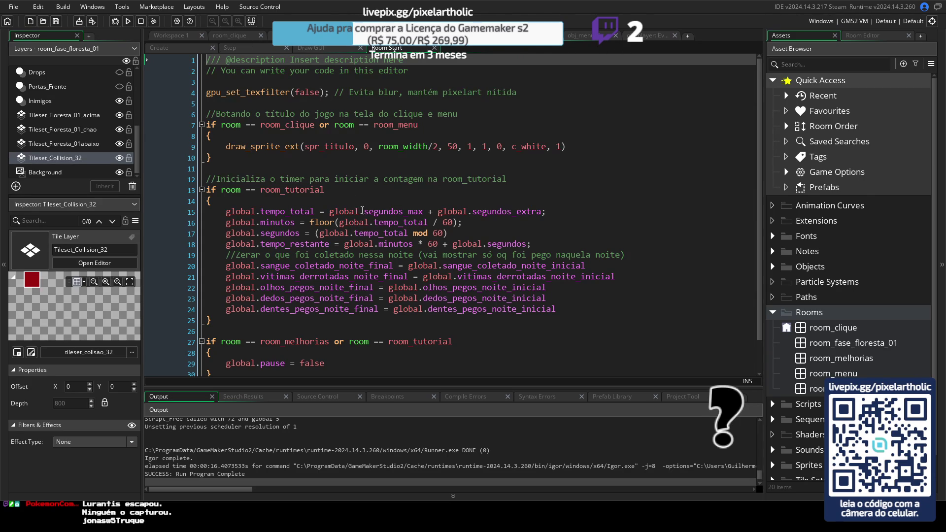
- Playtest the game to a successful run, close it, and return to obj_player's event code
key(F5)
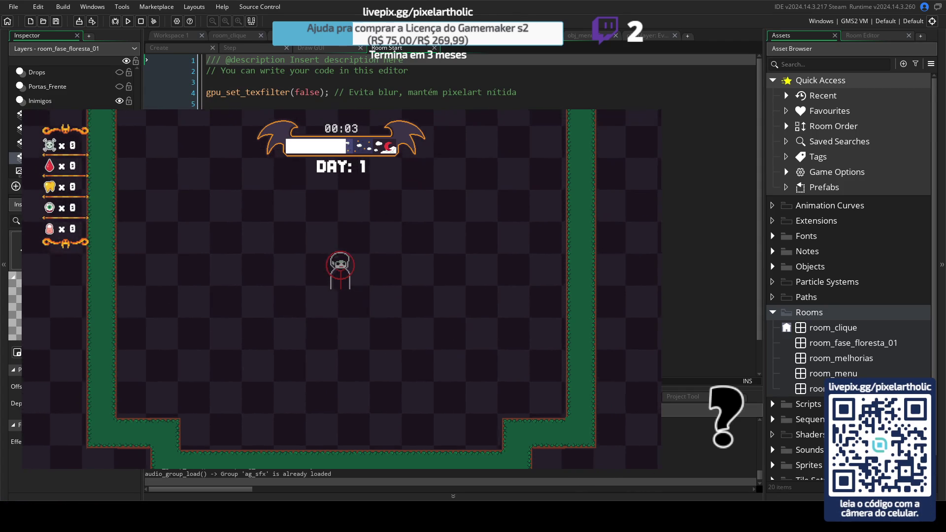
key(Escape)
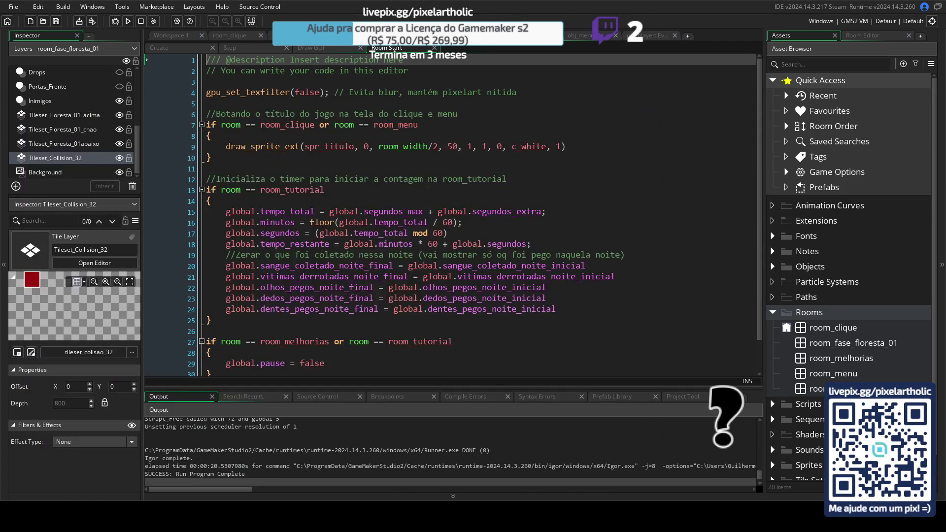
click(658, 40)
- Delete the blank line after the pause block in the player's Step code
click(232, 48)
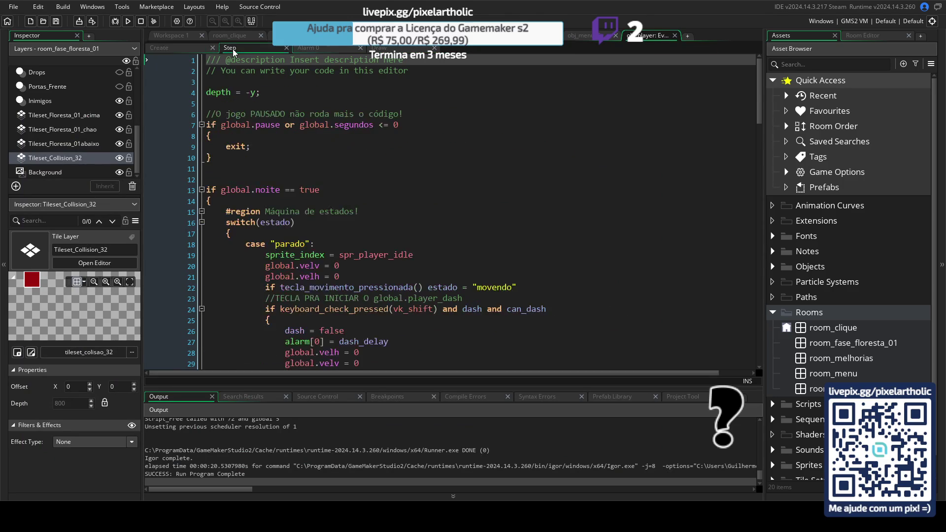
click(270, 114)
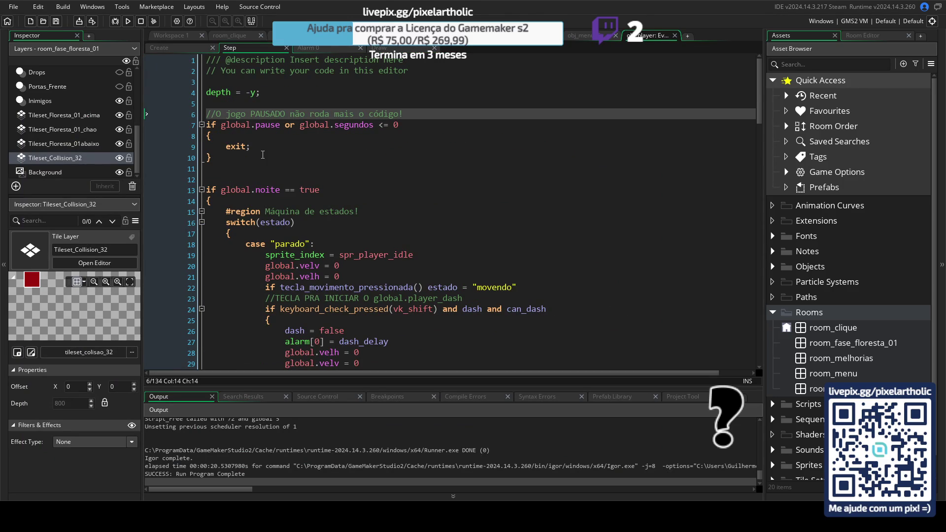
click(261, 148)
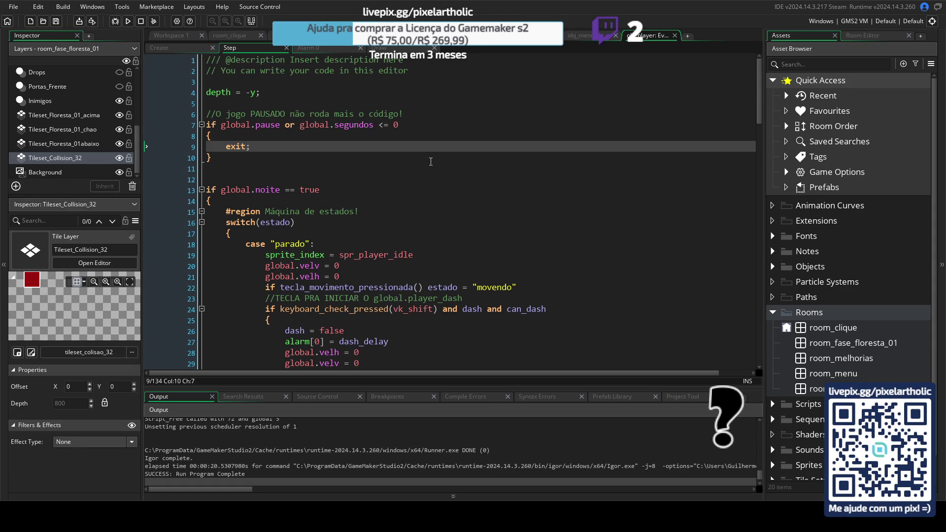
click(228, 158)
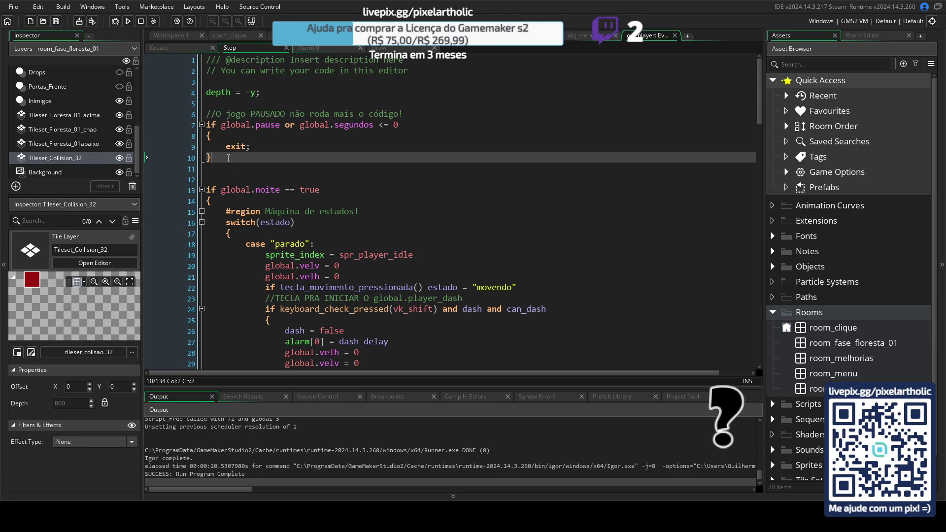
key(Delete)
click(330, 124)
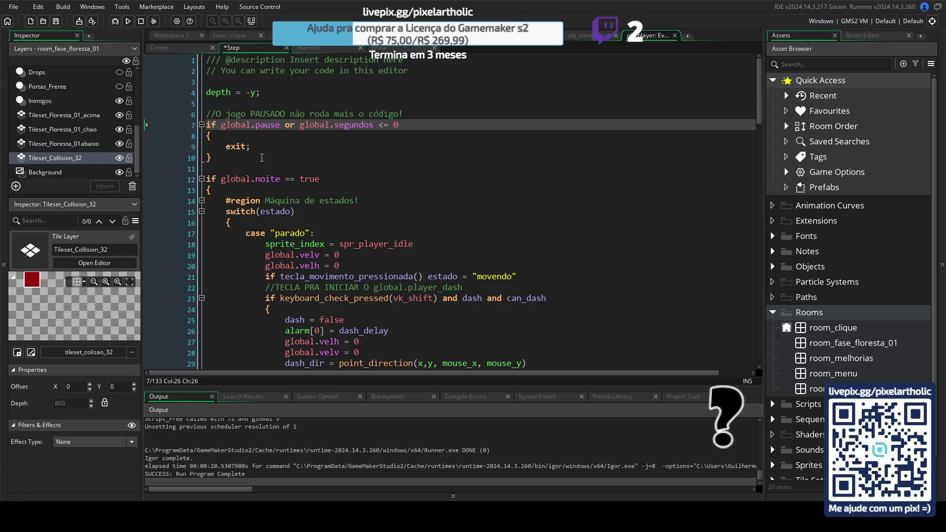
- Save and playtest the game with F5, then open room_tutorial in the Room Editor
key(F5)
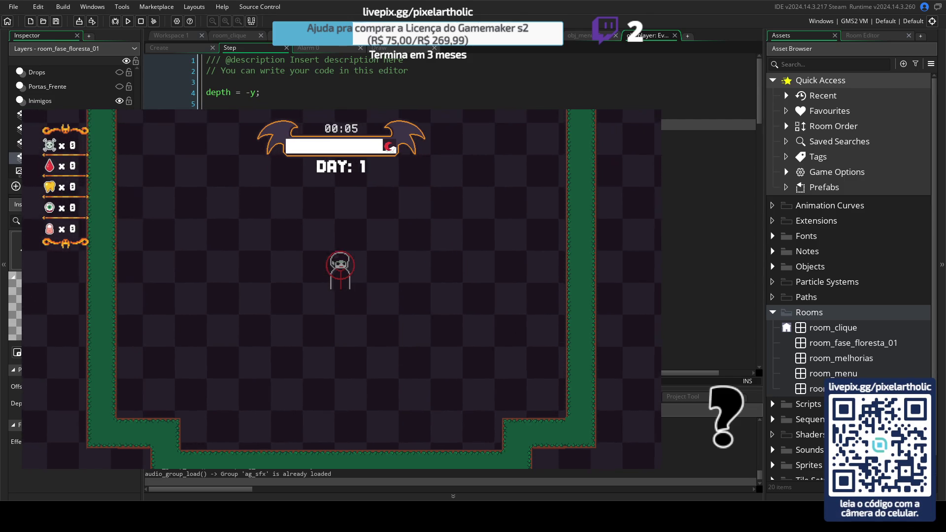
key(Escape)
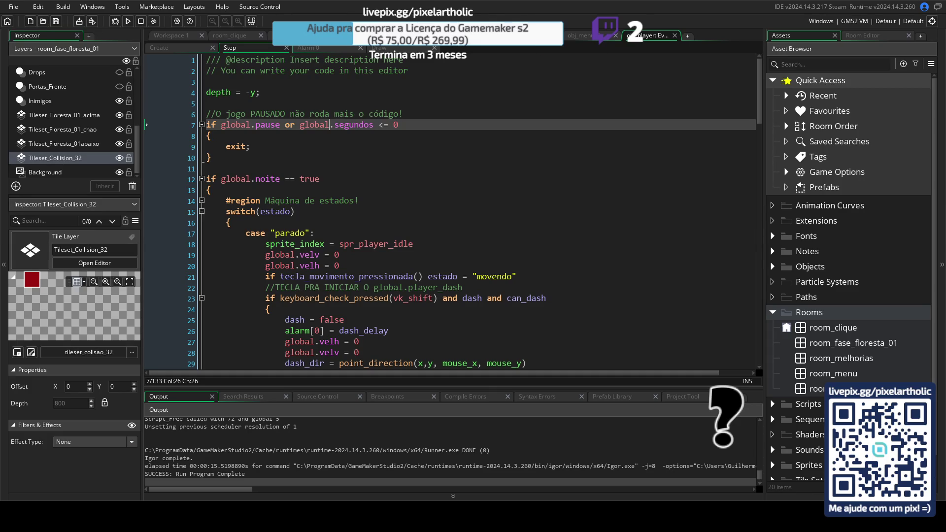
click(305, 35)
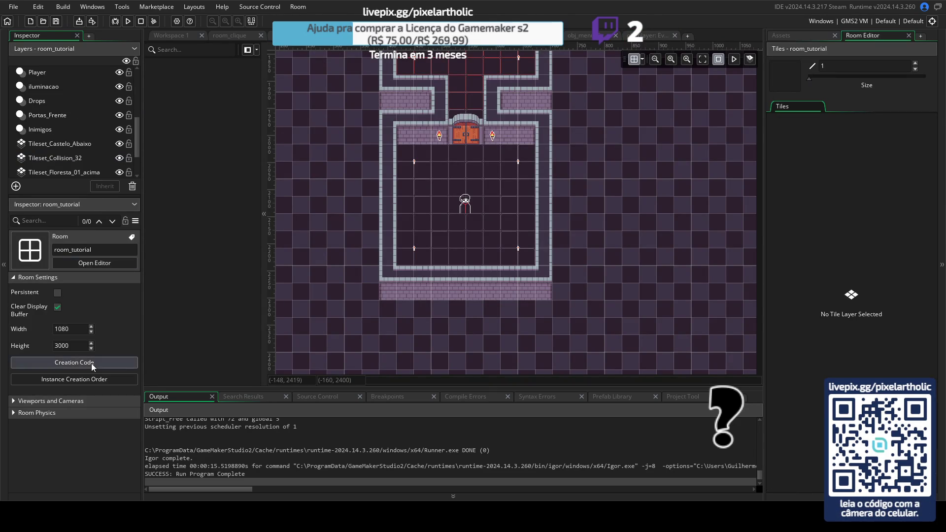
- Check room_tutorial's creation code for reference, then close its window
click(91, 363)
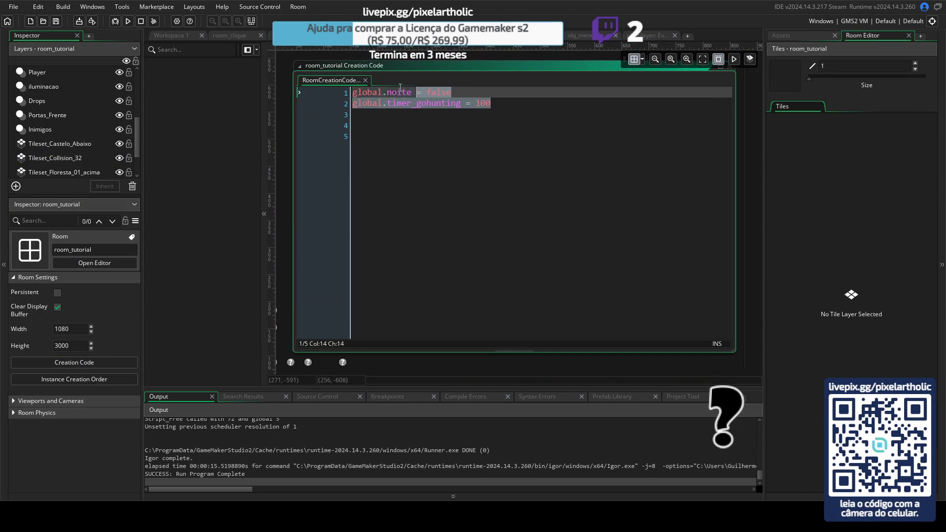
key(End)
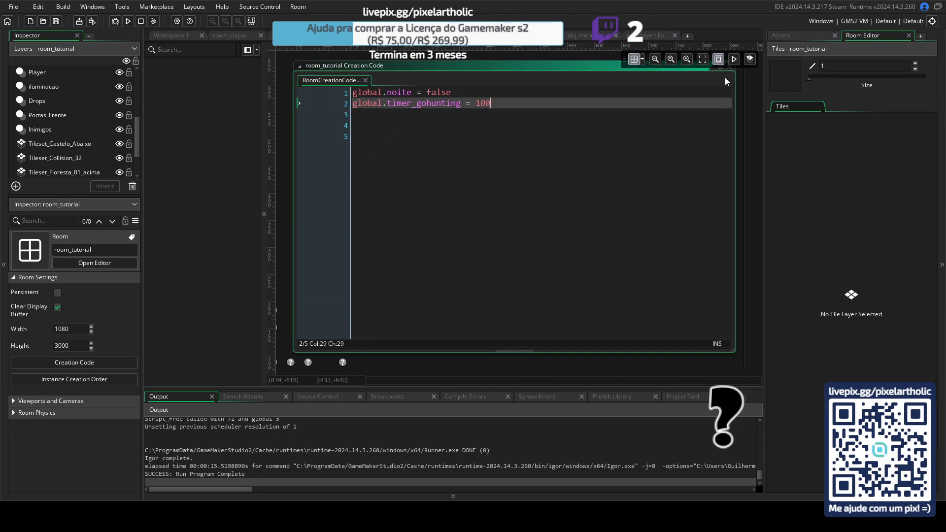
drag(747, 73, 738, 94)
click(719, 85)
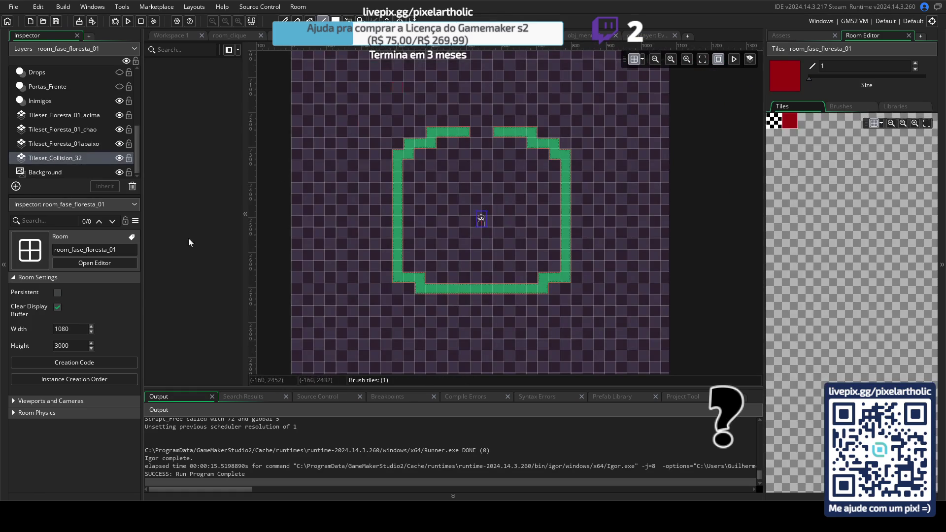
- Confirm the forest room's code sets global.noite = false and global.timer_gohunting = 100, then collapse it
click(75, 364)
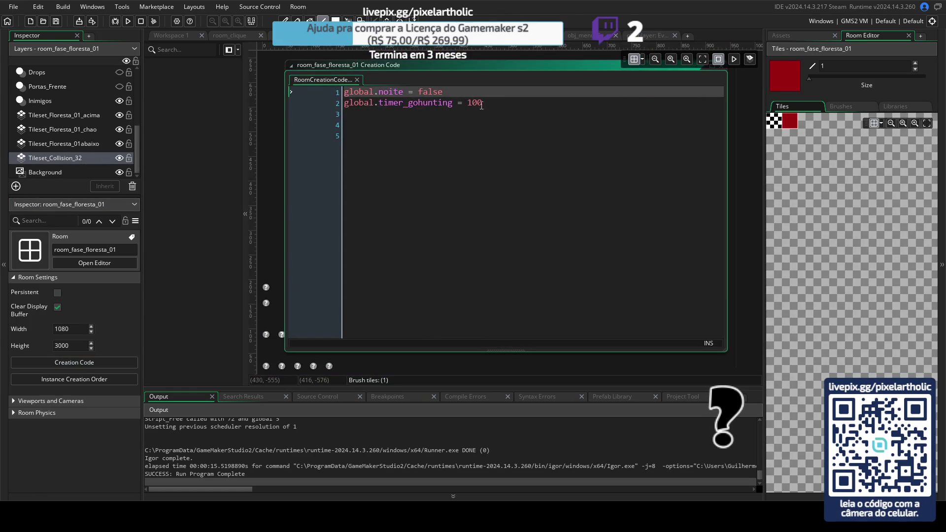
click(495, 107)
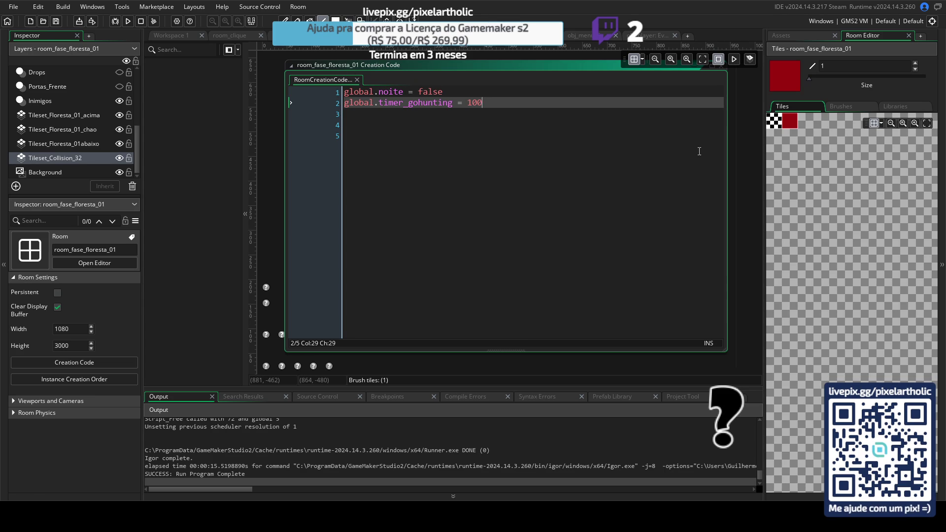
click(718, 82)
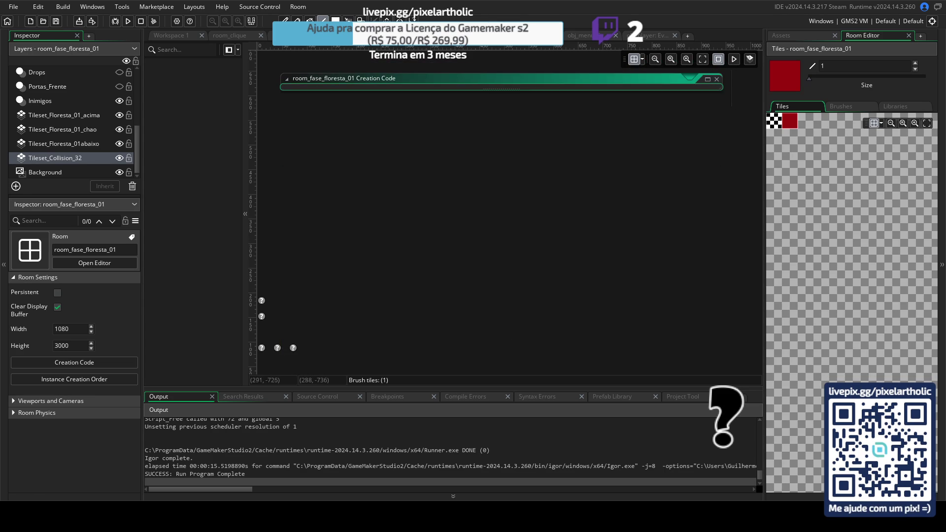
- Fit the room in view, select Tileset_Floresta_01_chao, and try a rectangle of green tiles, then undo it
click(702, 59)
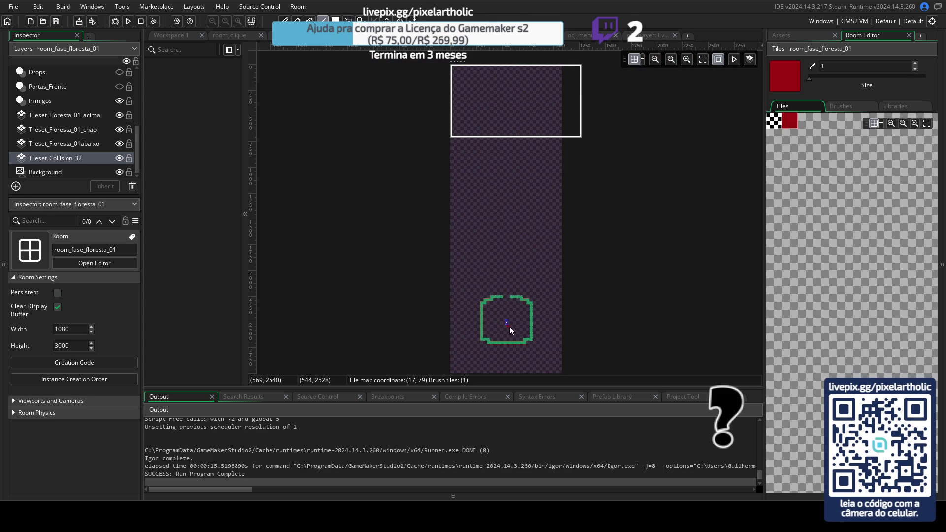
scroll(510, 295, down, 3)
scroll(512, 205, up, 5)
scroll(527, 177, up, 3)
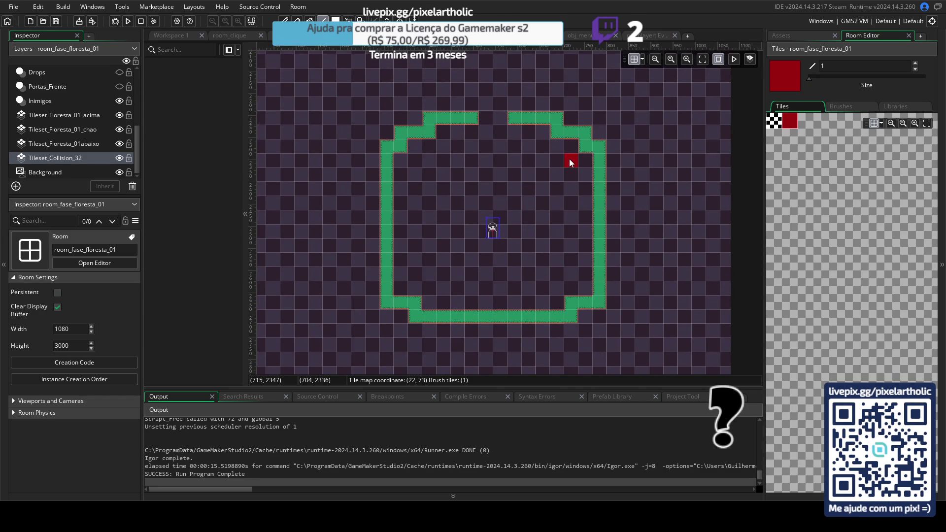
click(788, 35)
click(61, 144)
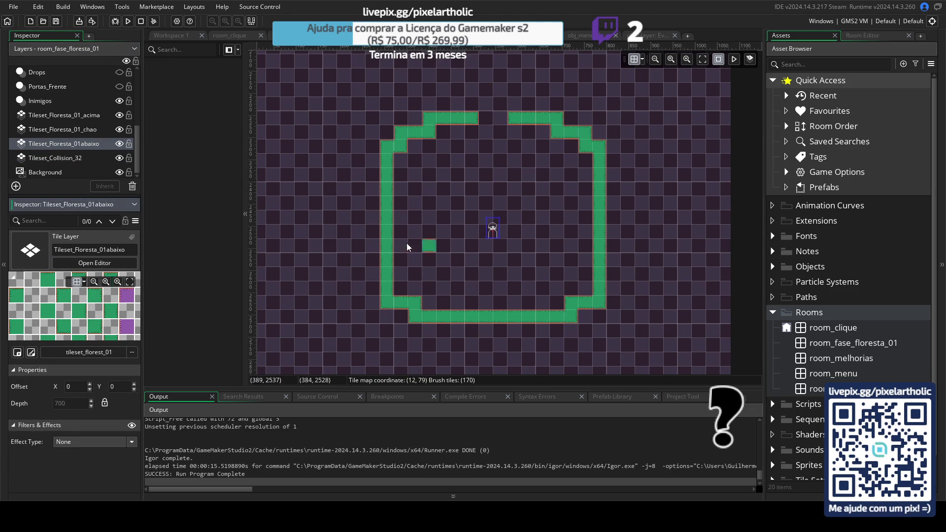
click(84, 129)
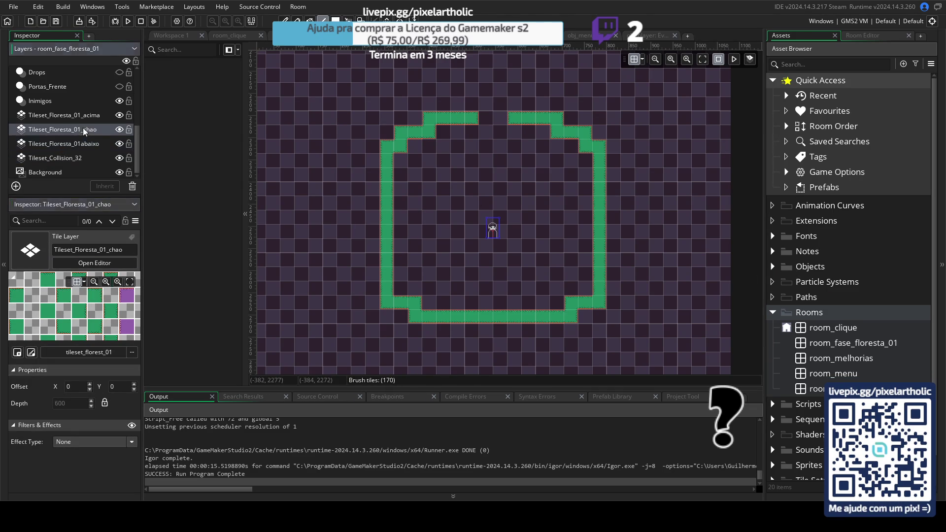
key(r)
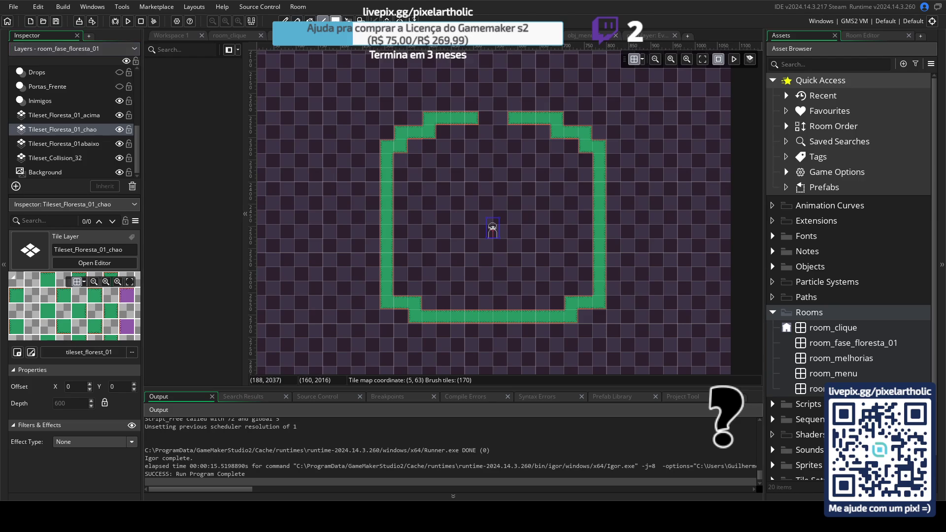
drag(402, 160, 431, 188)
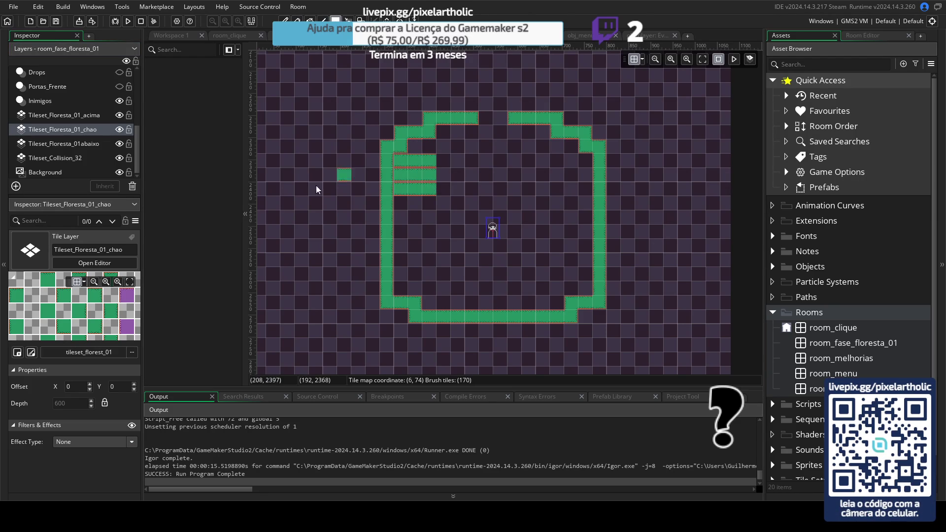
key(ctrl+z)
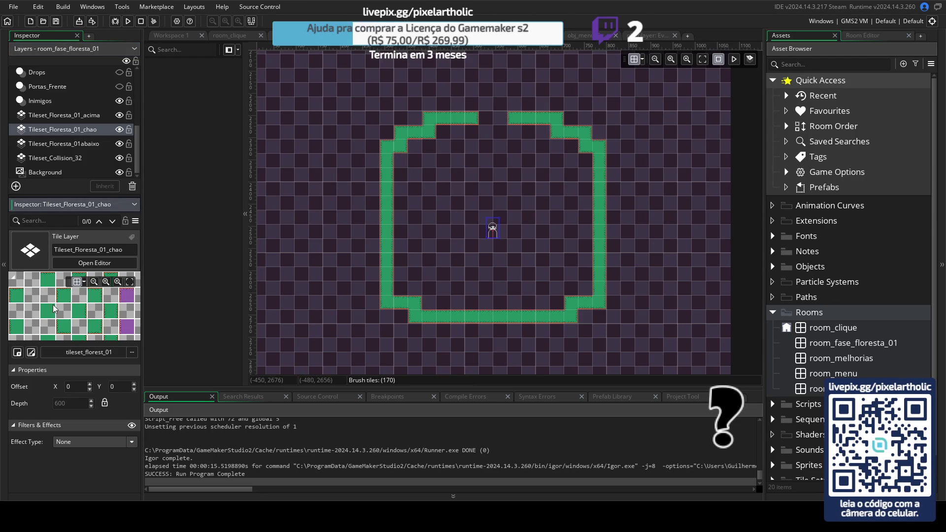
- Paint the plain green floor tile across the whole area inside the wall
click(865, 53)
click(873, 37)
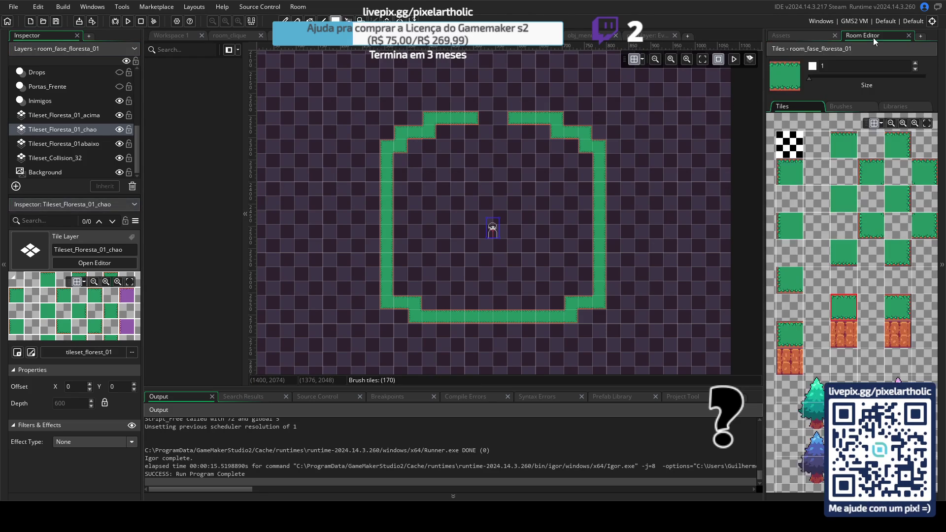
click(847, 191)
mouse_move(398, 162)
mouse_down()
mouse_move(507, 211)
mouse_move(584, 280)
mouse_move(576, 286)
mouse_move(440, 128)
mouse_move(421, 149)
mouse_move(590, 154)
mouse_up()
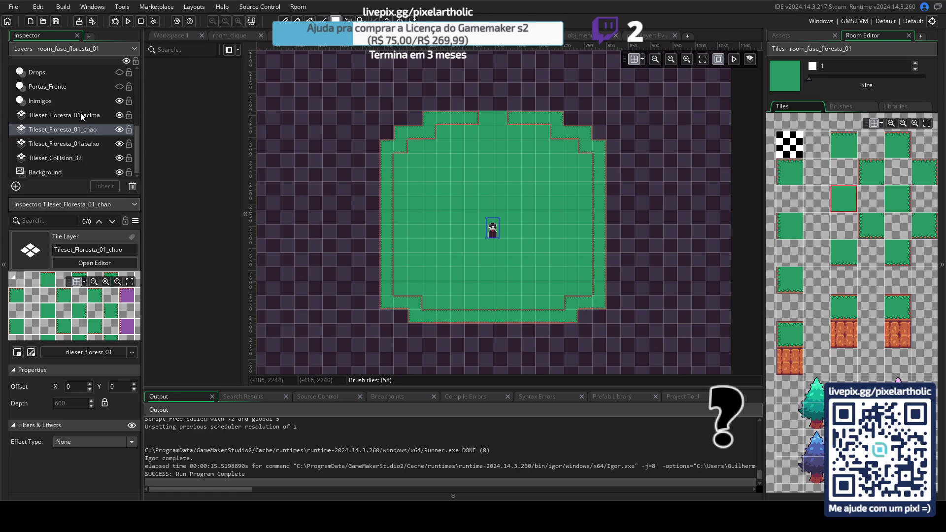
click(87, 130)
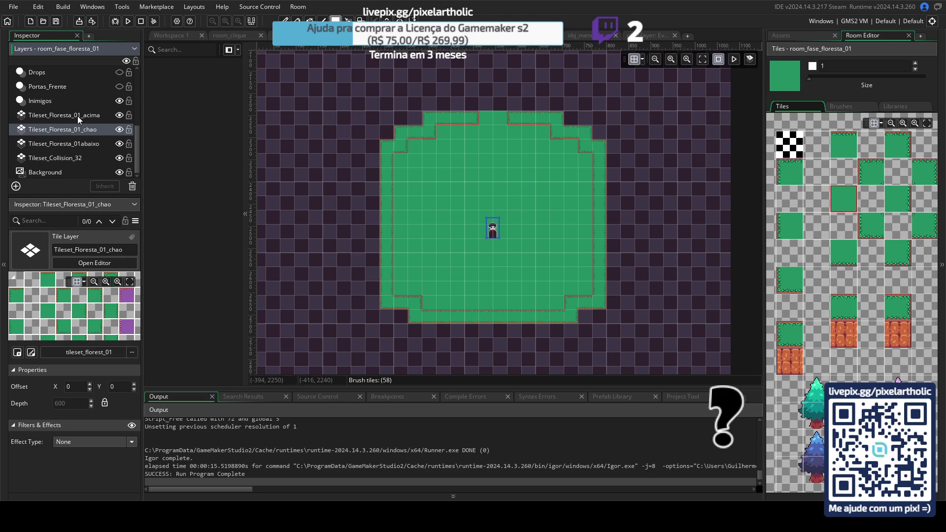
click(79, 144)
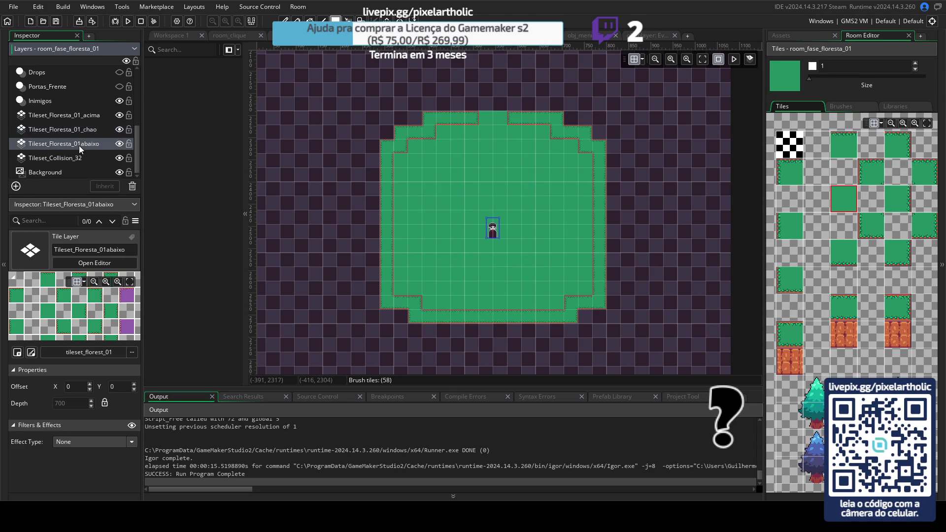
- Place brick tiles on the bottom corners and stepped top edges, with the abaixo layer moved above the floor
click(792, 360)
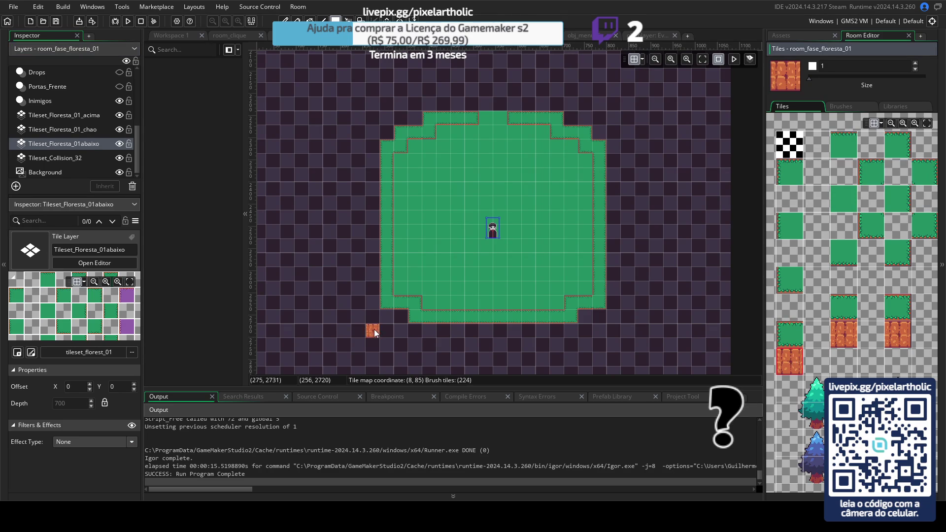
click(384, 317)
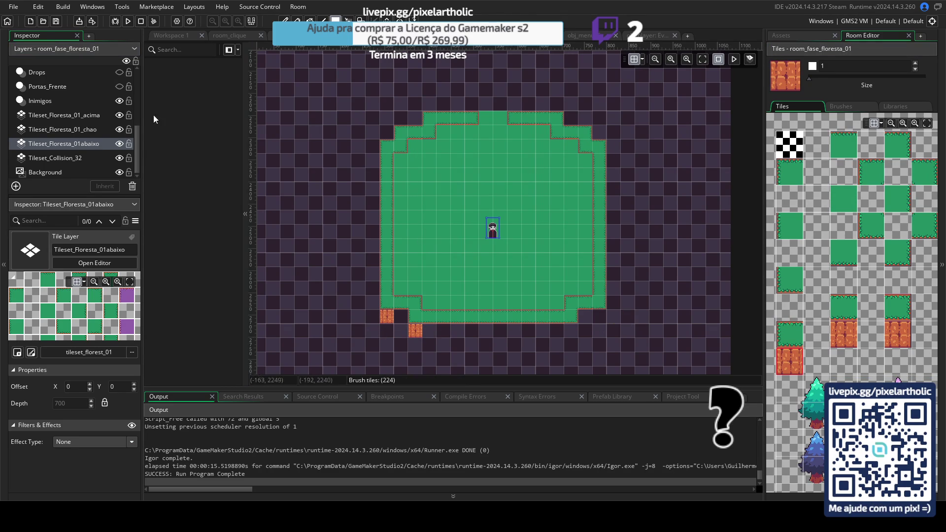
drag(73, 143, 81, 126)
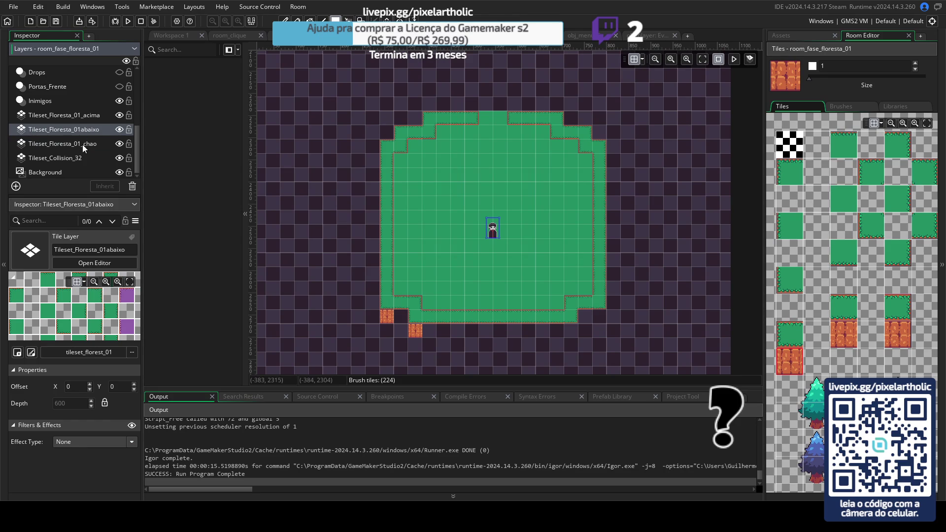
click(400, 163)
click(416, 148)
click(446, 131)
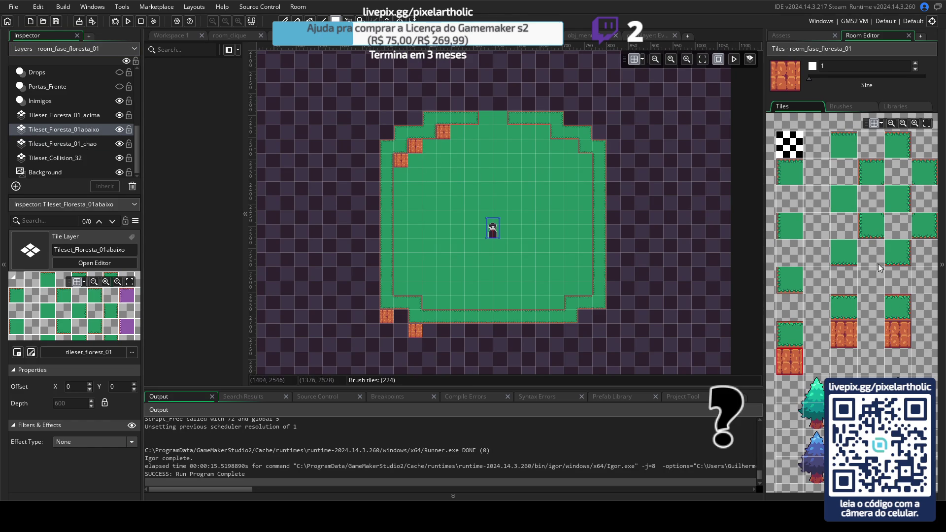
click(541, 135)
click(583, 160)
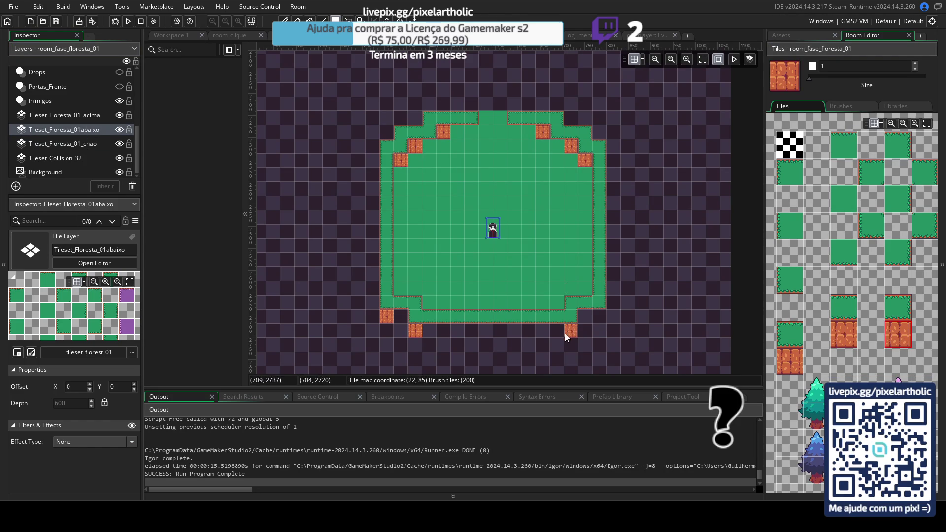
click(602, 319)
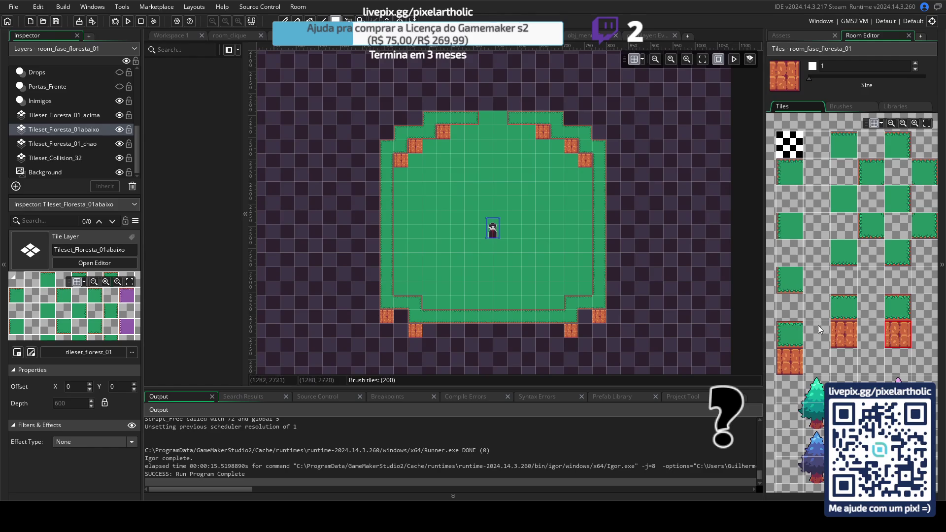
- Fill the bottom row between the corners with middle brick tiles and add one on the right upper step
click(787, 359)
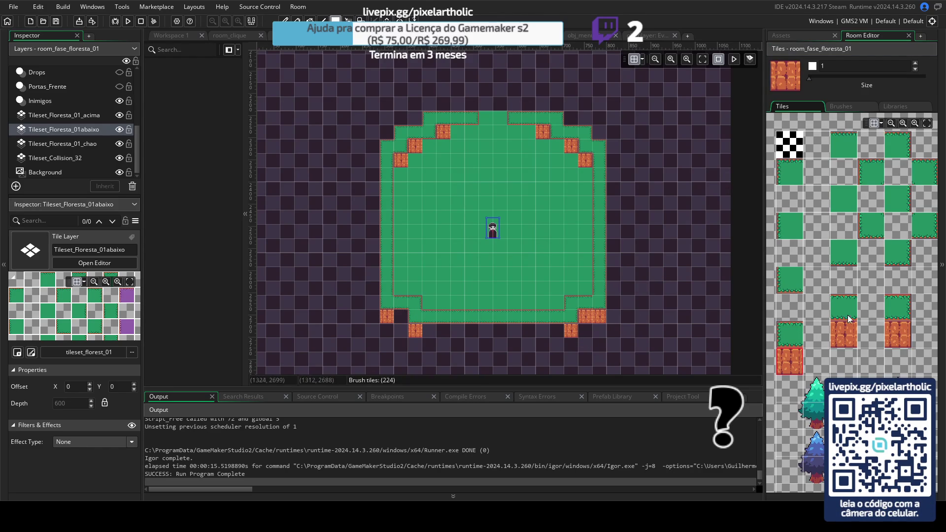
click(905, 332)
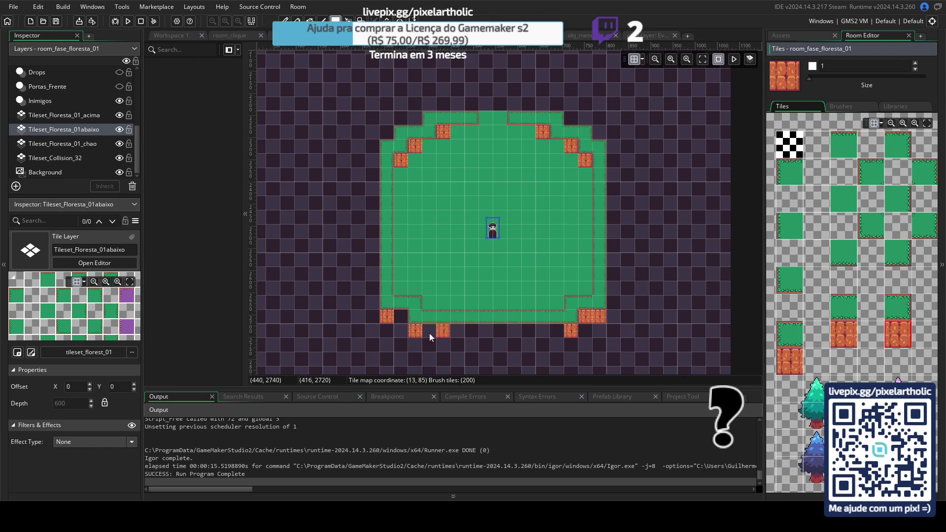
click(848, 337)
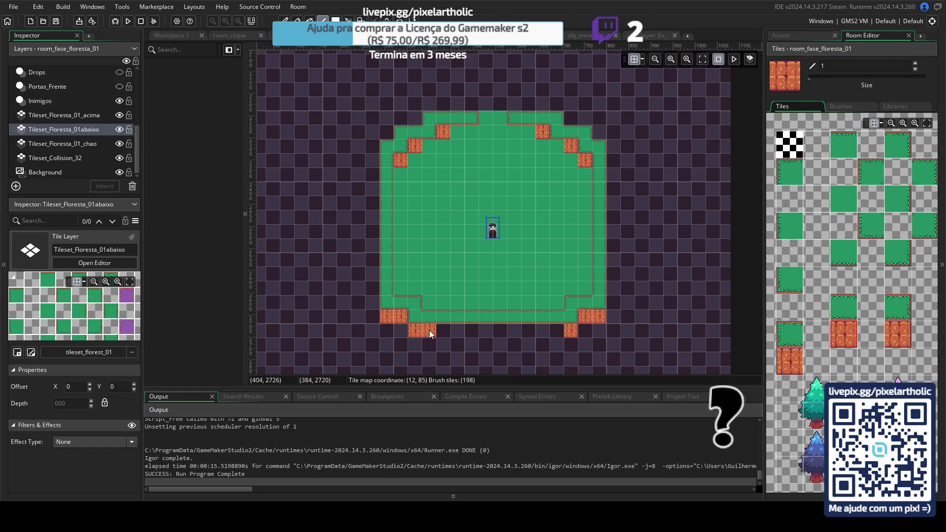
drag(429, 332, 552, 335)
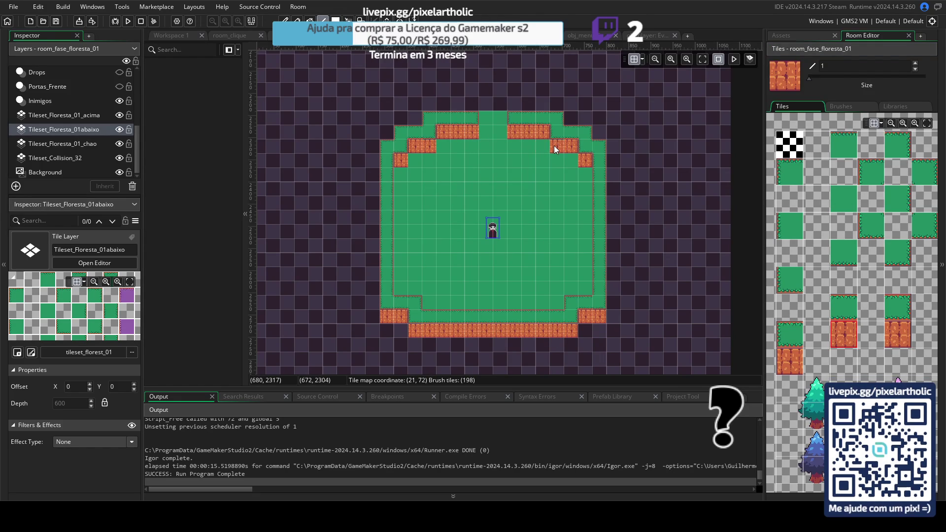
click(554, 146)
scroll(841, 360, down, 3)
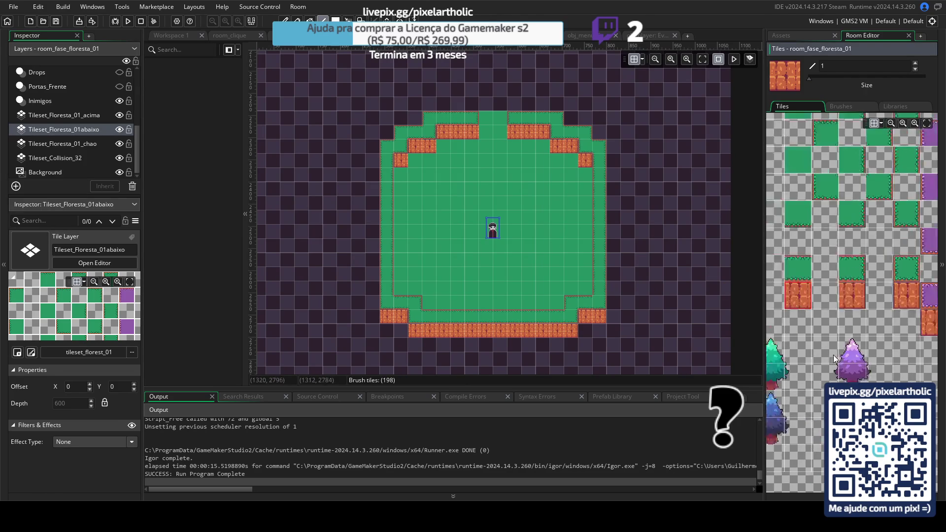
drag(806, 382, 852, 419)
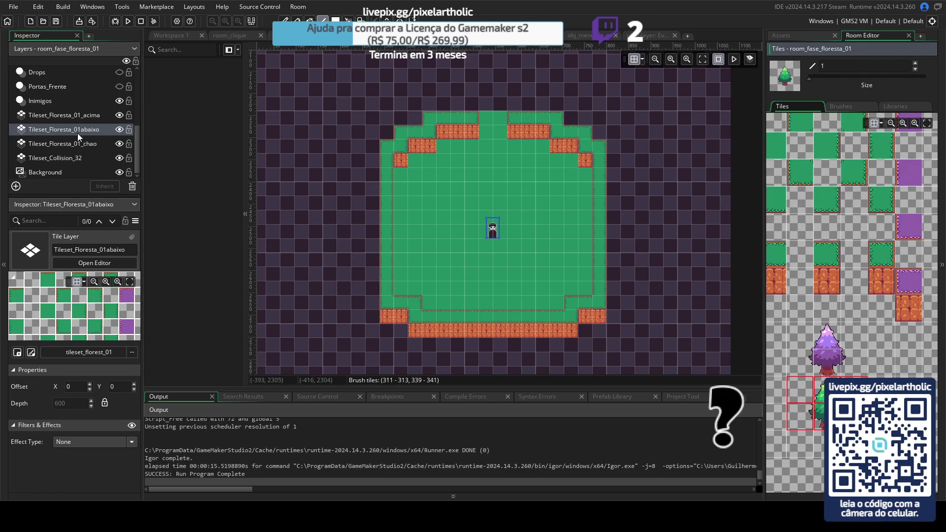
- Paint pine-tree columns on both sides of the floor on Tileset_Floresta_01_acima and start a playtest
click(66, 116)
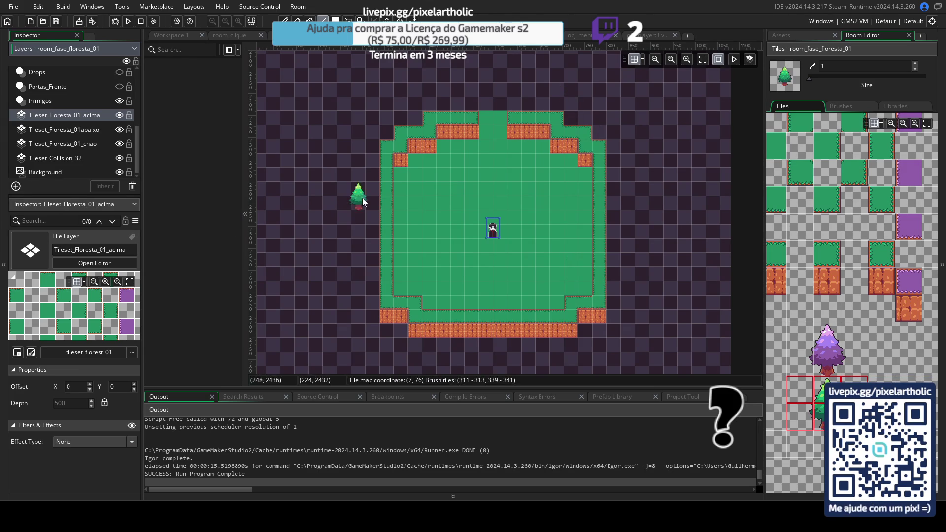
mouse_move(375, 292)
mouse_down()
mouse_move(375, 318)
mouse_move(368, 165)
mouse_up()
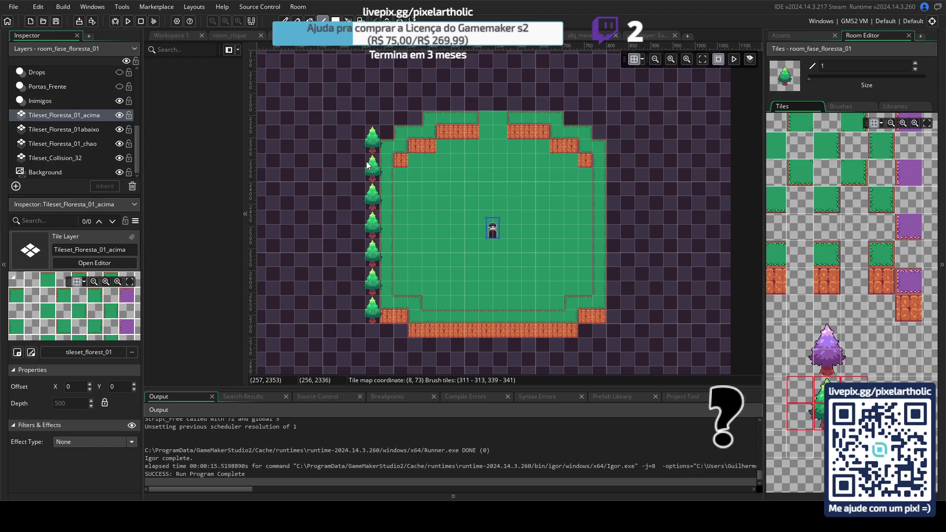
drag(613, 313, 610, 148)
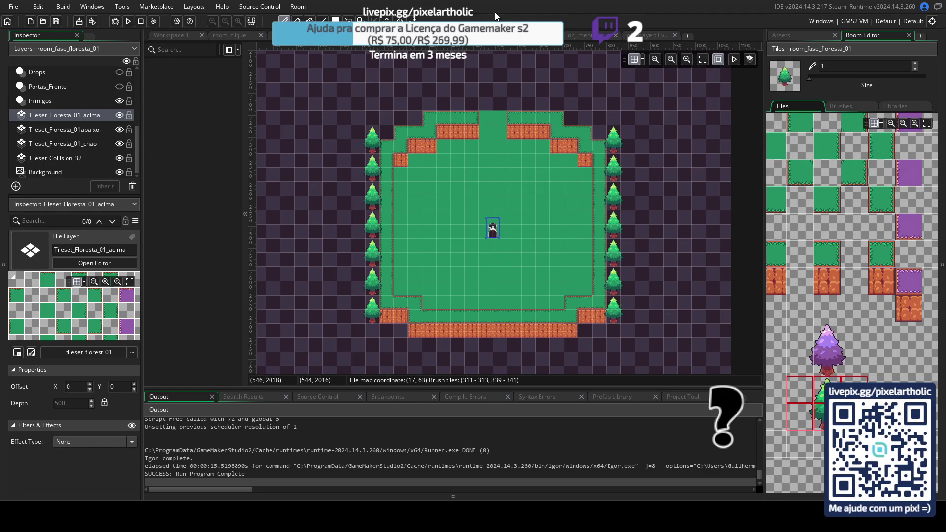
key(F5)
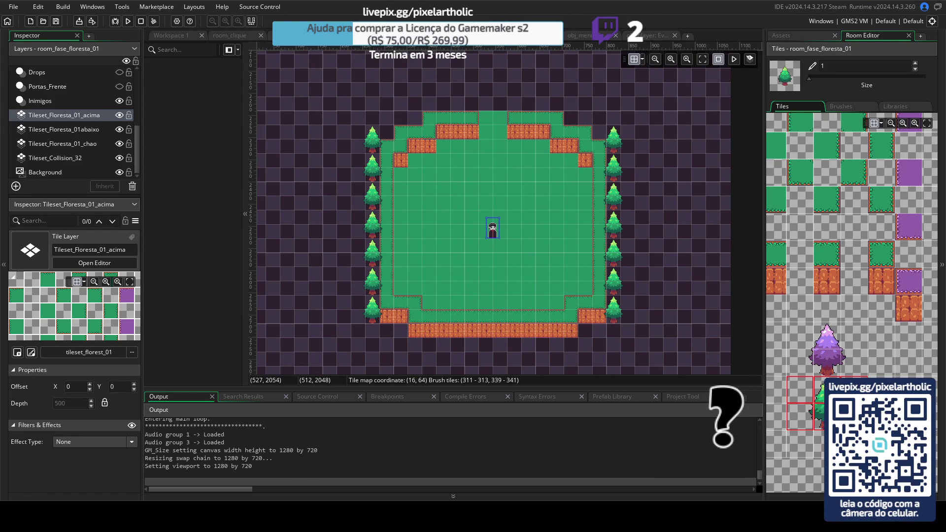
- Try the tree-lined forest room in the running game, then close it with Escape
click(458, 228)
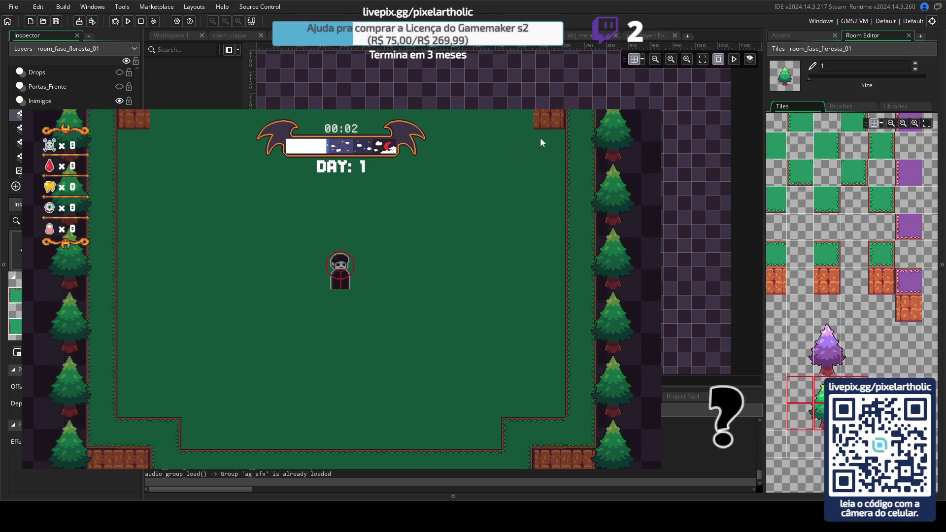
key(Escape)
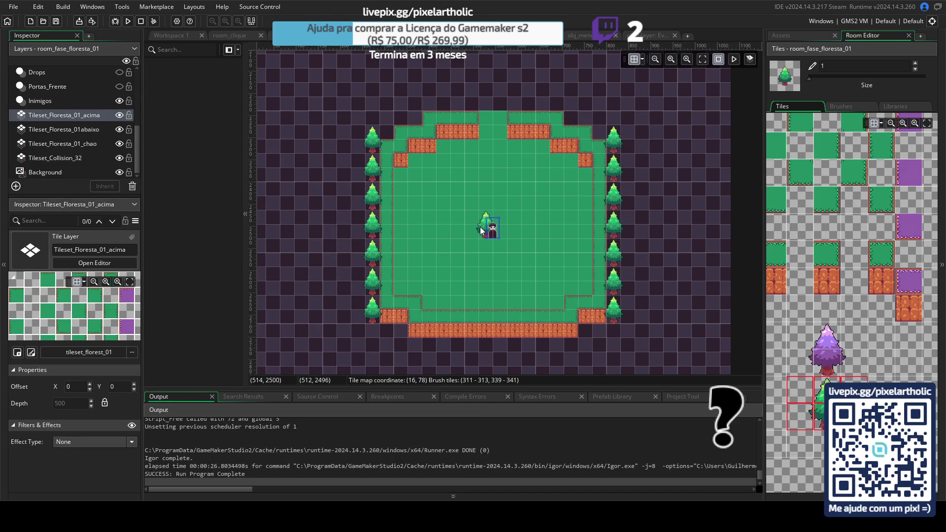
- Set the tile brush to the empty tile, select the Portas_Frente layer, and return to the Room Start code
click(805, 172)
click(809, 146)
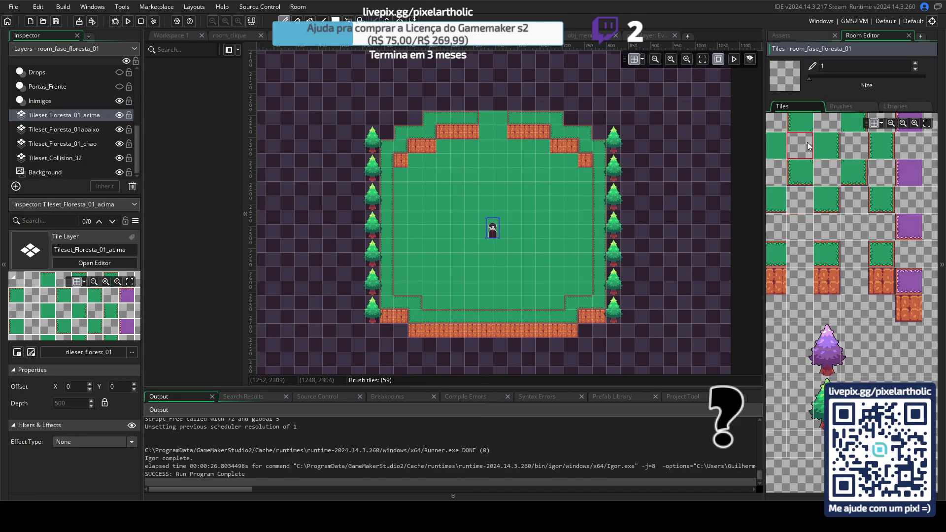
scroll(808, 146, up, 4)
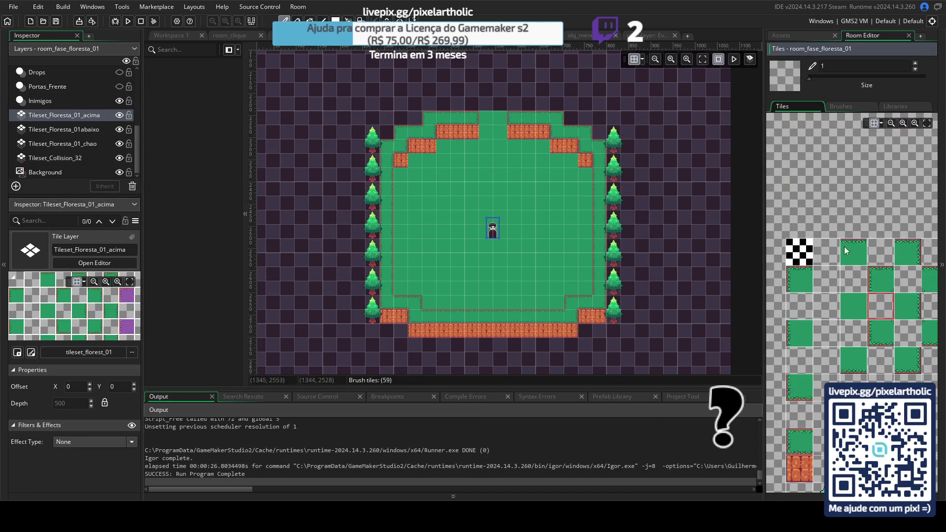
click(53, 101)
click(58, 88)
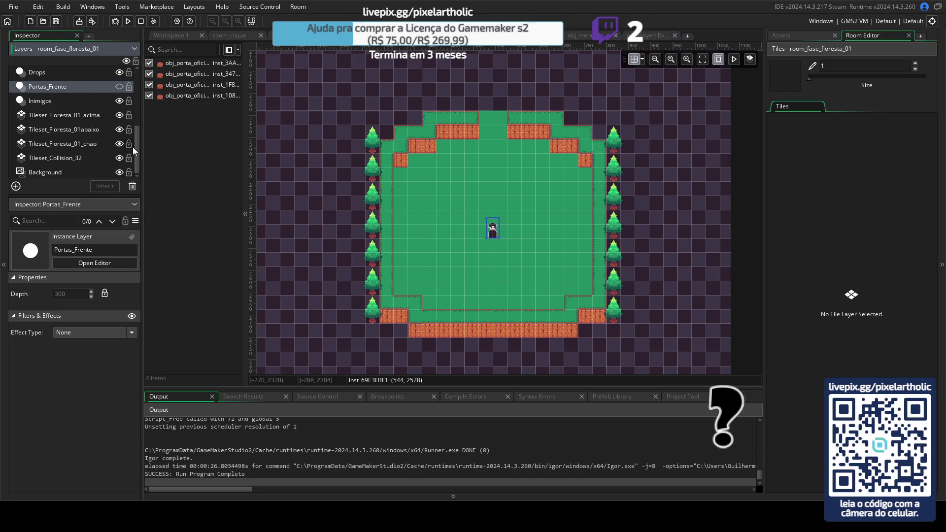
drag(138, 139, 135, 84)
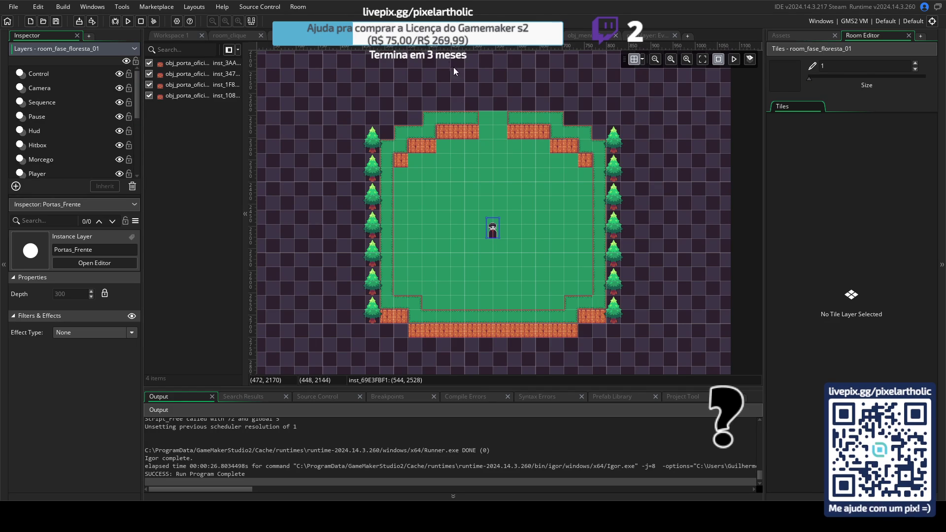
key(ctrl+Tab)
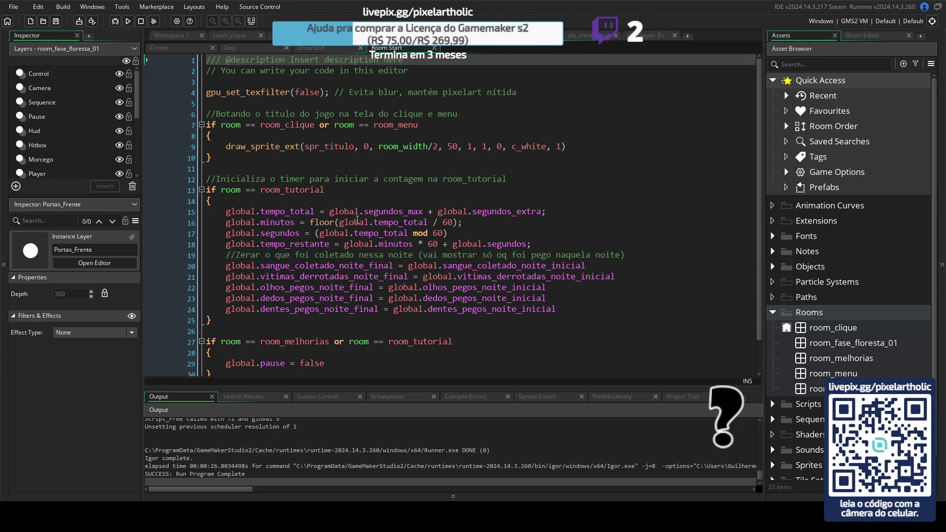
- Add 'or room == room_fase_floresta_01' to the room_tutorial condition on line 13
mouse_move(221, 190)
mouse_down()
mouse_move(311, 189)
mouse_move(266, 190)
mouse_up()
click(371, 191)
scroll(370, 191, down, 1)
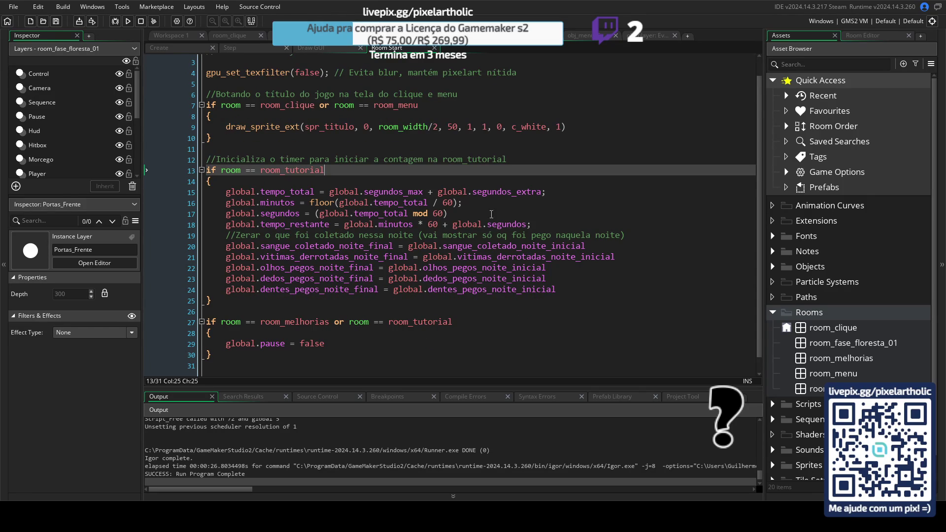
text(or)
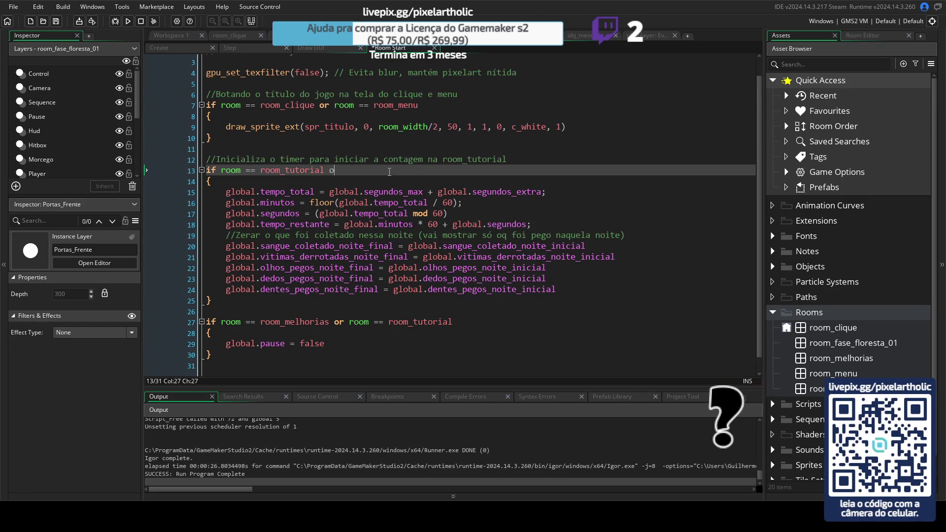
text( room)
text( == )
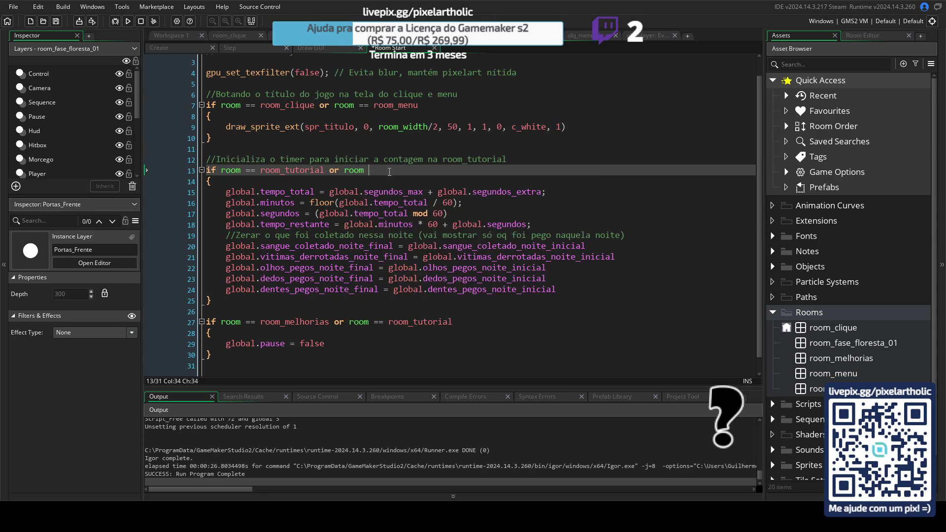
text(room_fa)
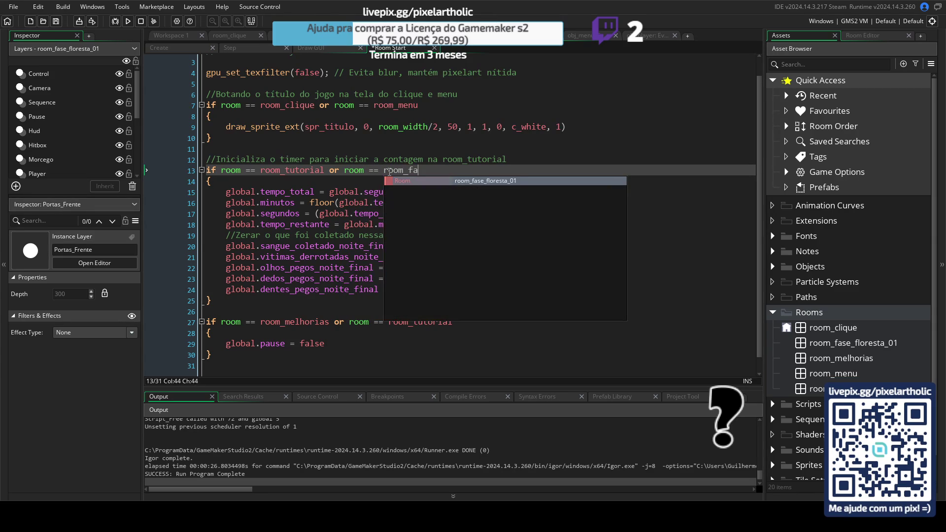
key(Return)
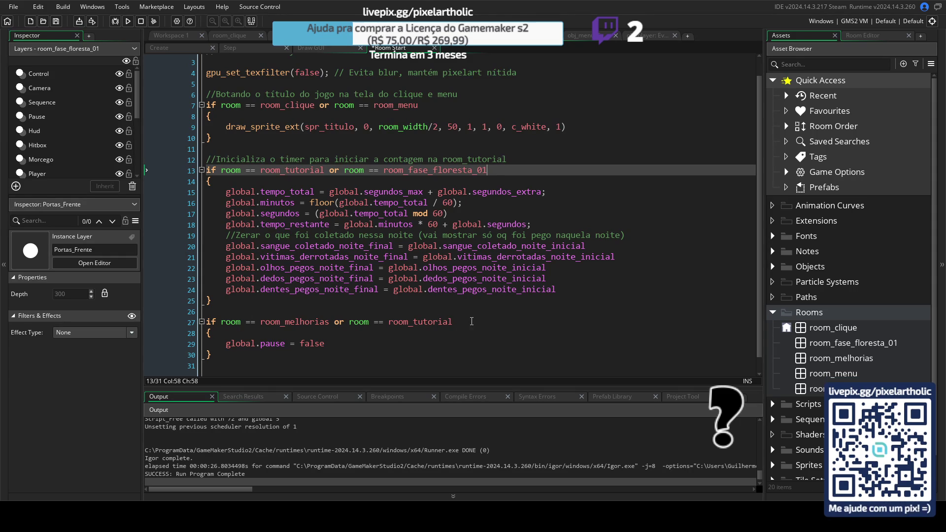
- Paste the room_fase_floresta_01 condition onto the end of line 27's unpause check
drag(329, 169, 488, 170)
key(ctrl+c)
click(452, 321)
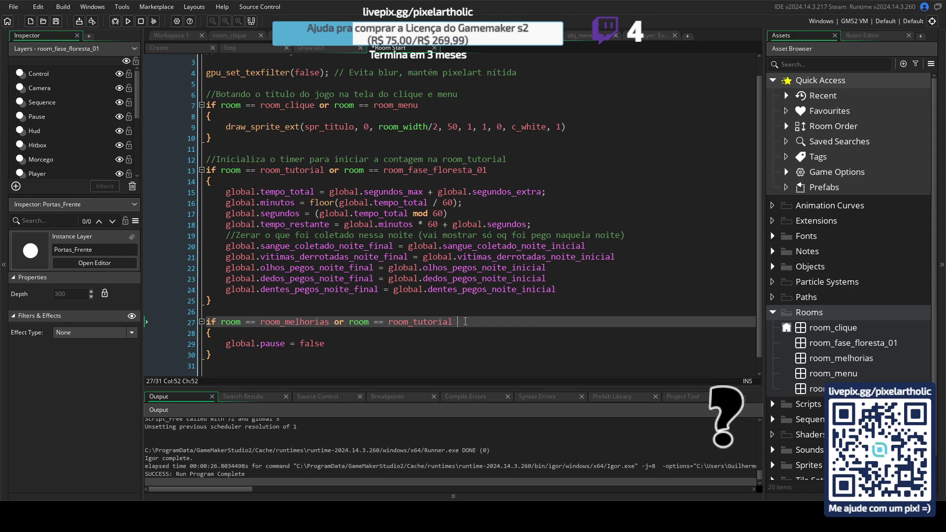
key(ctrl+v)
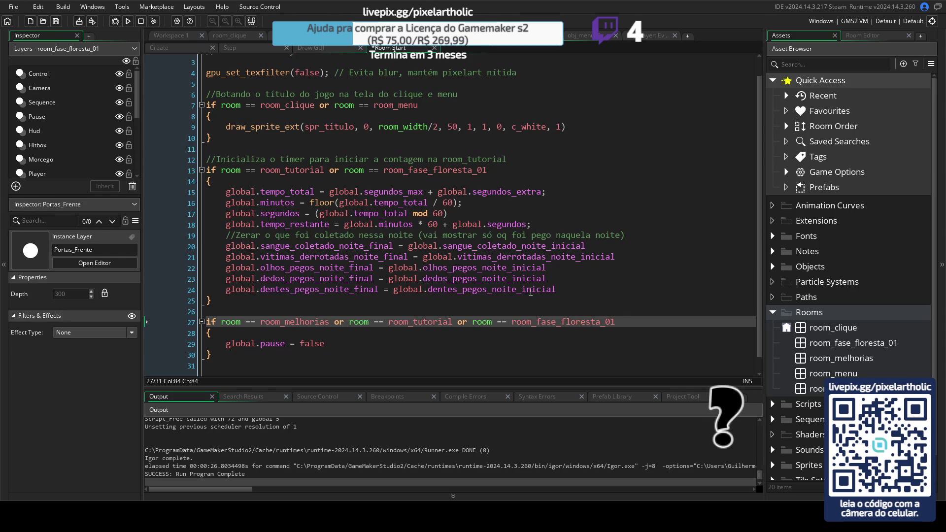
scroll(418, 189, up, 1)
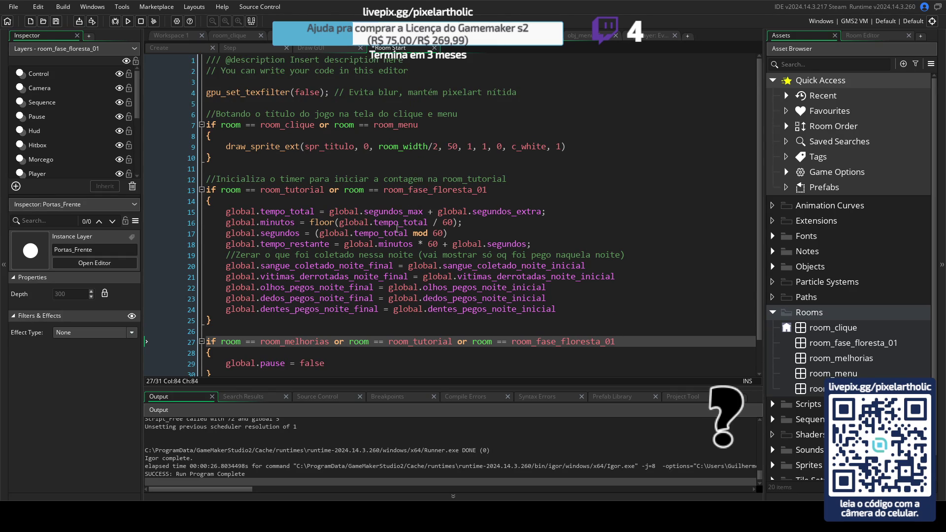
scroll(397, 228, down, 1)
click(314, 48)
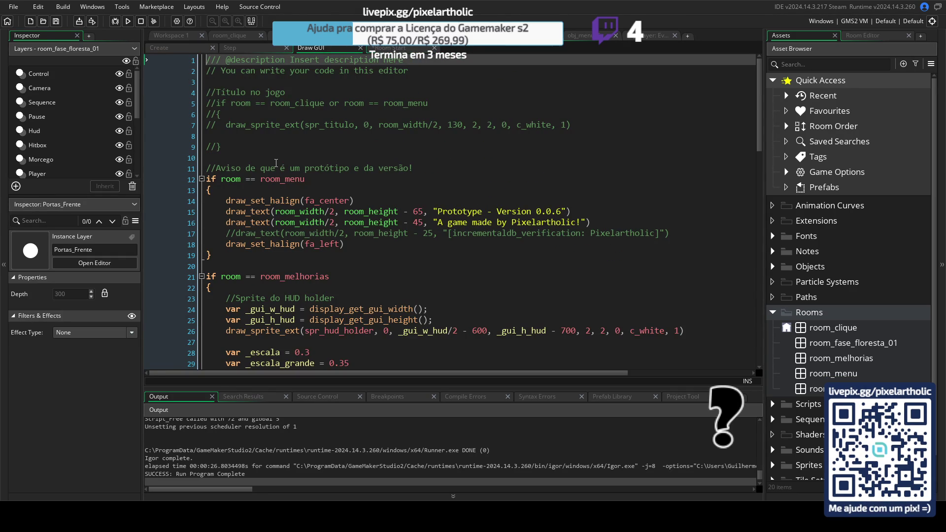
- Delete the commented-out title-sprite lines 3–10 from Draw GUI and start another playtest build
drag(277, 158, 207, 82)
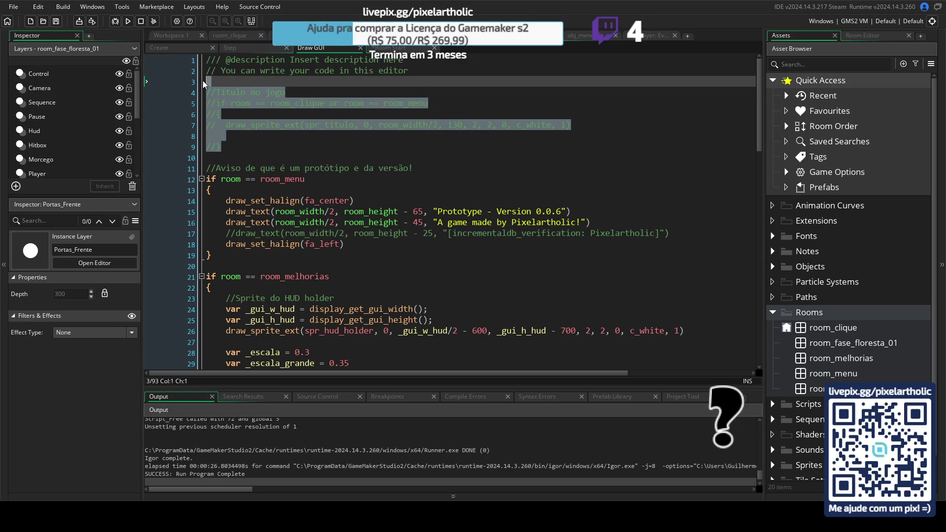
key(Delete)
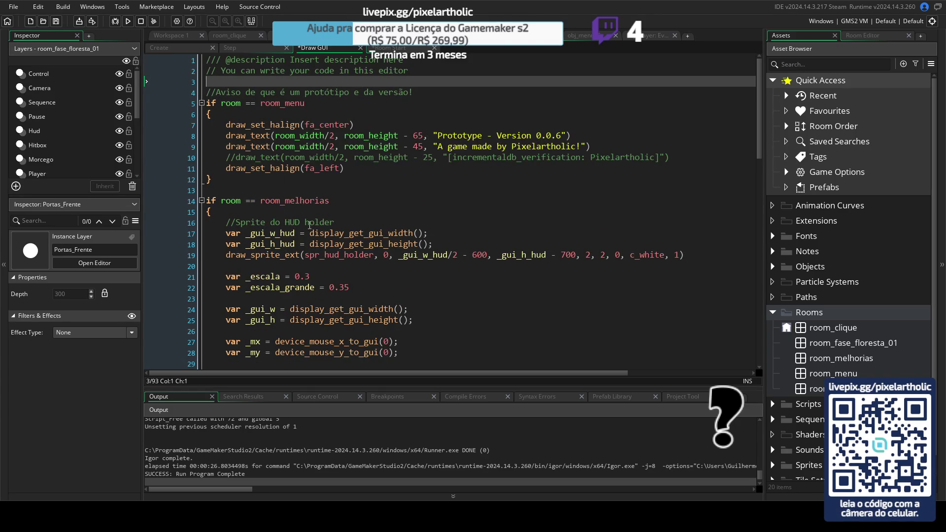
scroll(305, 213, down, 20)
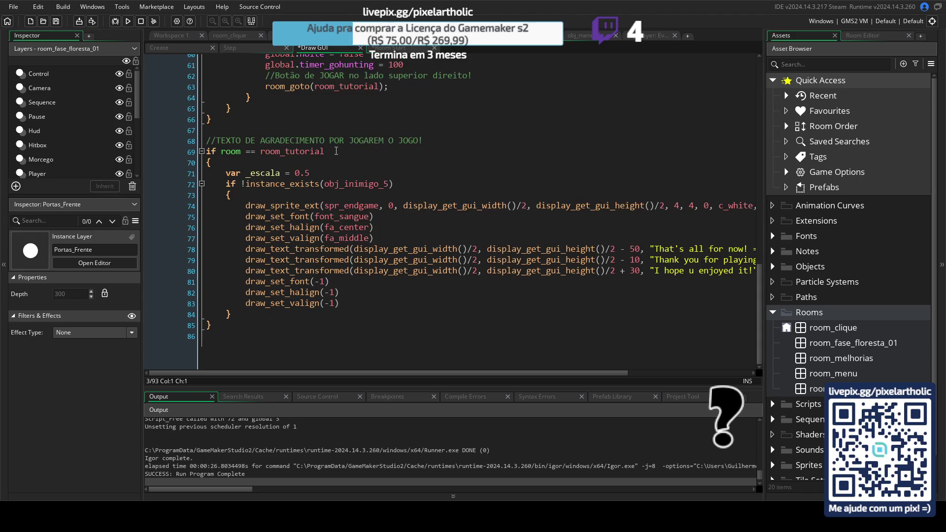
scroll(391, 146, up, 5)
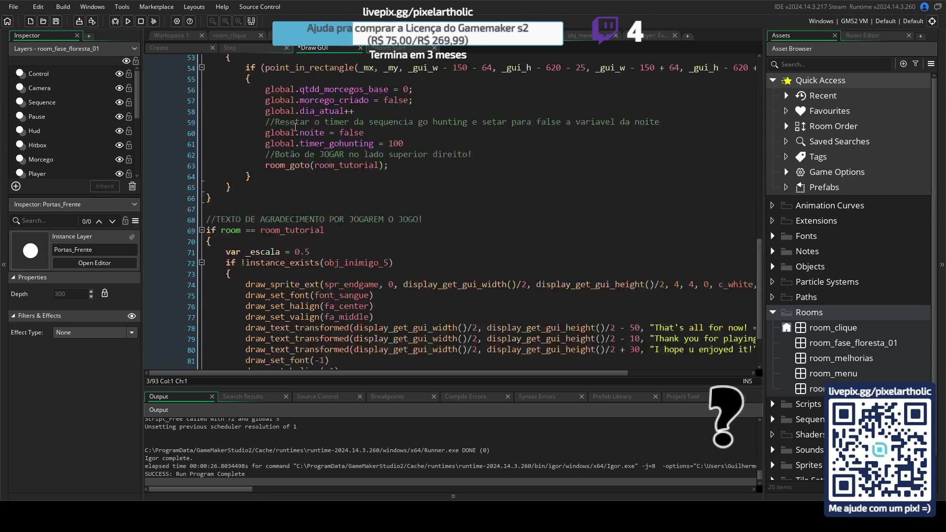
click(251, 53)
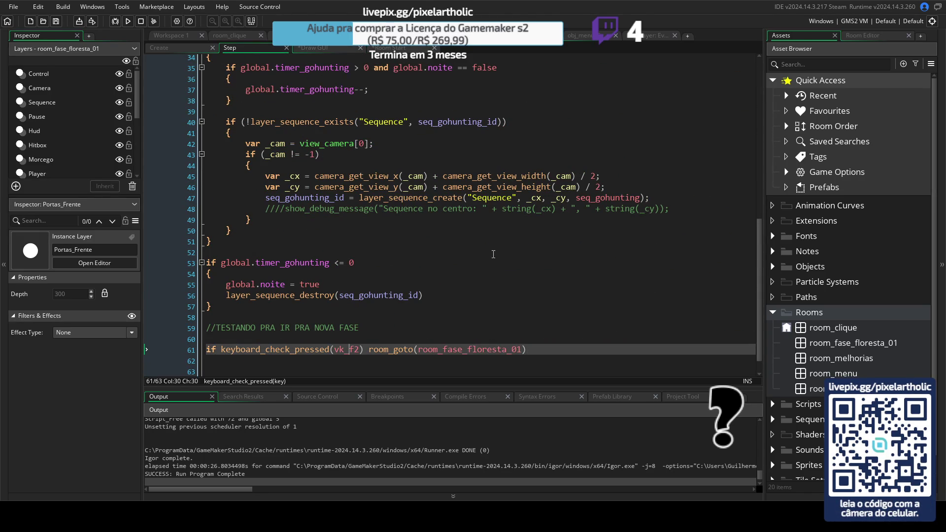
key(F5)
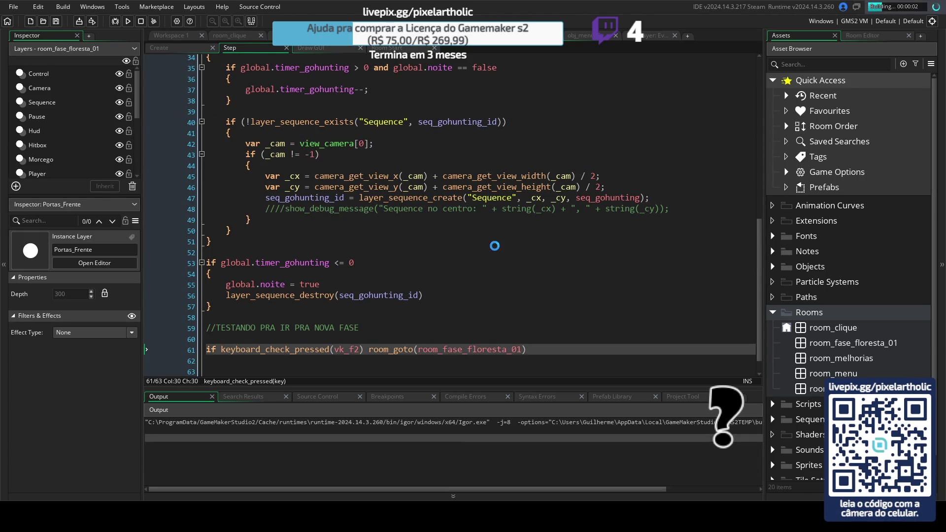
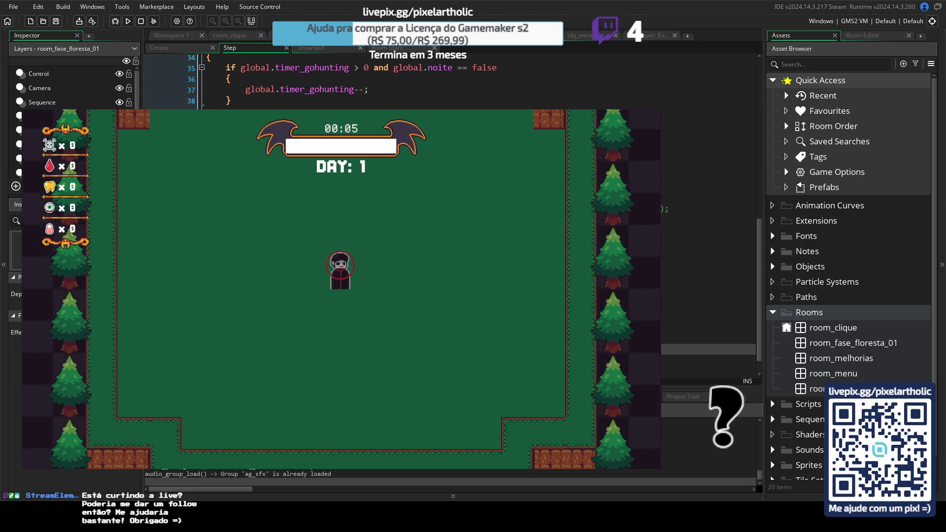
- Stop the test run and flip between room_tutorial and room_fase_floresta_01, ending on the forest room
key(Escape)
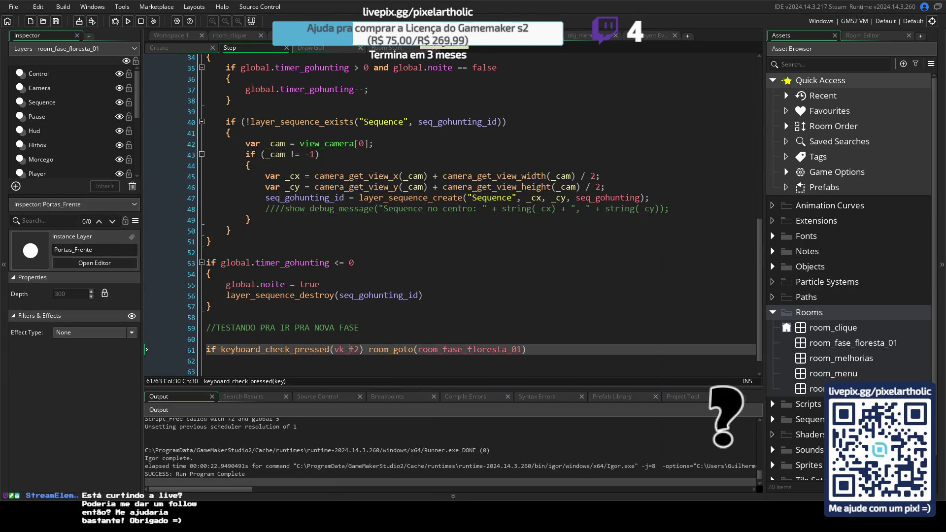
key(ctrl+Tab)
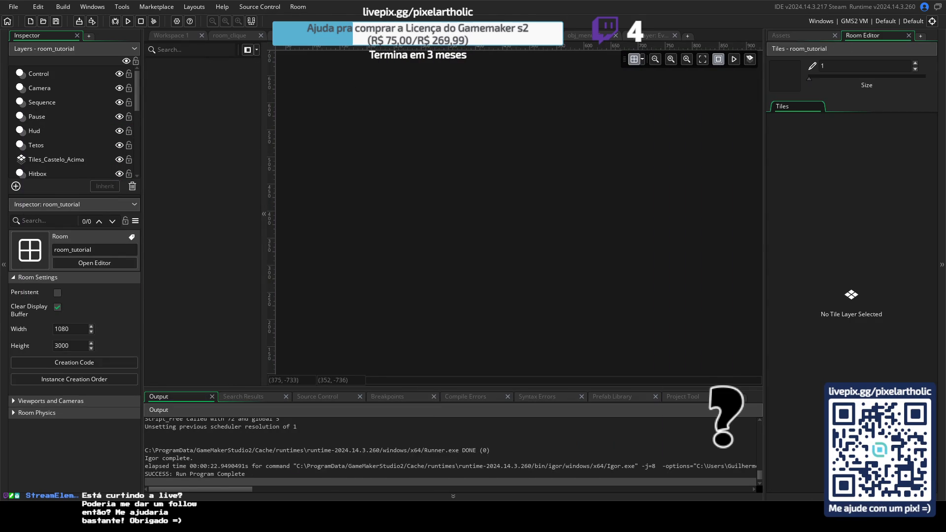
key(ctrl+Tab)
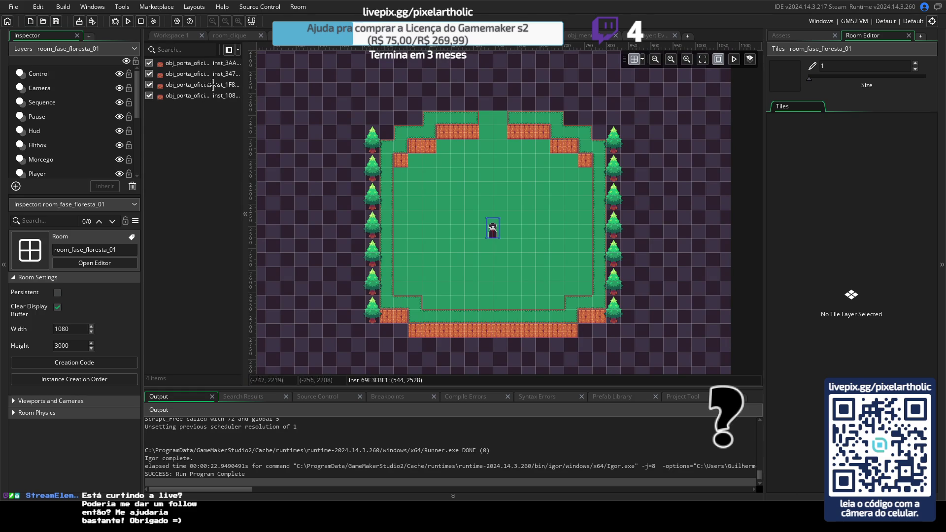
key(ctrl+Tab)
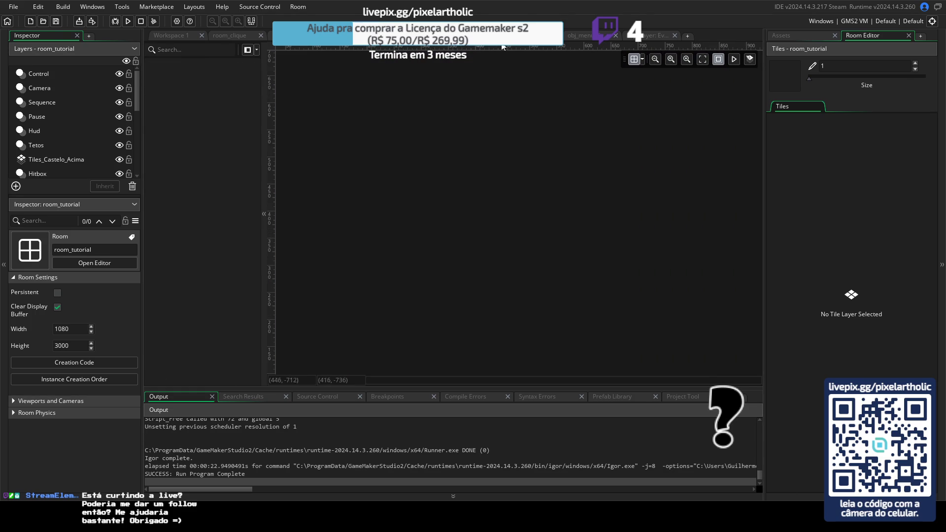
key(ctrl+Tab)
scroll(98, 118, down, 2)
scroll(93, 121, down, 3)
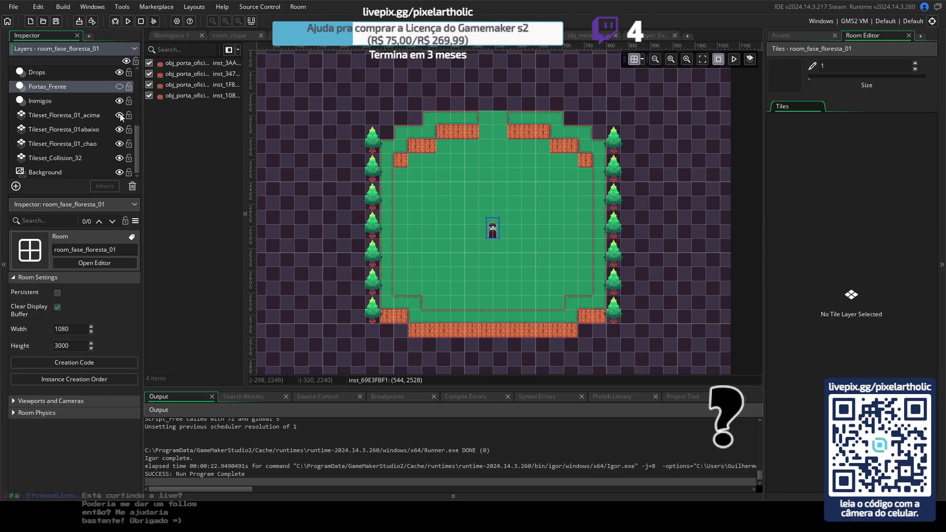
- Hide the forest floor, upper and lower tile layers, then show them all again
click(119, 144)
click(120, 115)
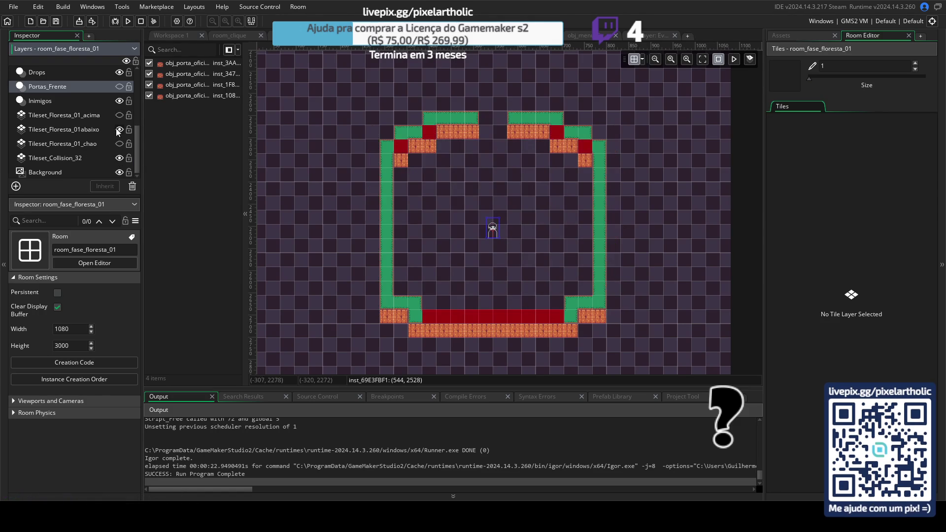
click(119, 129)
click(118, 129)
click(118, 116)
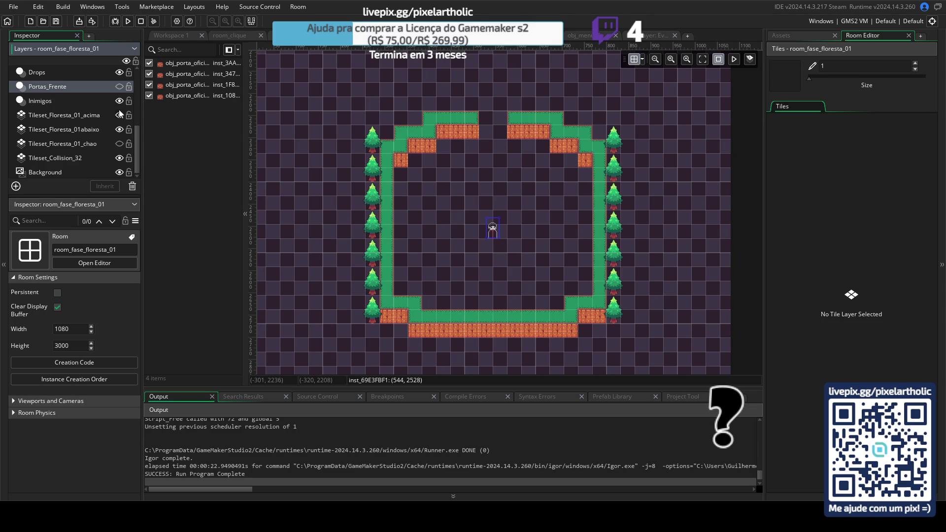
click(120, 144)
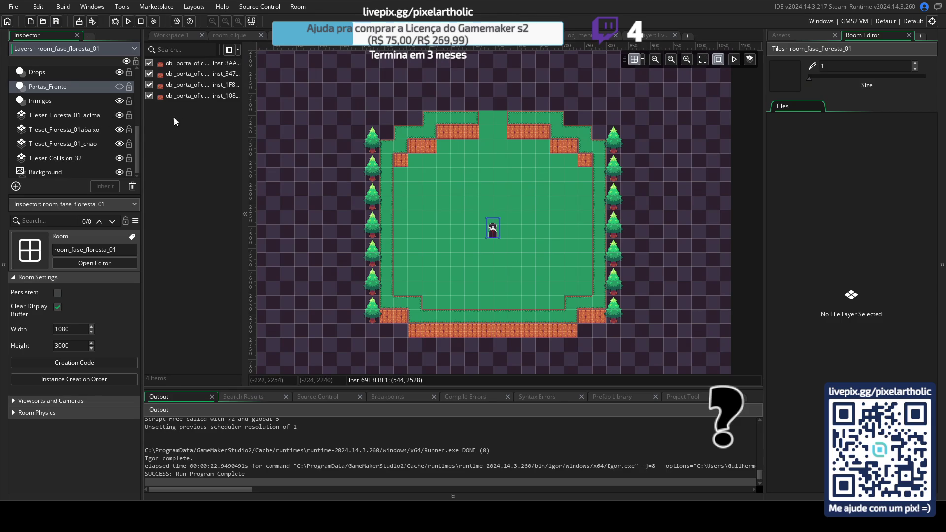
- Select the Player layer, then go back to obj_controller's Step event code
scroll(108, 133, up, 2)
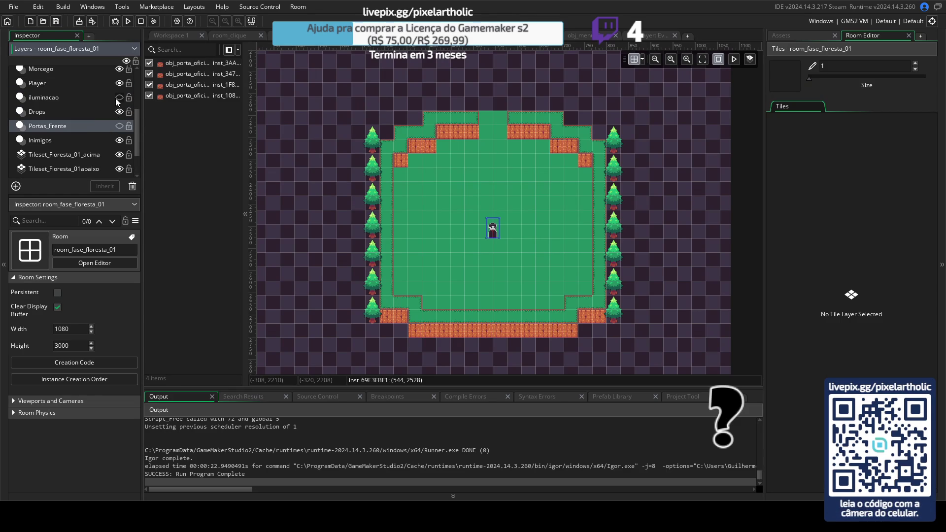
click(75, 82)
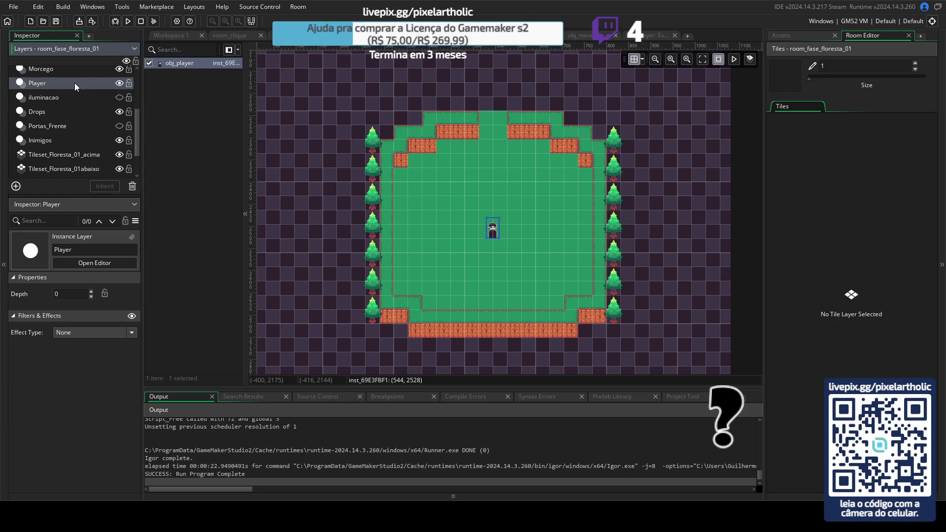
scroll(125, 129, up, 4)
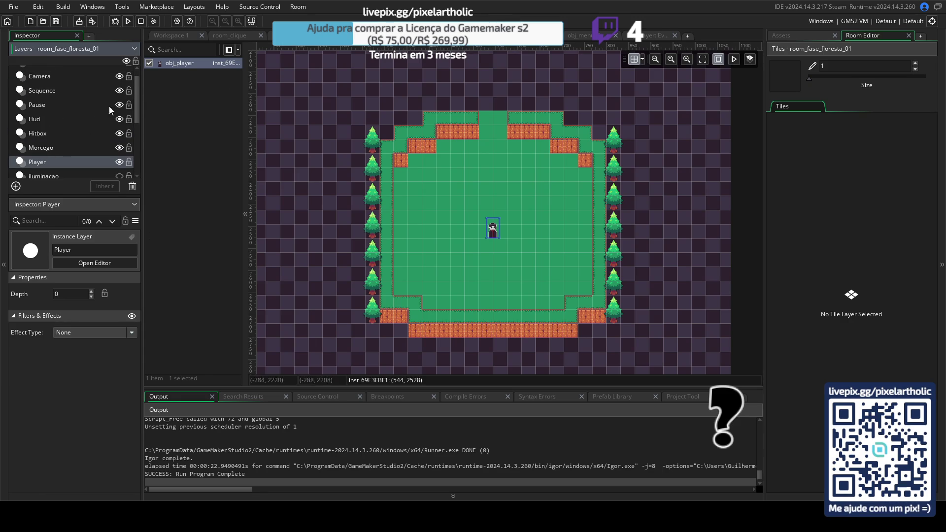
click(546, 37)
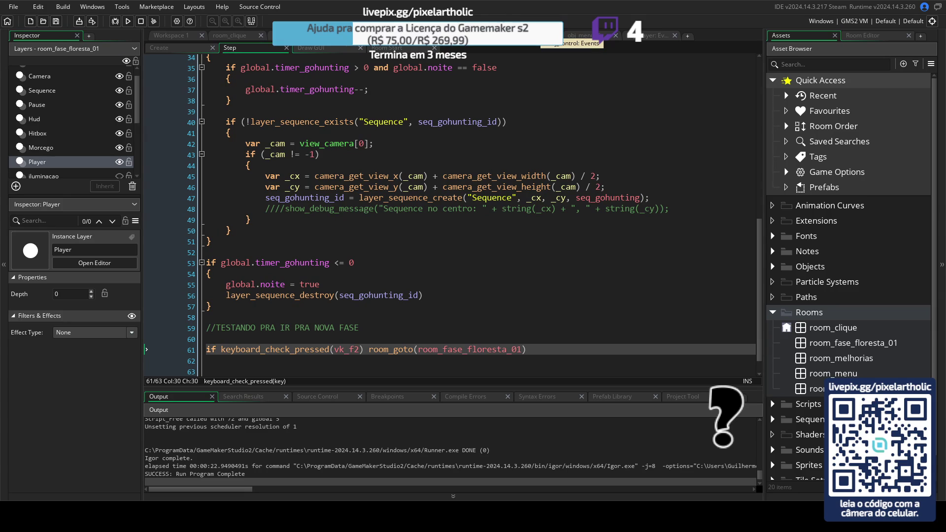
- Swap Rooms for Scripts in the Asset Browser and inspect and close the scr_carrega_jogo function
click(774, 312)
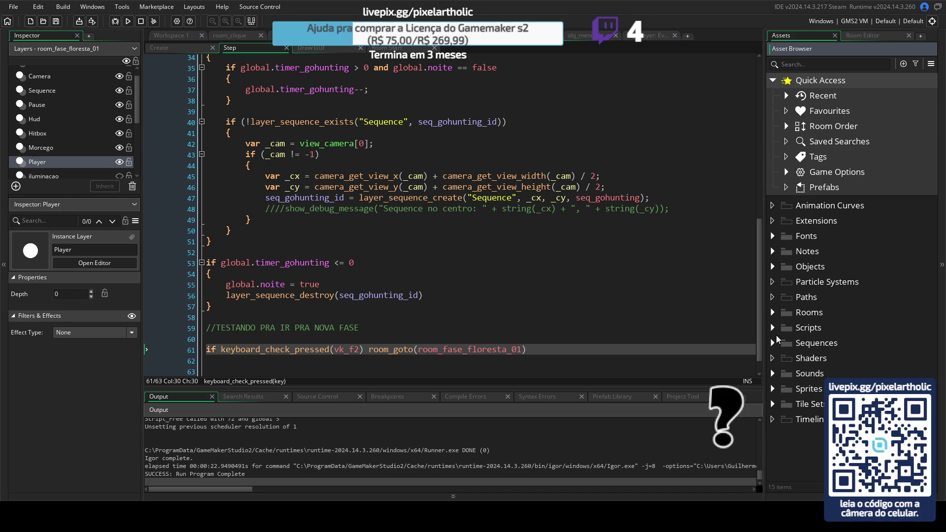
click(774, 327)
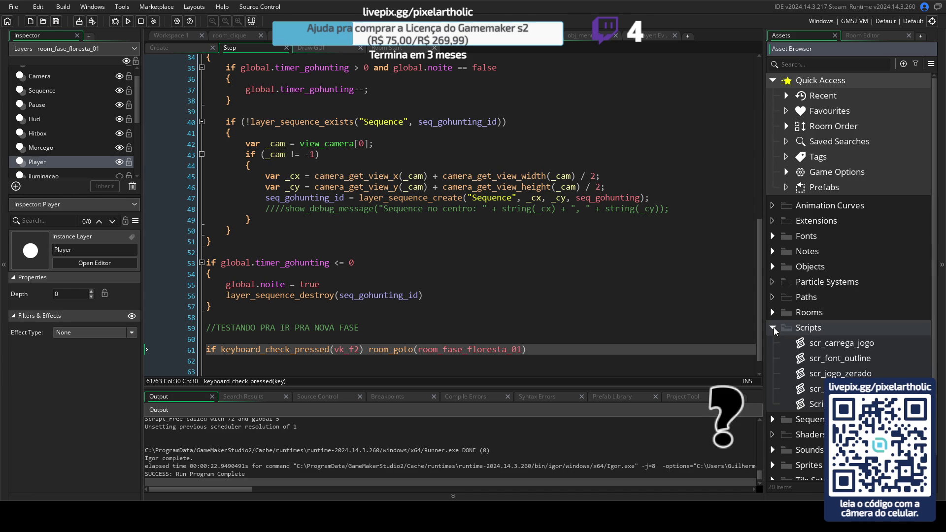
double_click(803, 344)
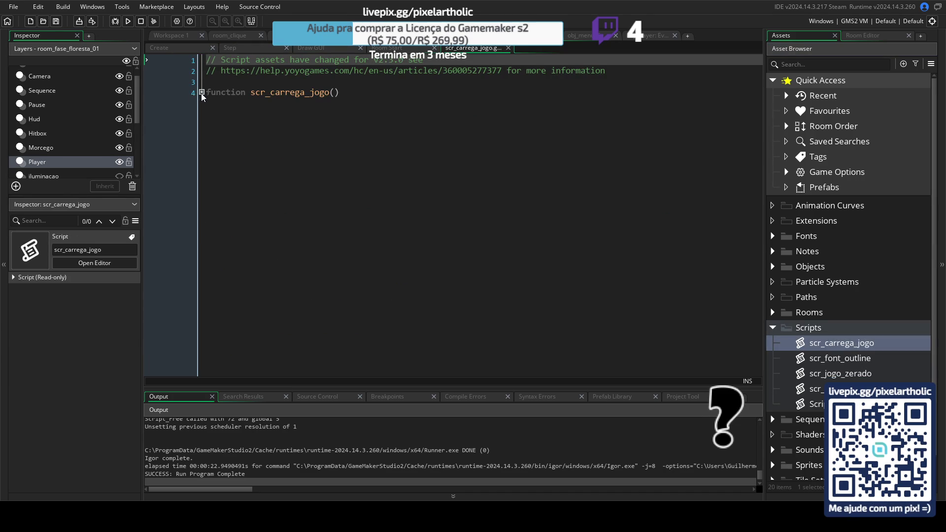
click(202, 92)
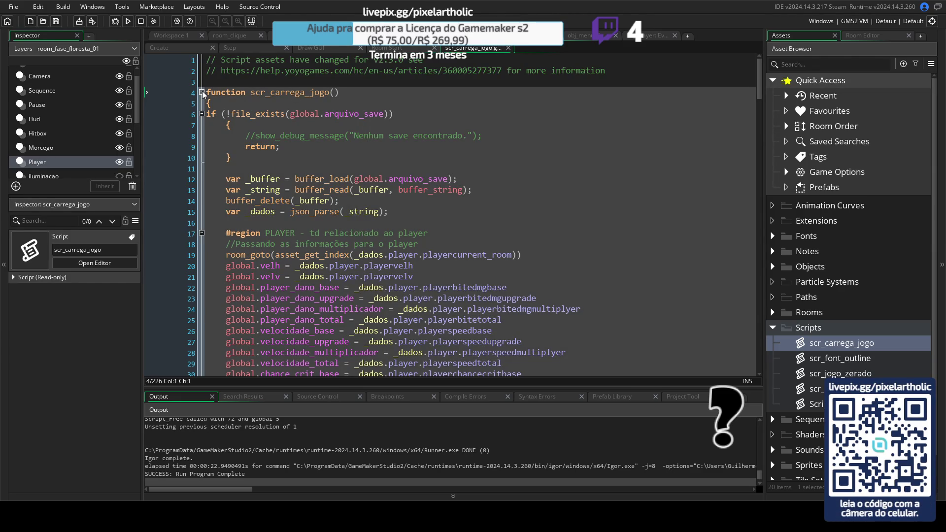
click(202, 92)
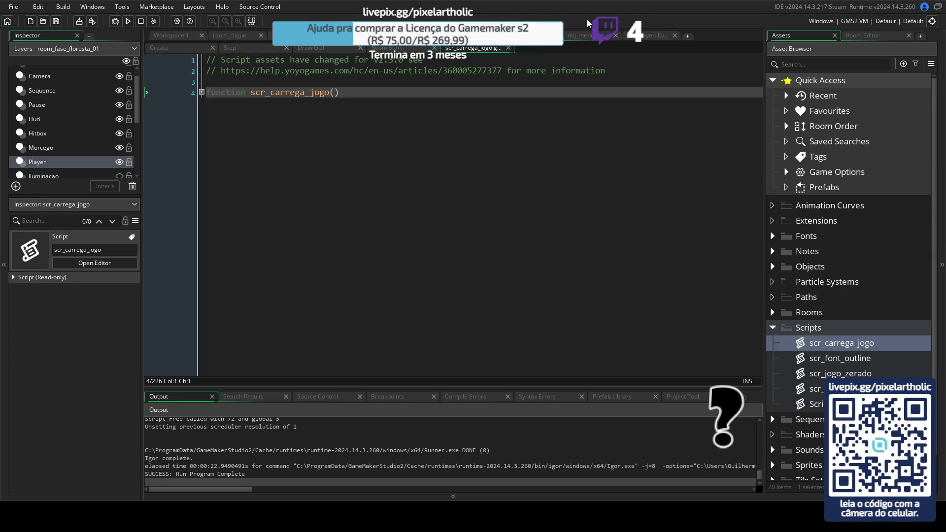
click(509, 48)
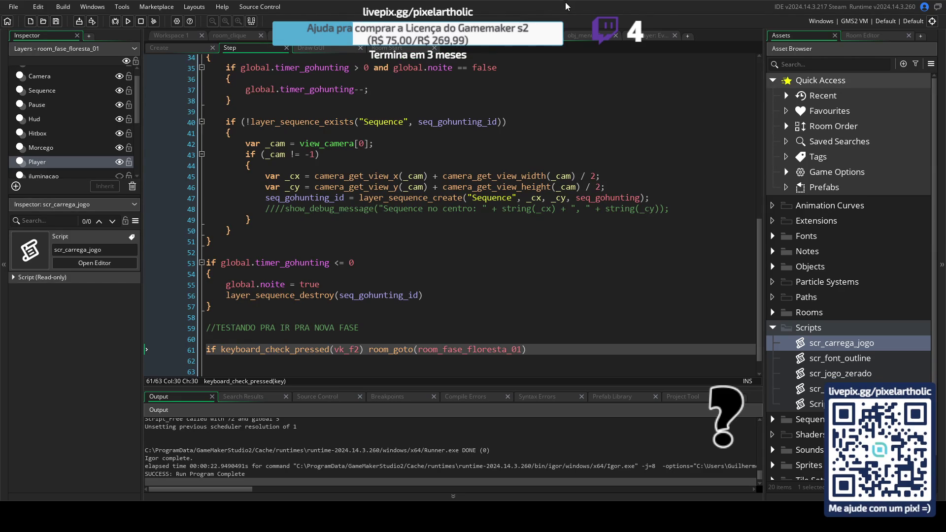
key(F5)
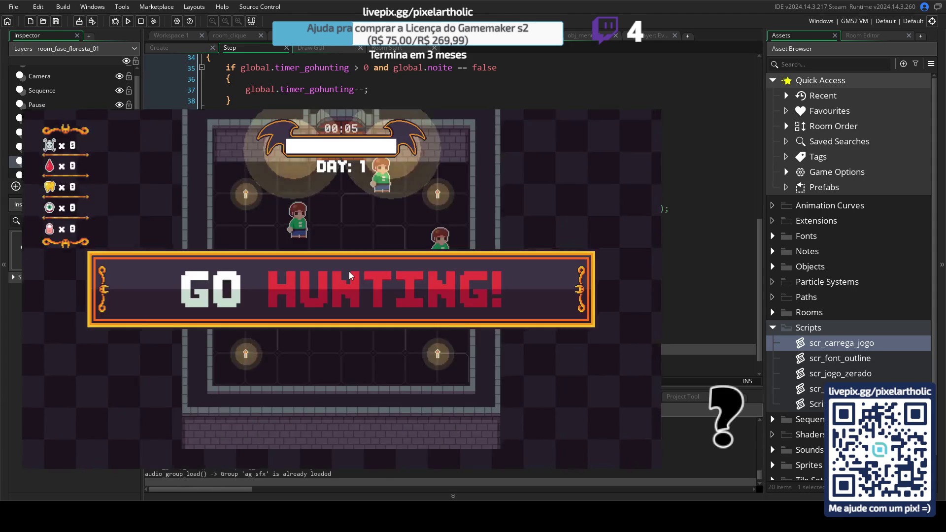
key(Escape)
key(Down)
key(Down)
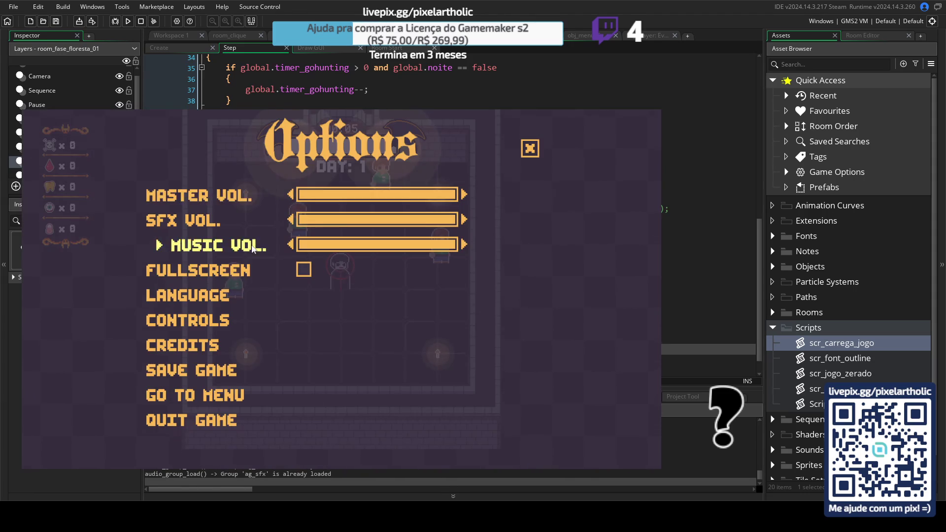
key(Down)
key(Down)
key(Down)
click(527, 150)
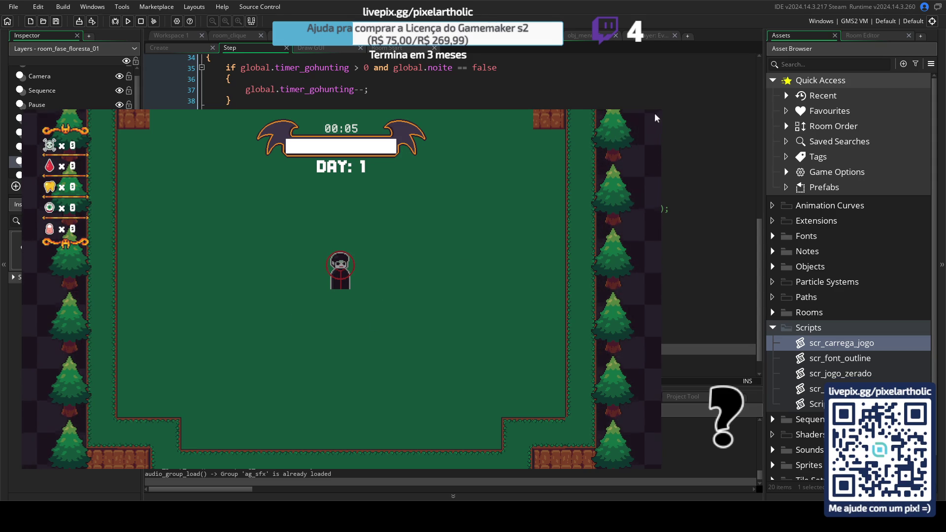
key(alt+F4)
key(F5)
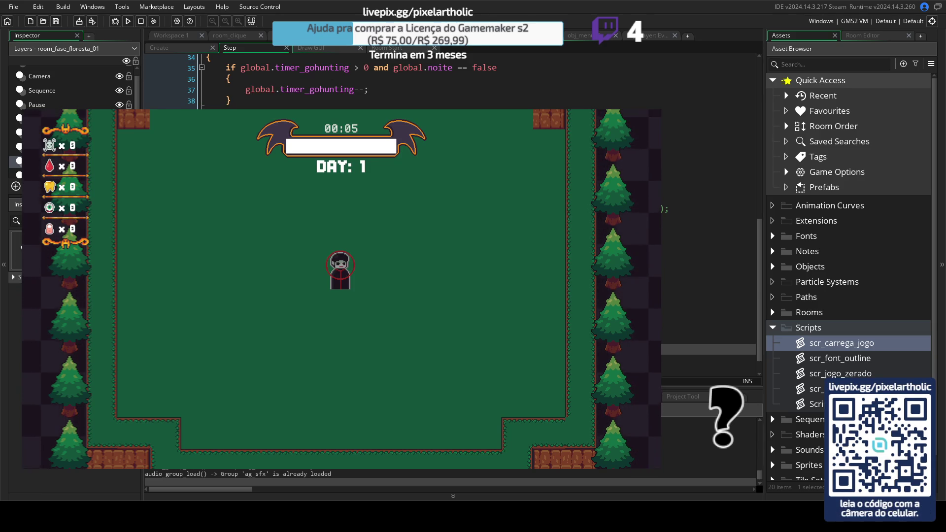
key(Escape)
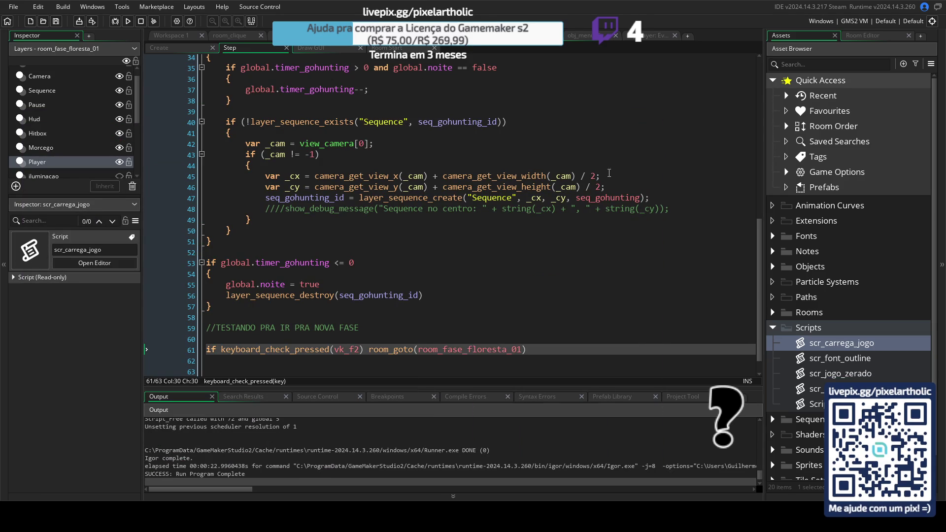
- Append 'or room == room_fase_floresta_01' to the line 15 pause condition and run the game
mouse_move(759, 318)
mouse_down()
mouse_move(761, 328)
mouse_move(755, 114)
mouse_up()
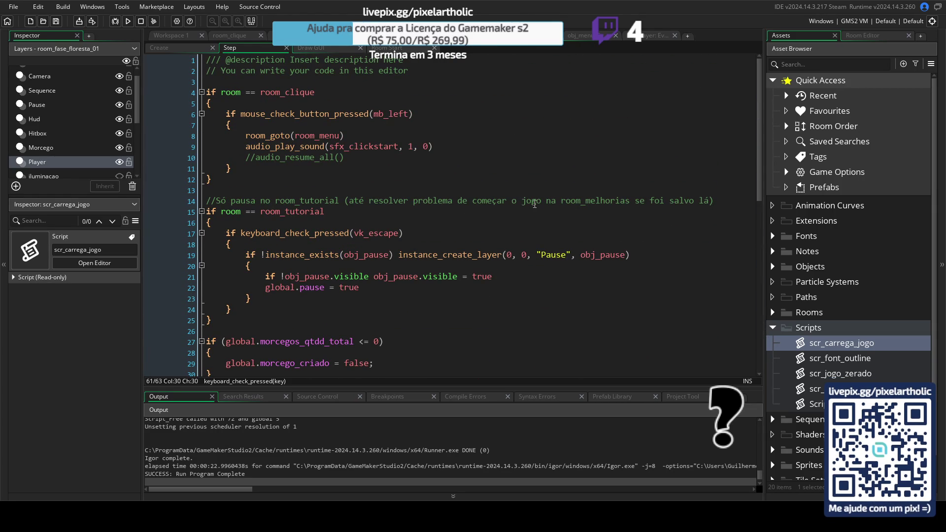
click(349, 212)
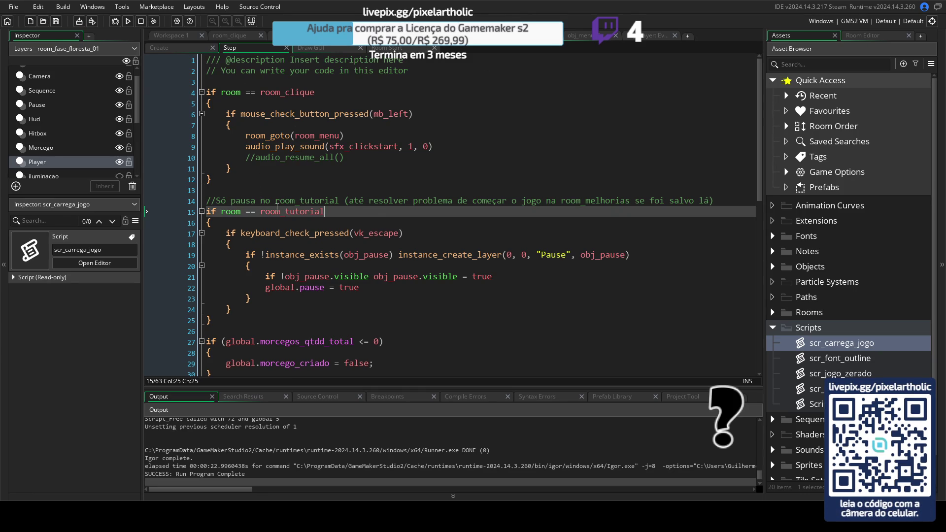
text( or )
text(room == )
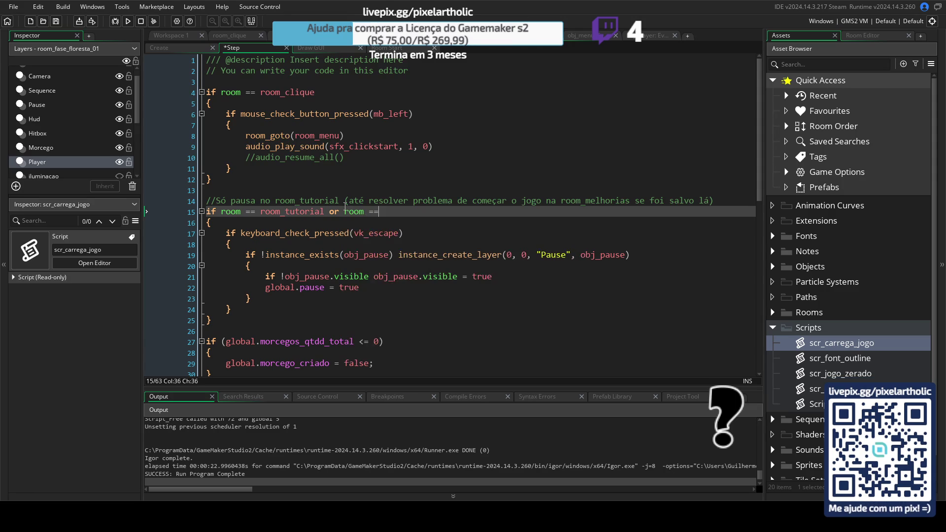
text(room_fase_floresta_01)
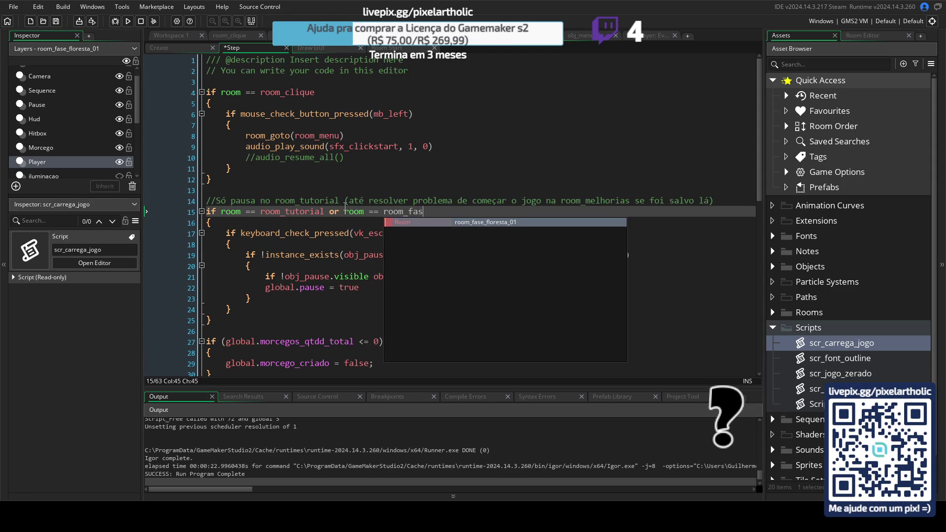
key(F5)
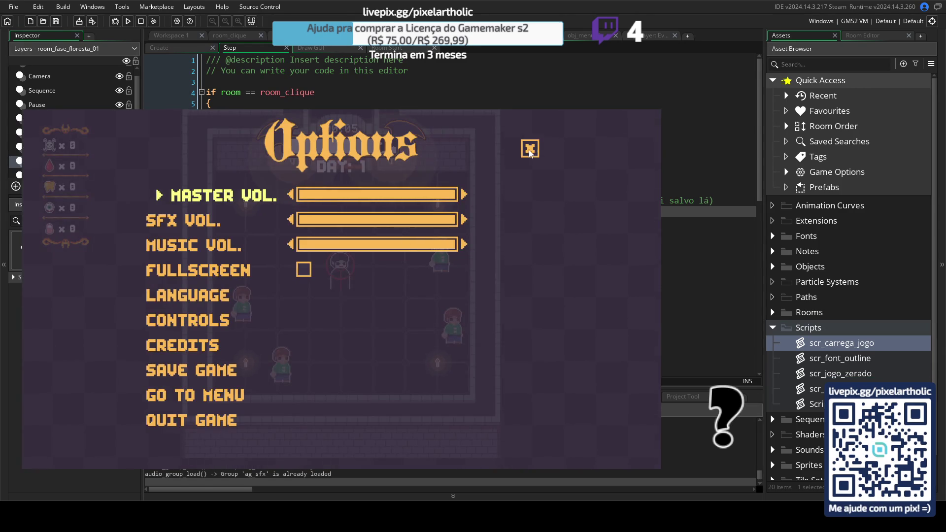
key(Escape)
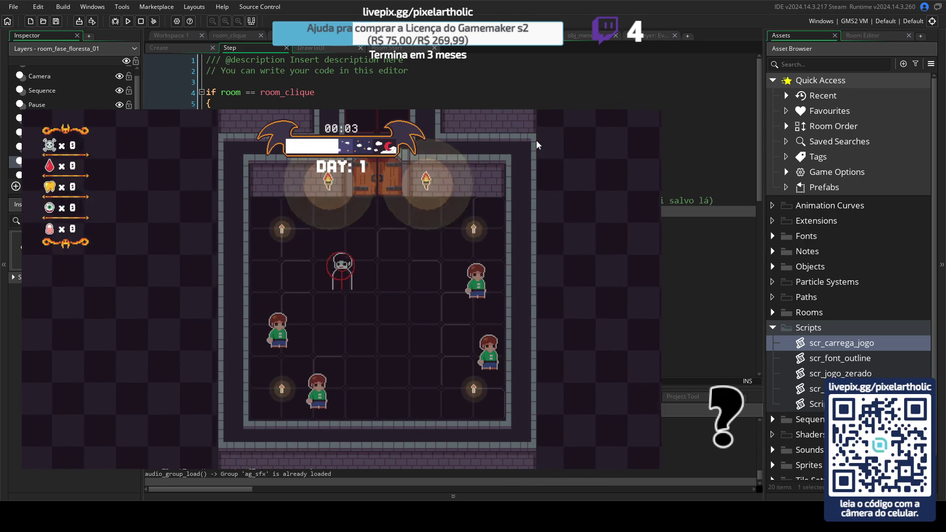
key(Escape)
key(Down)
key(Down)
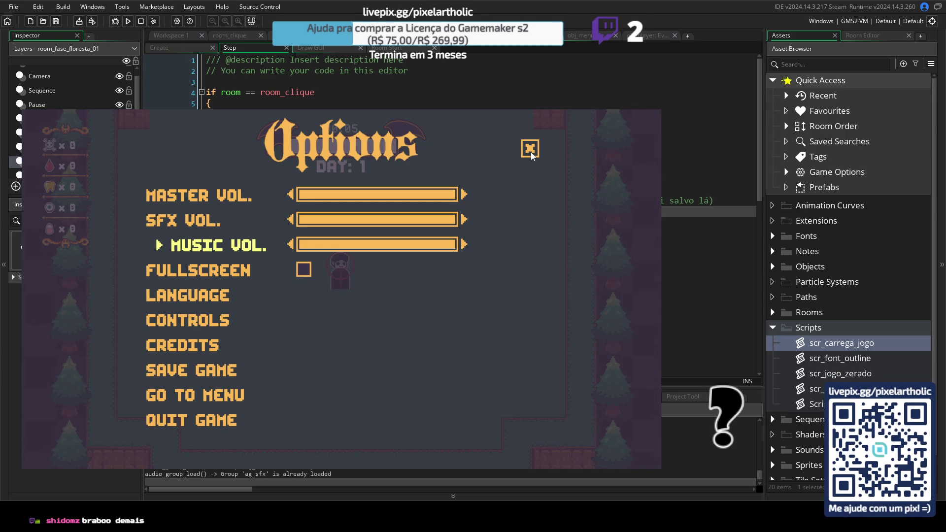
click(531, 152)
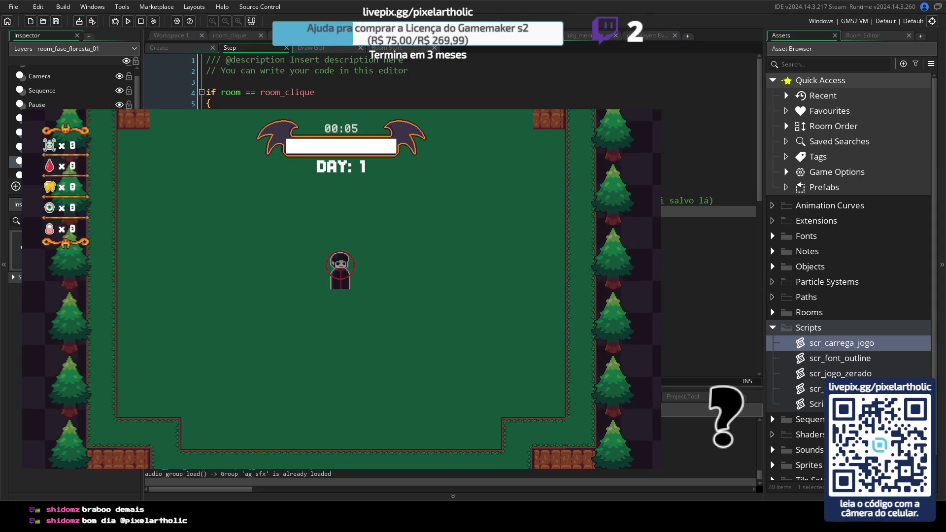
key(alt+F4)
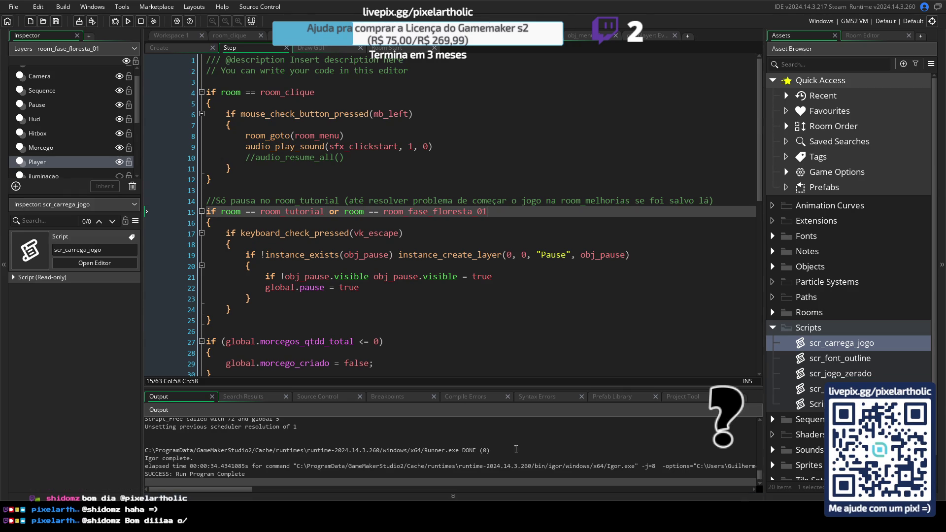
click(646, 39)
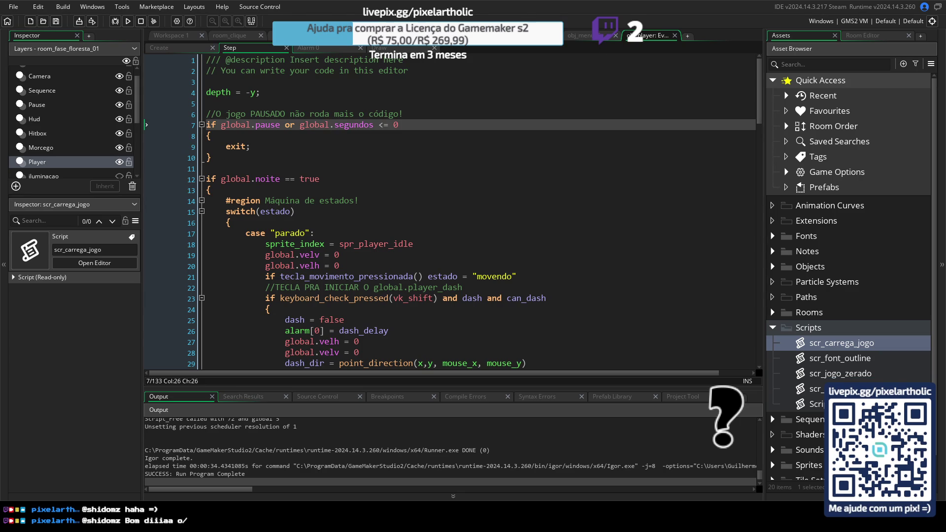
click(581, 36)
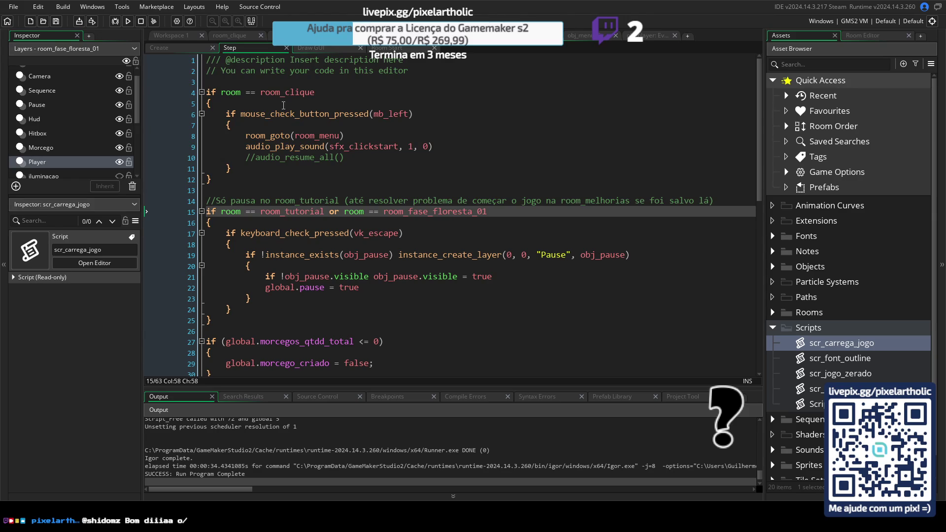
- Open the Create event, check the global.pause default on line 6, and scroll through the globals
click(192, 48)
drag(266, 114, 285, 114)
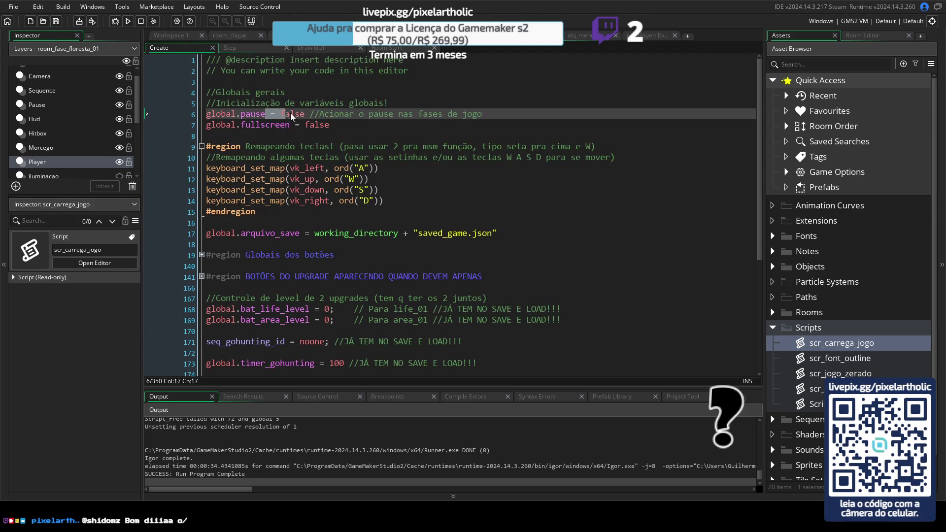
click(335, 125)
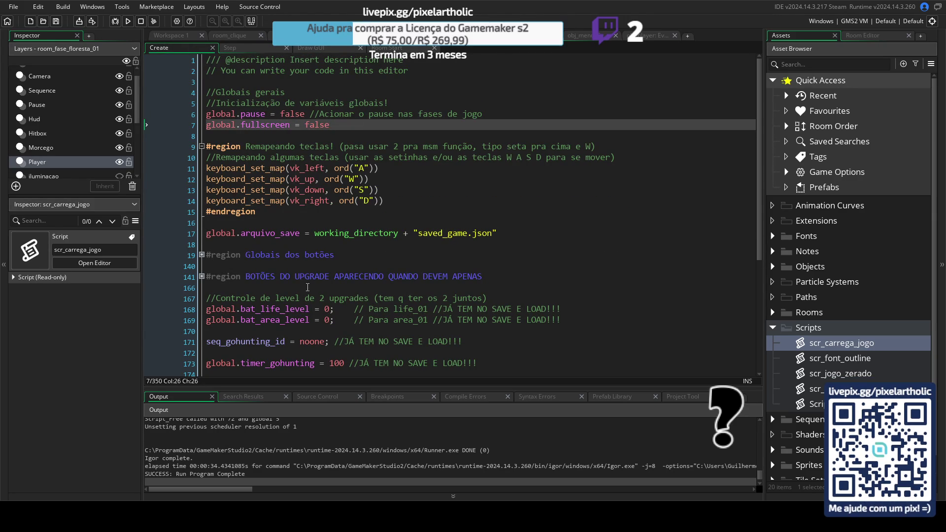
scroll(314, 283, down, 2)
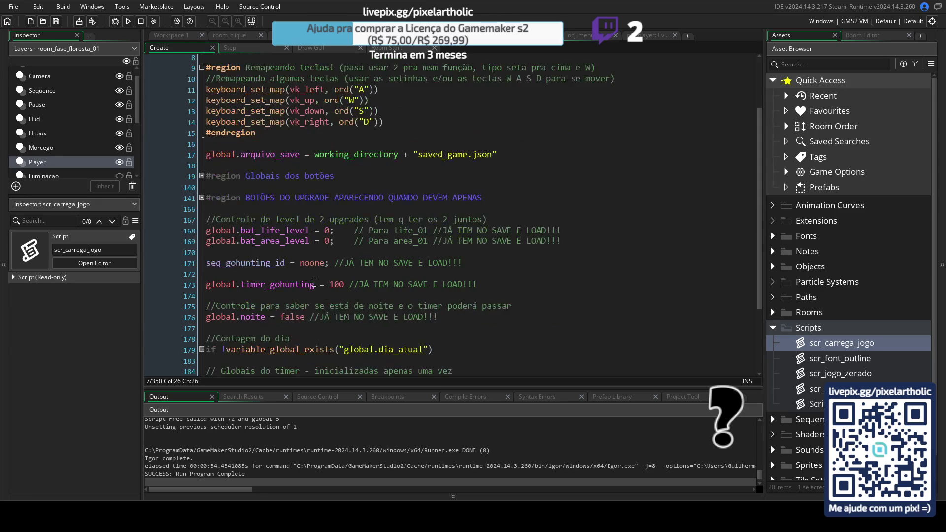
scroll(314, 282, down, 3)
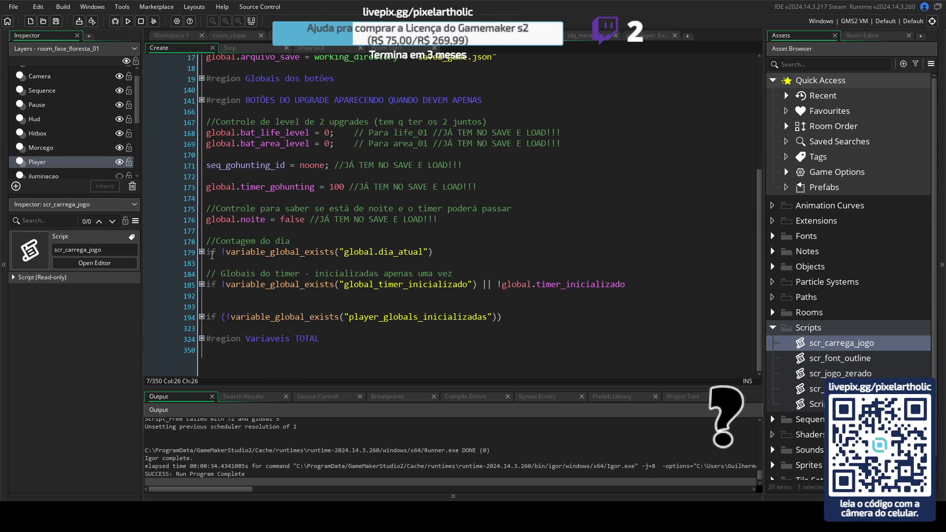
- Expand and refold the day counter, timer and player globals blocks and the Variaveis TOTAL region
click(201, 254)
click(202, 254)
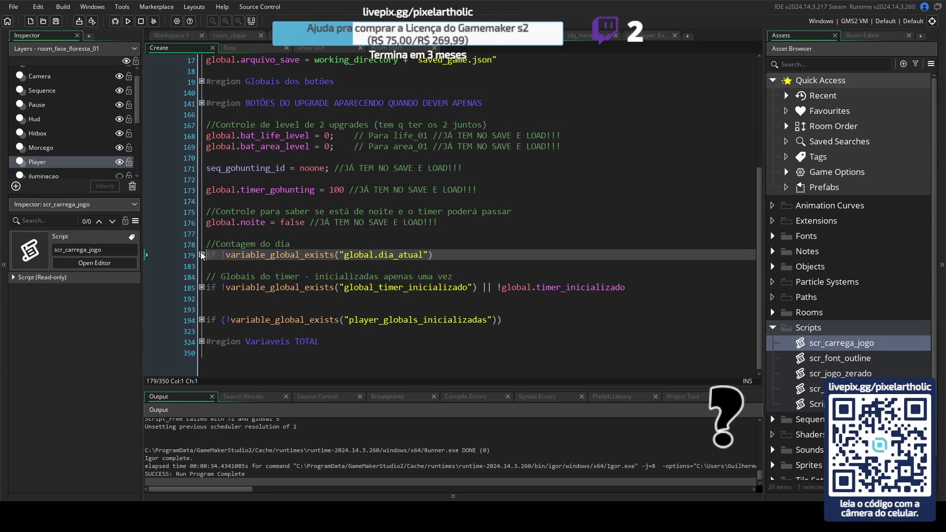
click(201, 288)
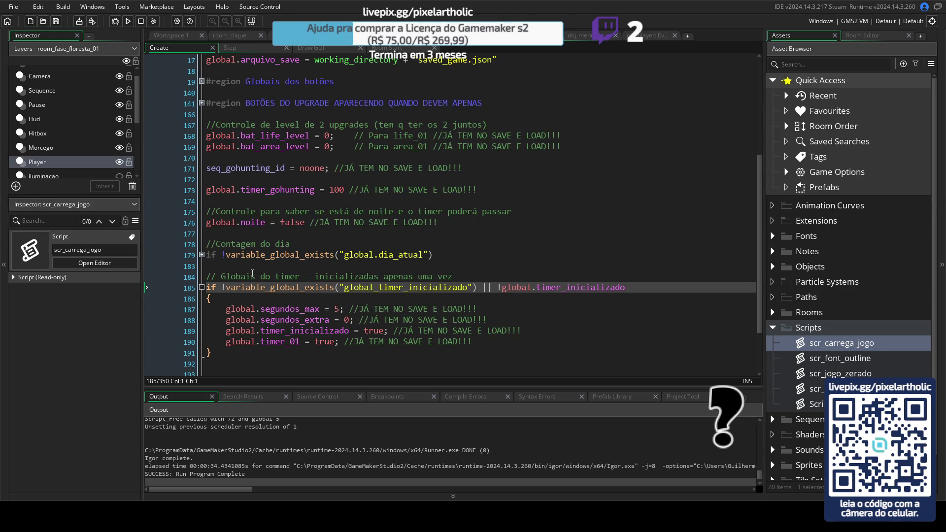
click(201, 288)
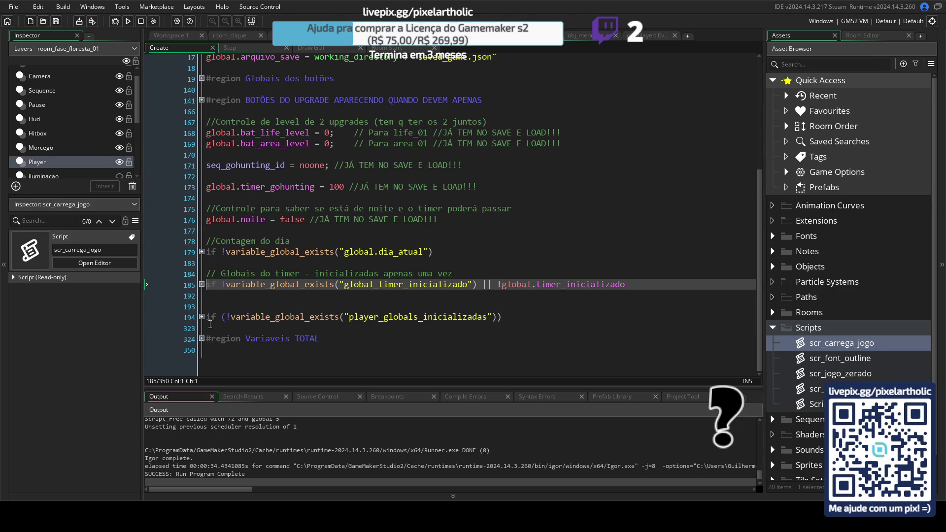
click(201, 316)
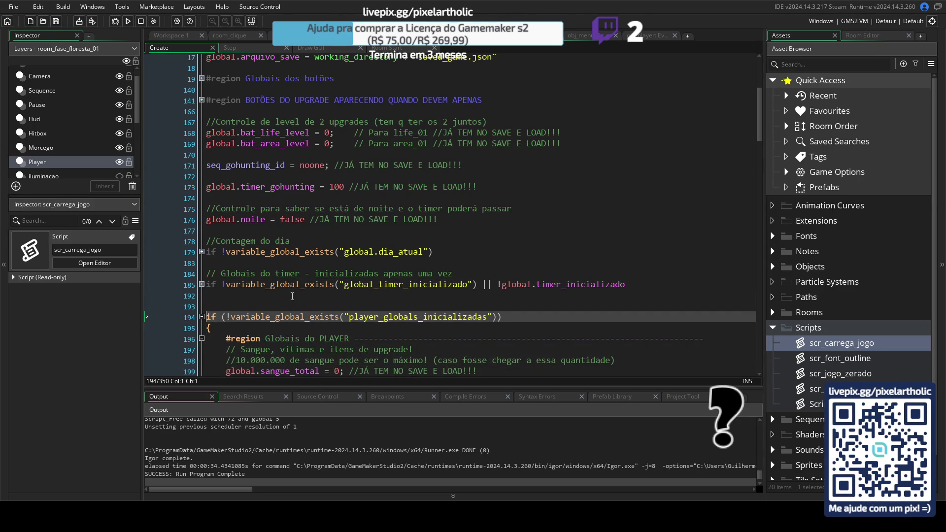
scroll(293, 291, down, 5)
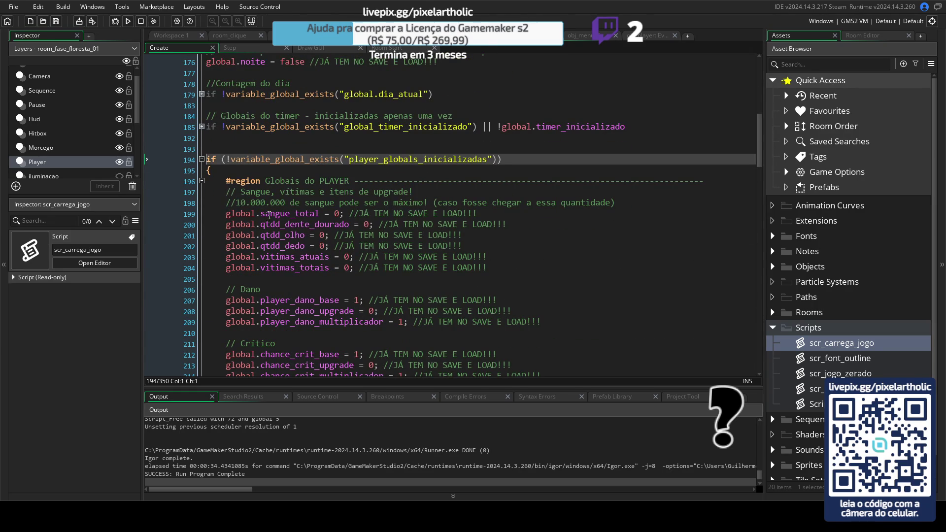
click(202, 160)
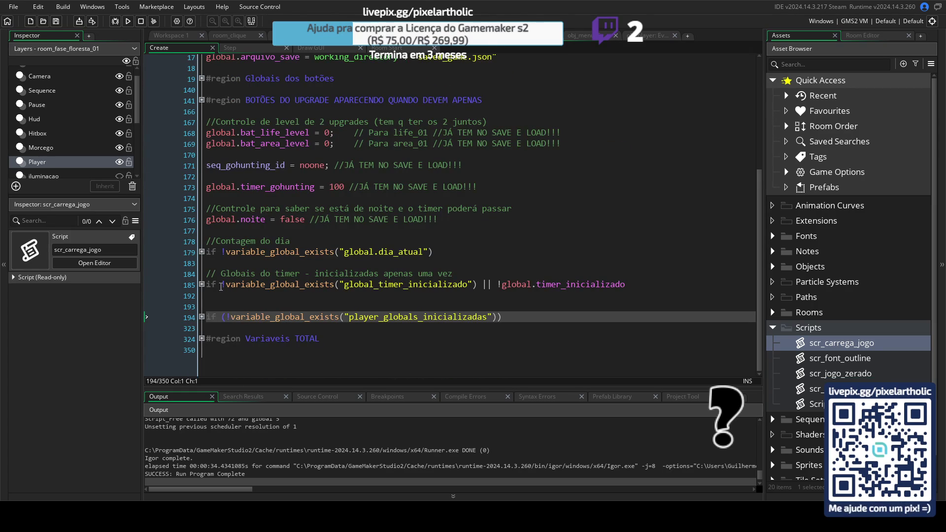
click(201, 339)
click(202, 339)
click(260, 48)
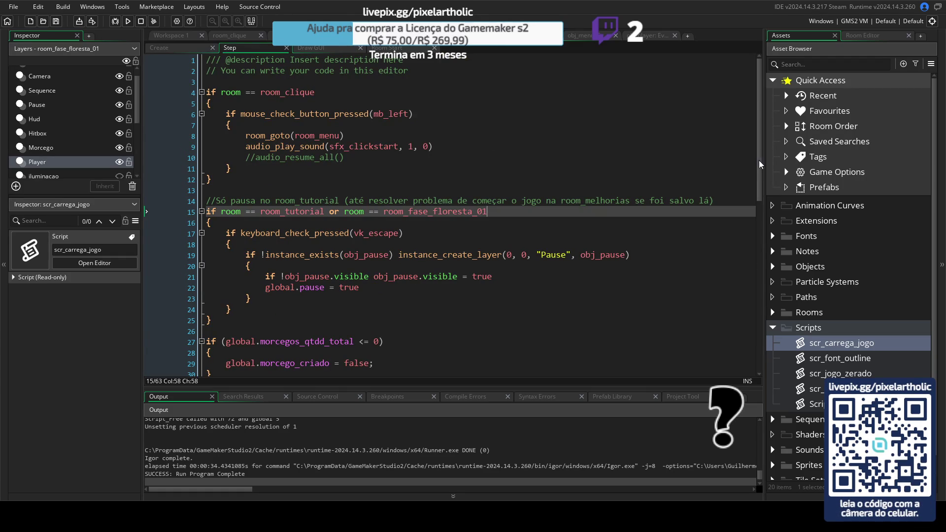
- Swap Scripts for Objects > HUD in the Asset Browser and open obj_timer
mouse_move(759, 160)
mouse_down()
mouse_move(758, 345)
mouse_move(756, 194)
mouse_move(700, 113)
mouse_move(589, 54)
mouse_up()
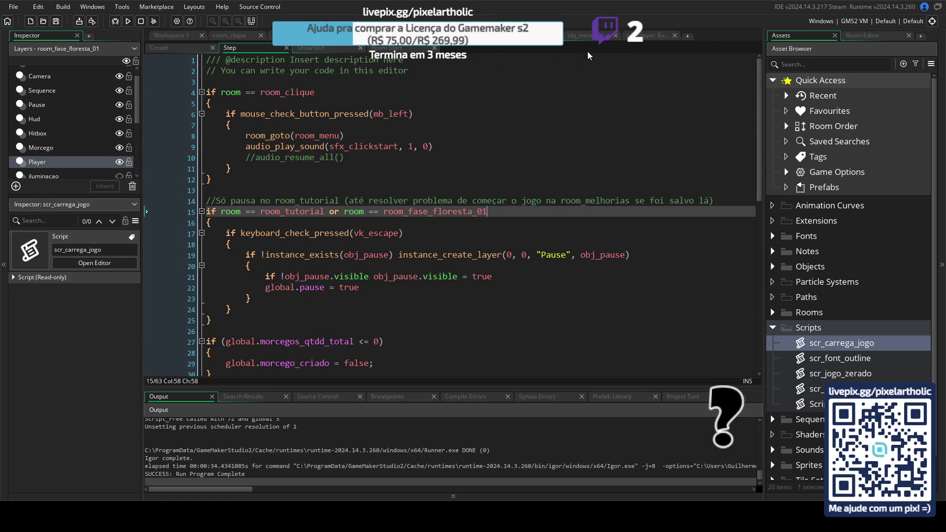
click(773, 328)
click(774, 267)
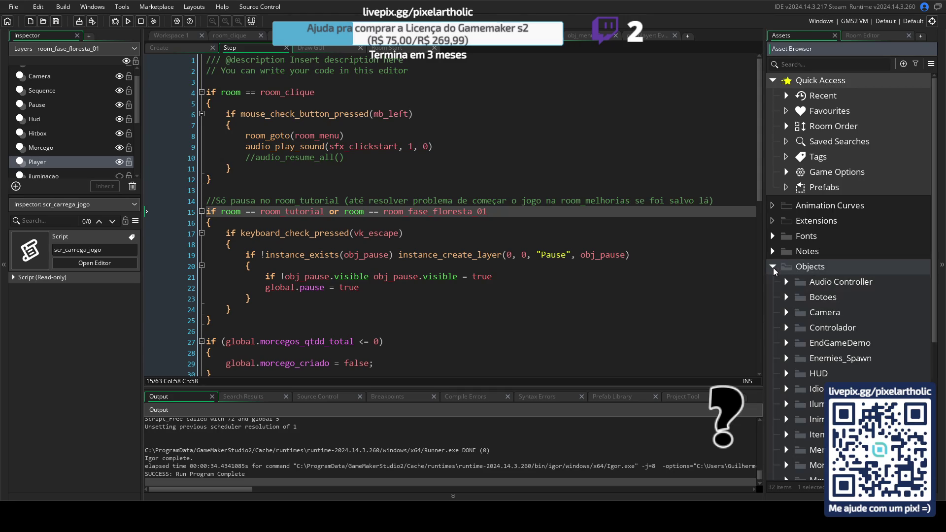
scroll(814, 401, down, 1)
click(787, 354)
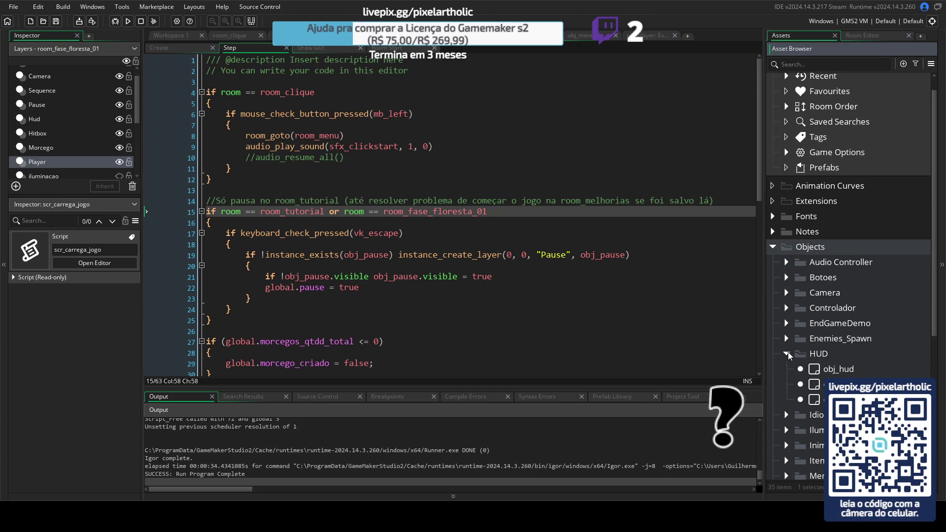
double_click(818, 400)
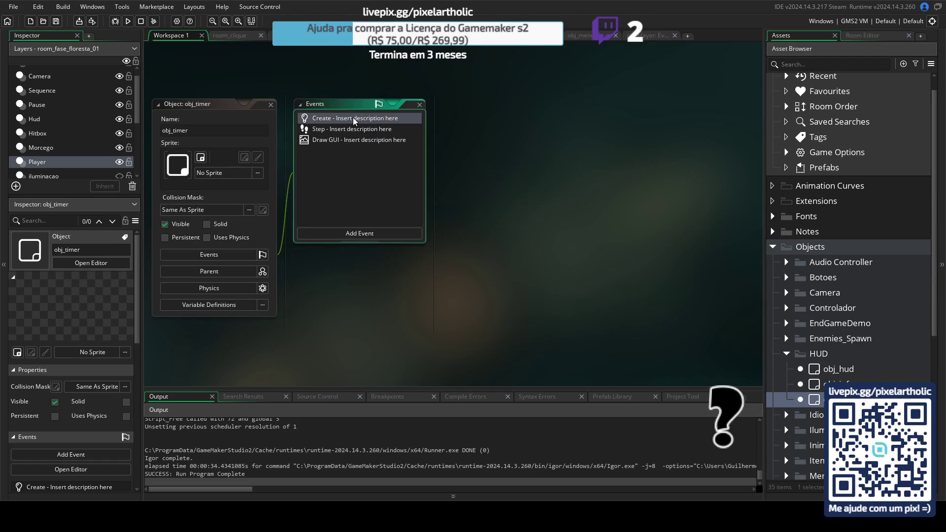
- Open obj_timer's Step, Draw GUI and Create events, maximize the editor and read its Step code
double_click(345, 130)
double_click(342, 141)
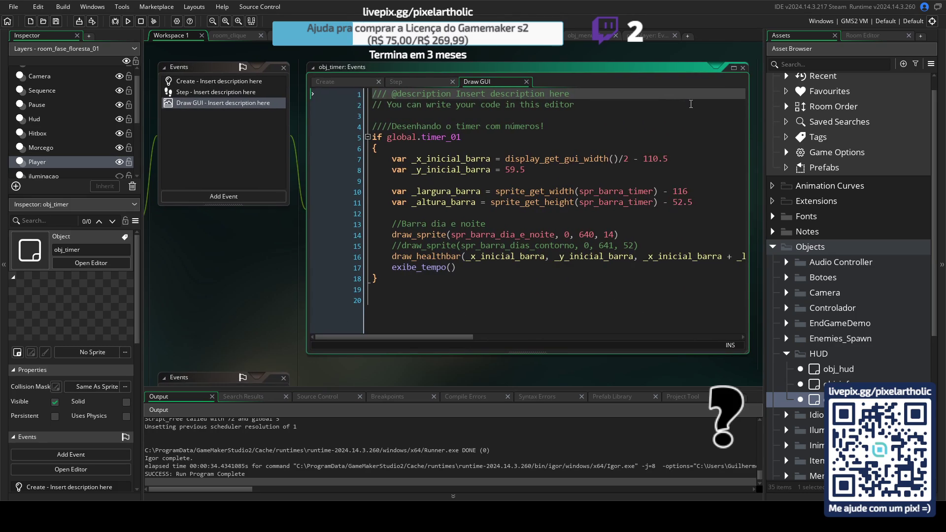
click(358, 82)
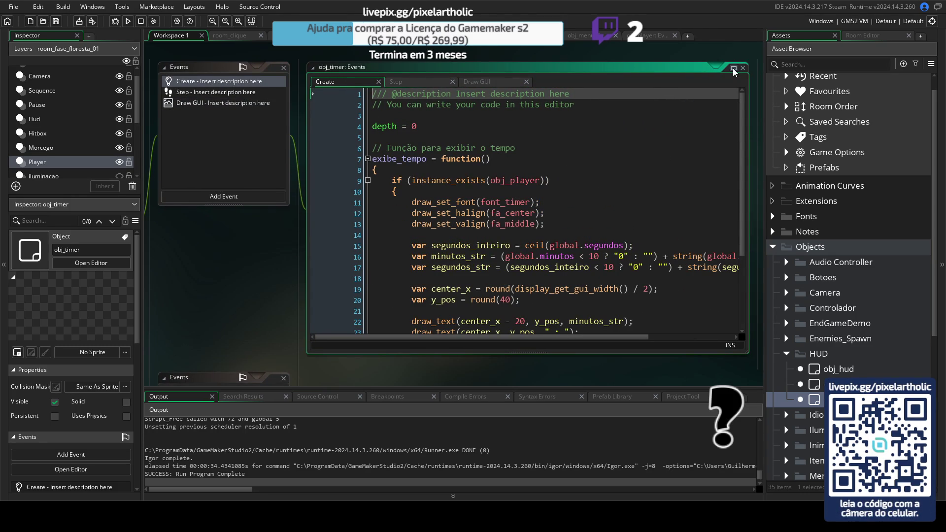
click(734, 68)
click(254, 48)
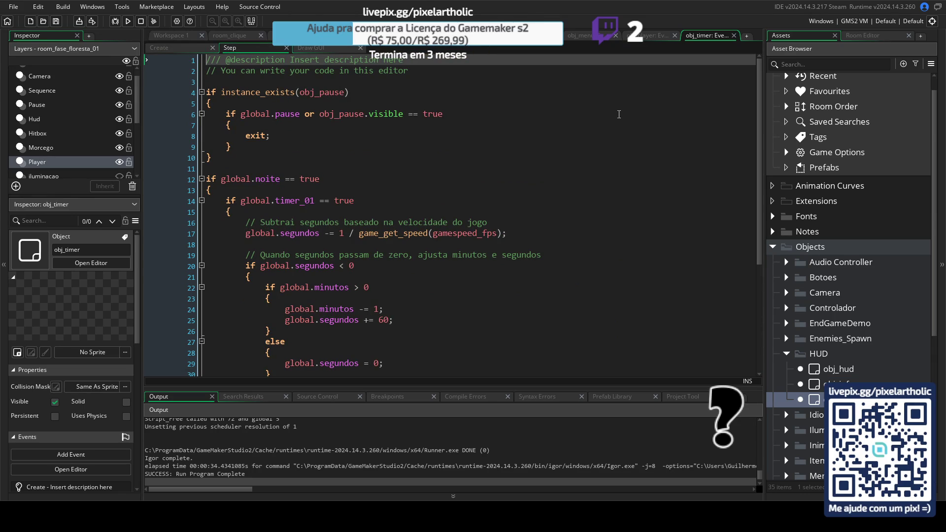
scroll(391, 135, down, 5)
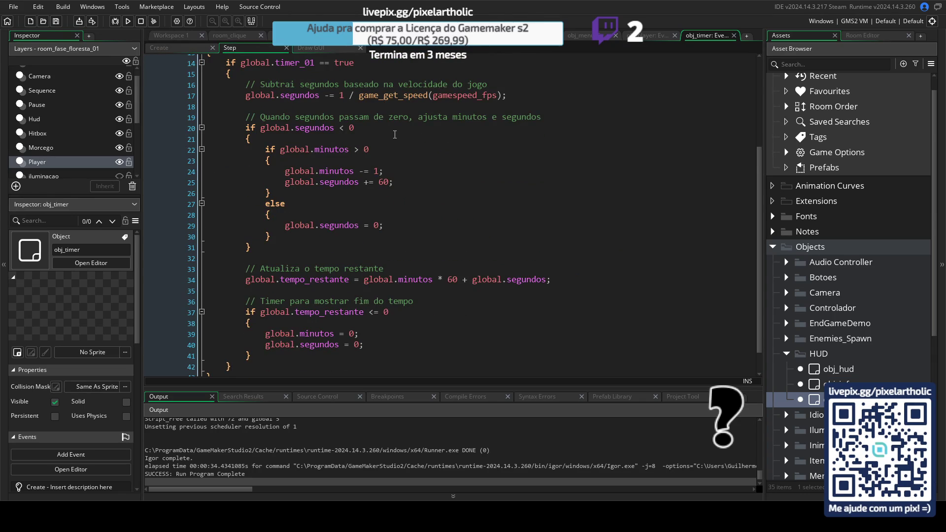
scroll(395, 135, down, 1)
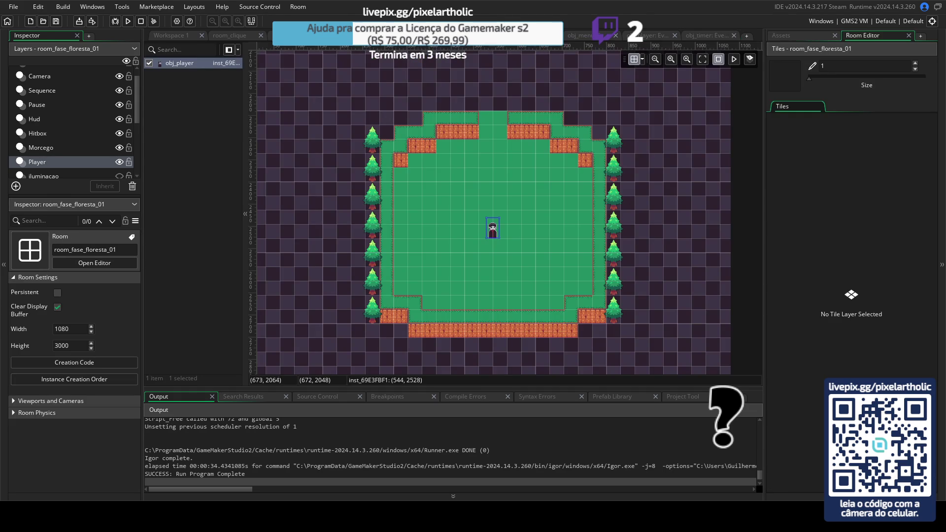
- Check the global.pause exit condition in the player's Step code, then return to the other Step code
click(653, 35)
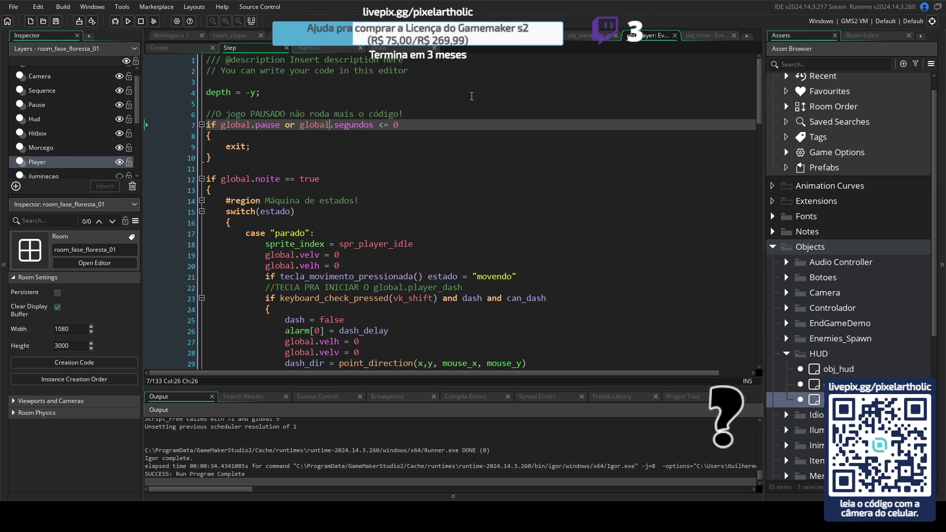
drag(221, 126, 287, 126)
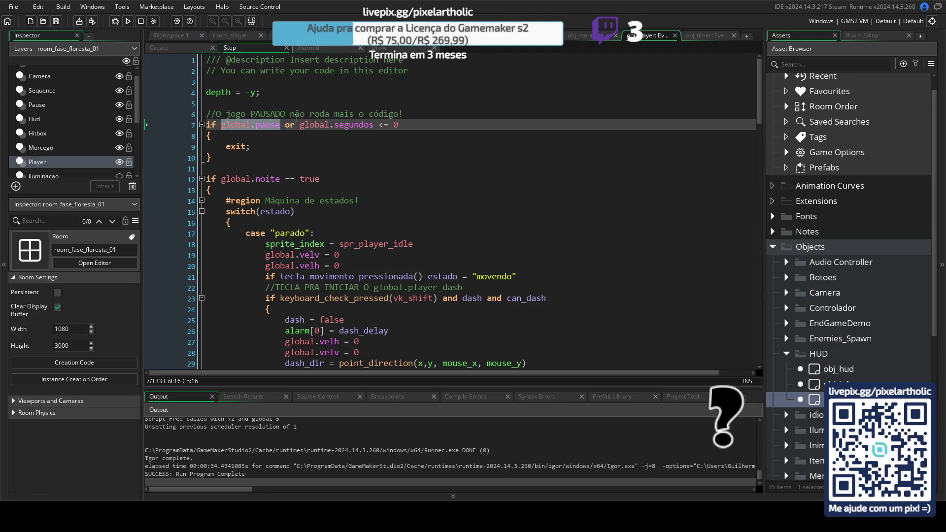
click(328, 149)
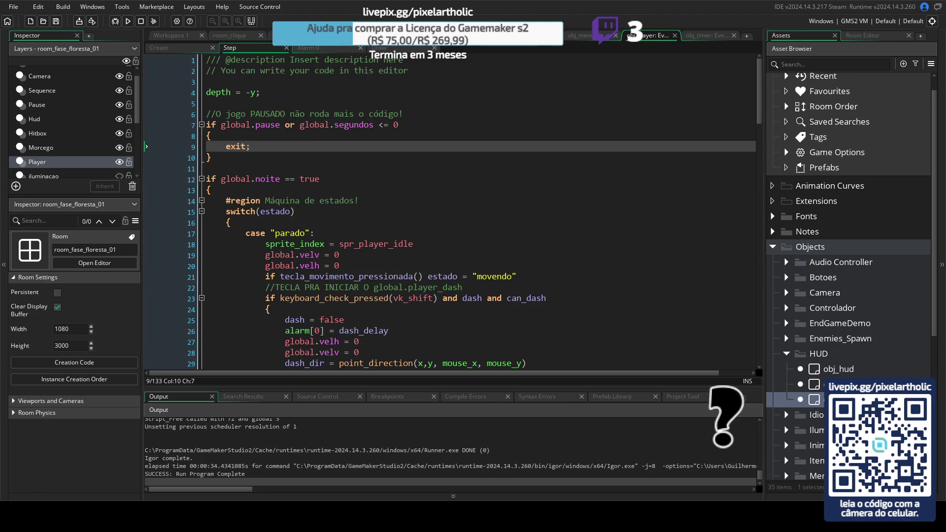
key(ctrl+Tab)
key(ctrl+Tab)
scroll(471, 276, down, 5)
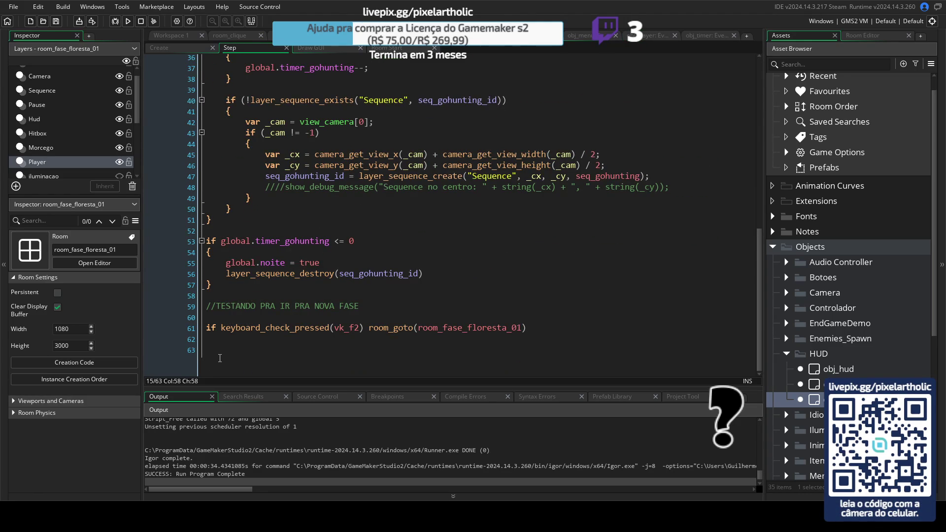
- Add show_debug_message(global.pause) on empty line 63
click(216, 353)
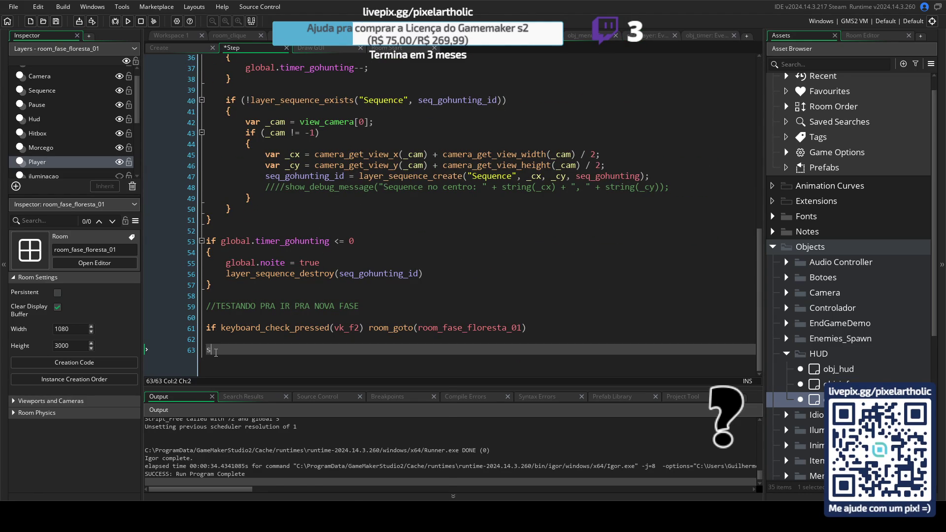
text(show_debu)
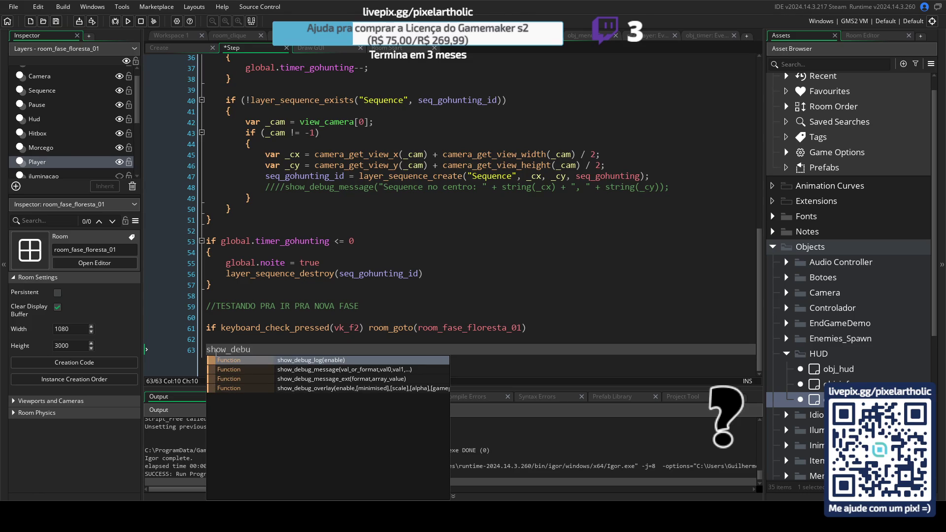
key(Down)
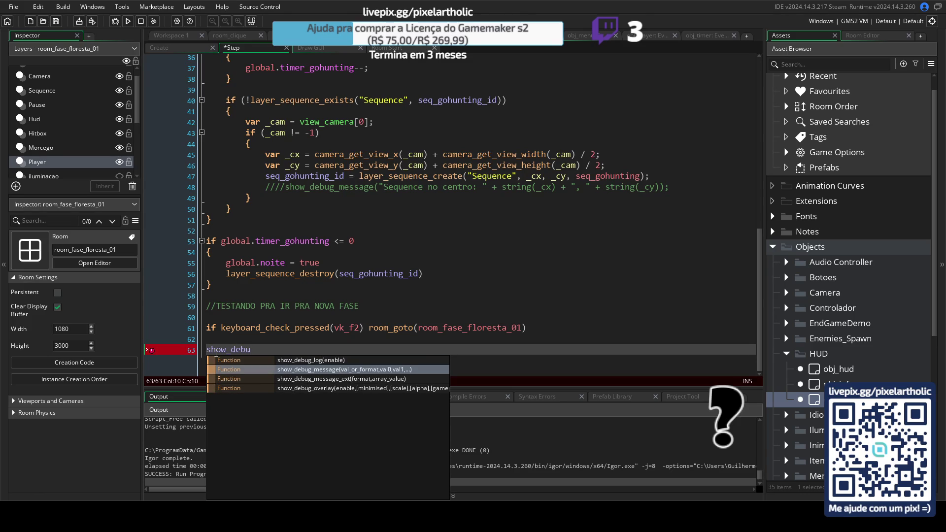
key(Return)
text((global.pause))
- Test-run the game, open and close the in-game Options menu, then quit the game
key(F5)
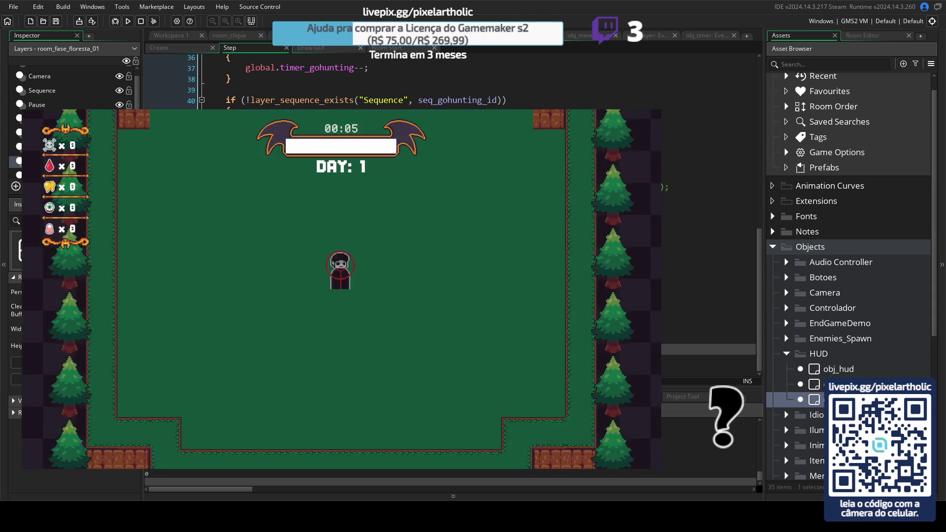
key(Escape)
key(Up)
key(Up)
key(Up)
key(Up)
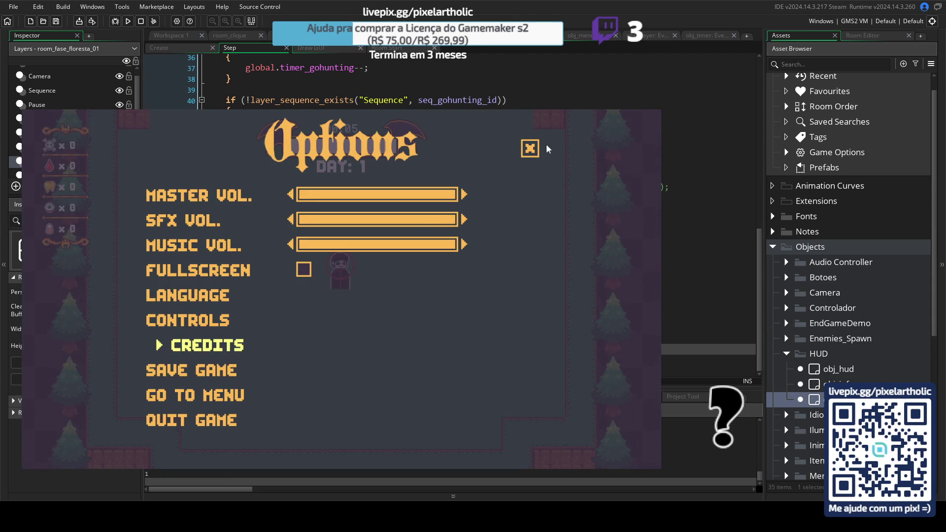
click(531, 149)
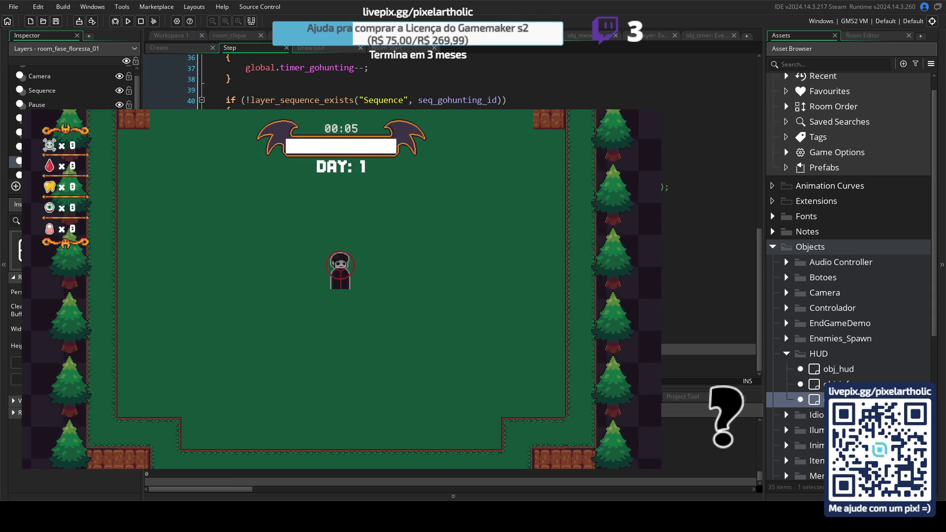
key(alt+F4)
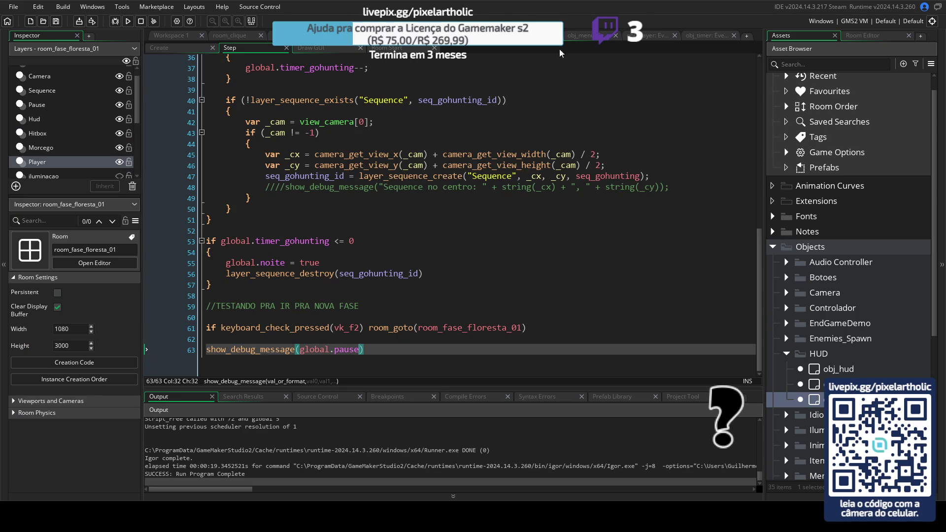
scroll(646, 250, up, 8)
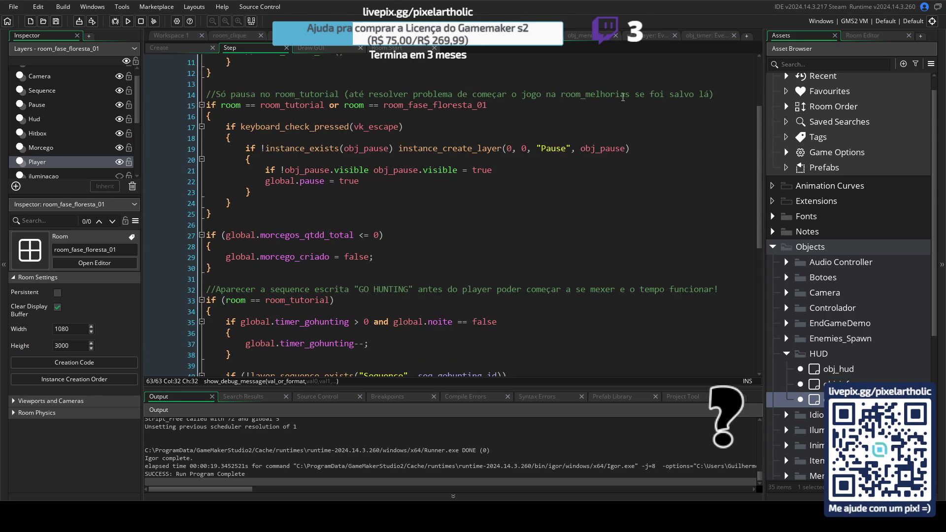
- Review the pause condition on line 7 of obj_player's Step code, then return to the controller
click(646, 35)
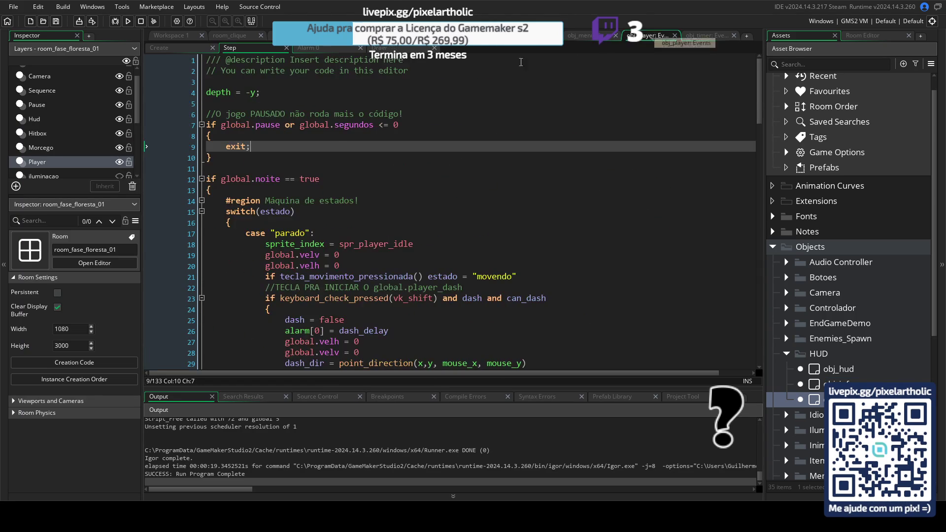
drag(301, 122, 380, 125)
click(530, 146)
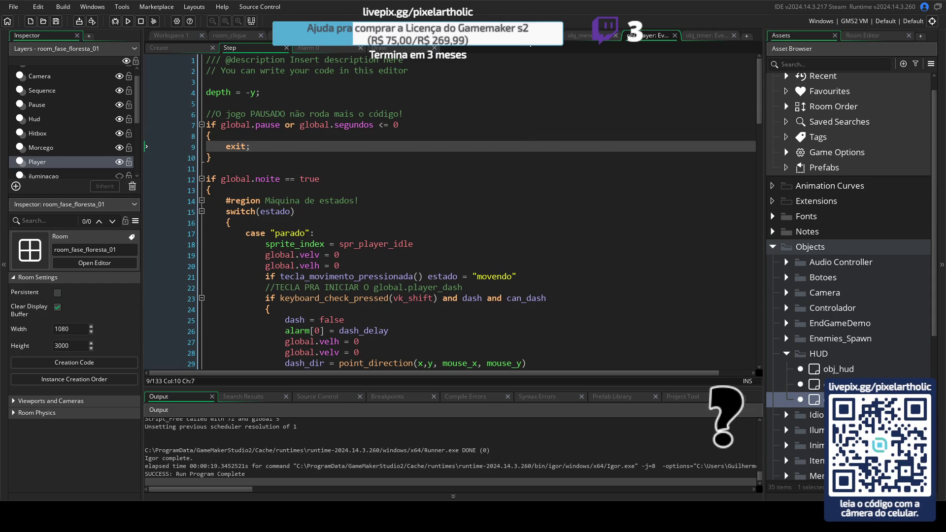
key(ctrl+Tab)
scroll(254, 365, down, 8)
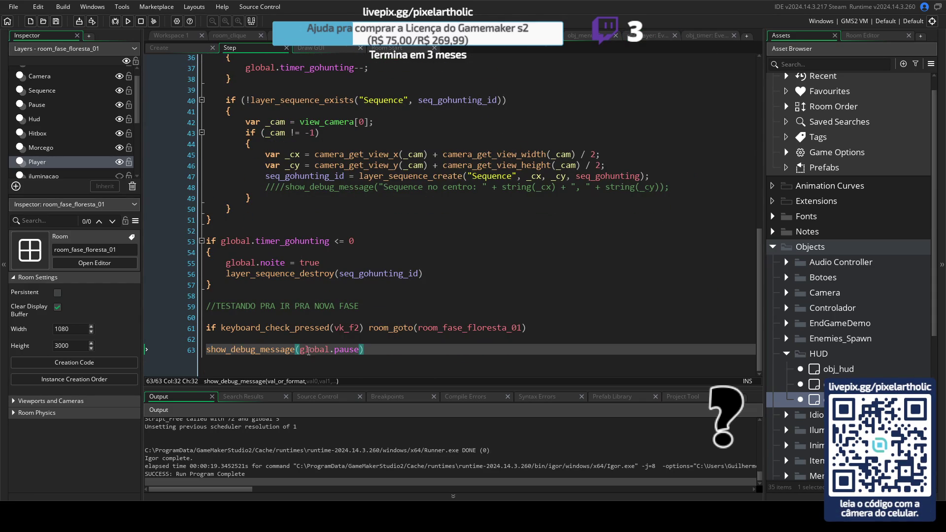
- Change the debug message to print global.segundos and run the game
drag(303, 350, 363, 350)
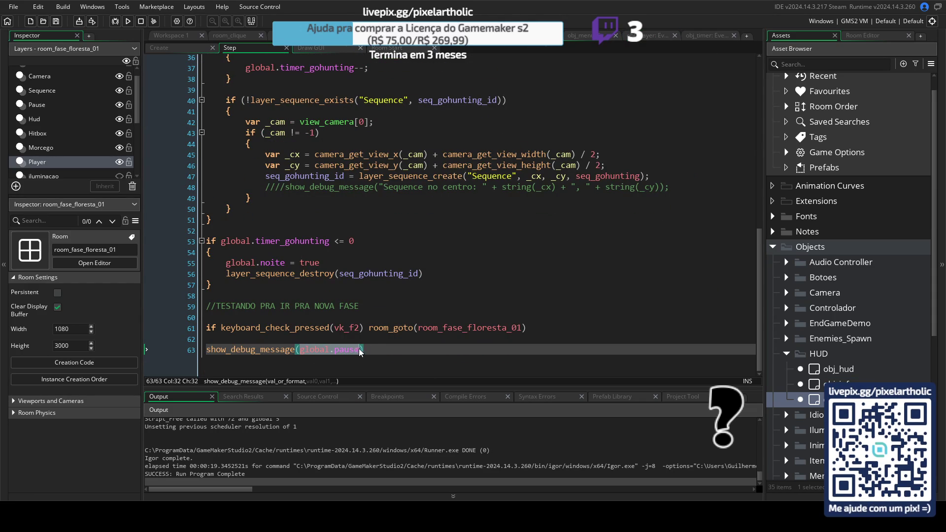
text(global.segundos)
key(F5)
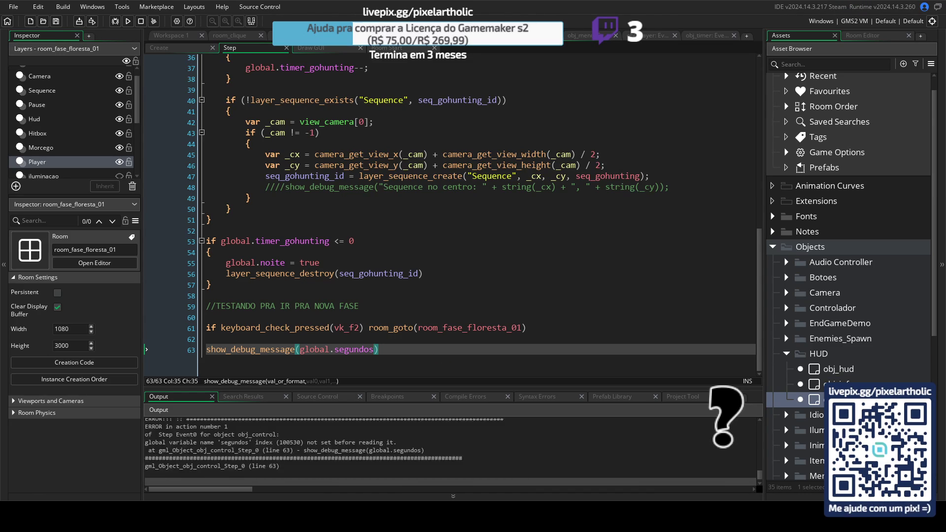
- Prefix the debug message with if instance_exists(obj_timer) on the same line
click(333, 341)
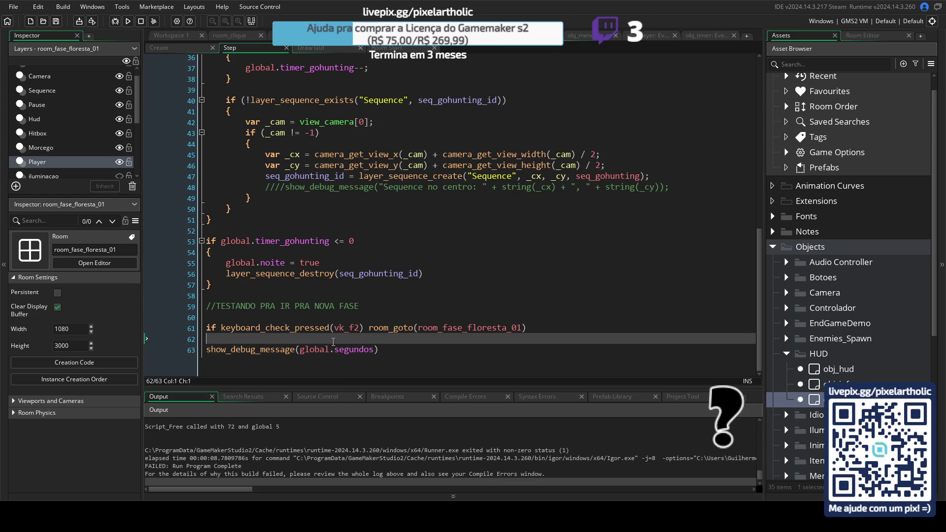
key(Return)
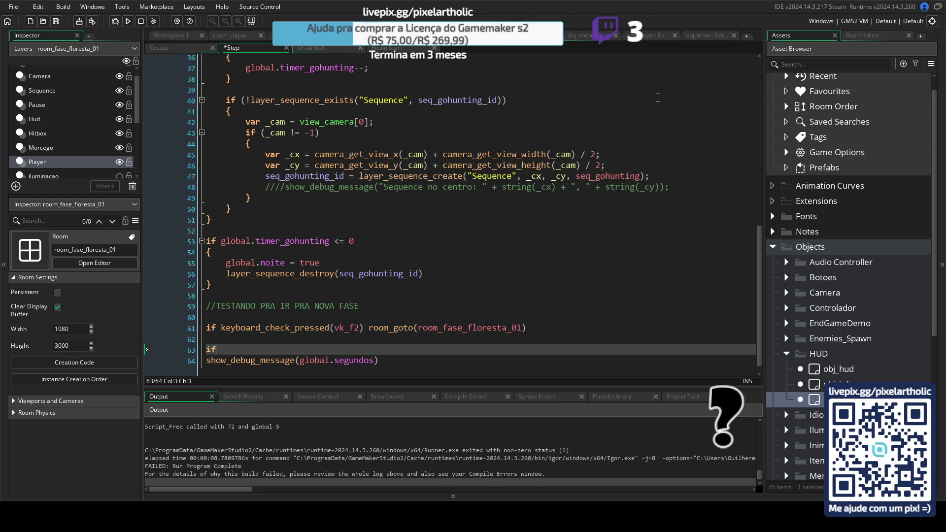
text(f instance_ex)
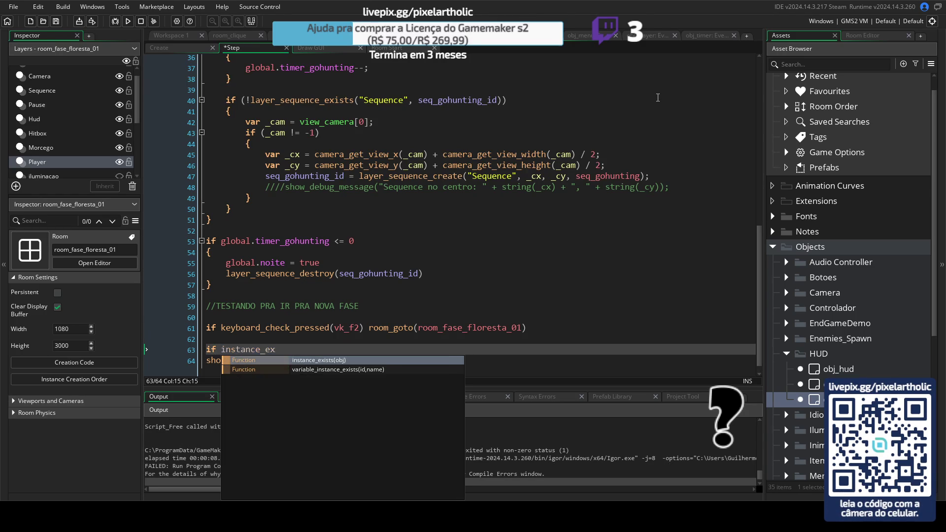
key(Return)
text(obj_ti)
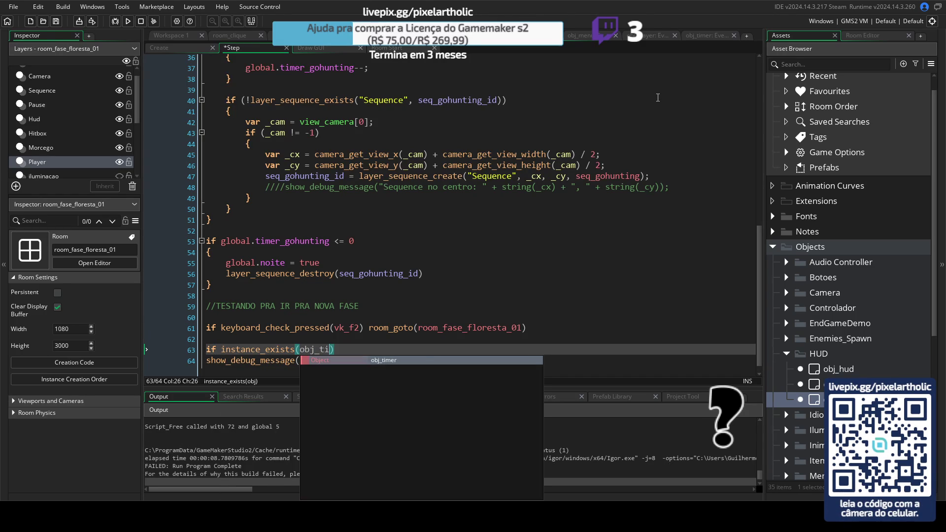
key(Return)
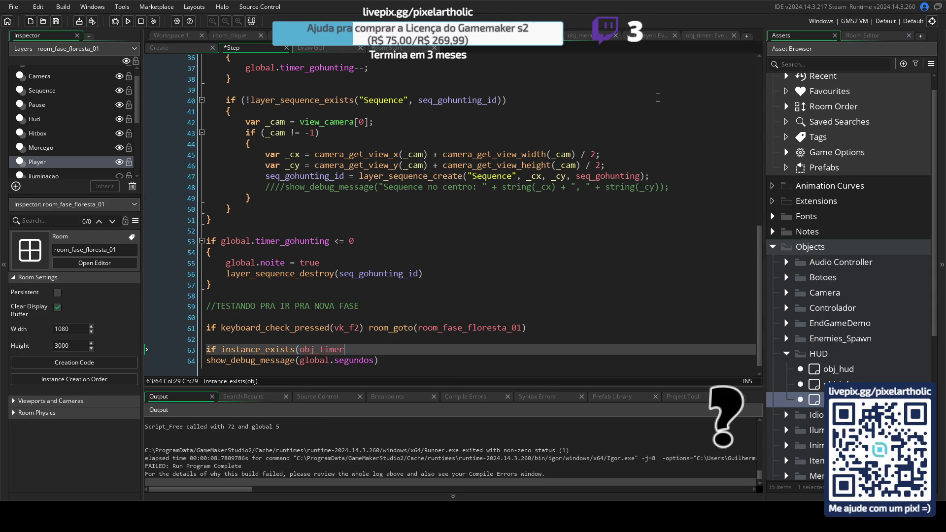
text())
click(206, 361)
key(BackSpace)
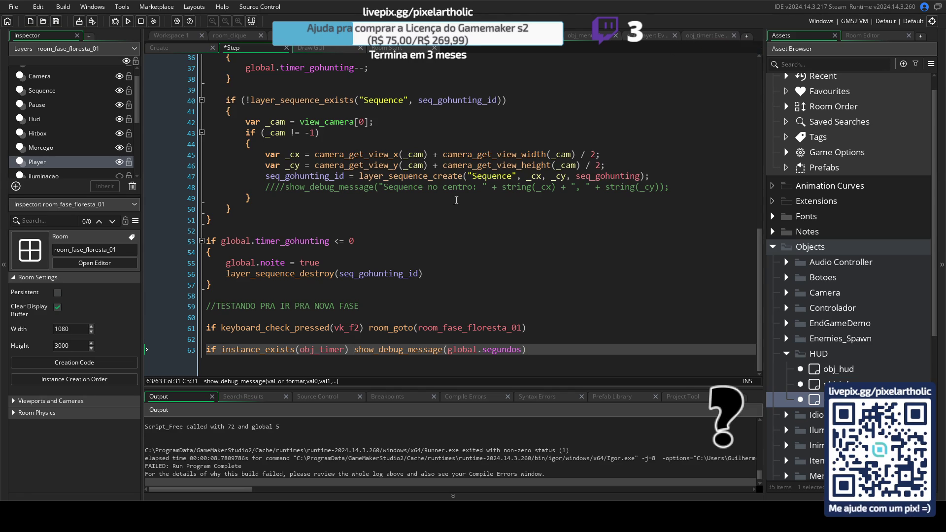
click(700, 37)
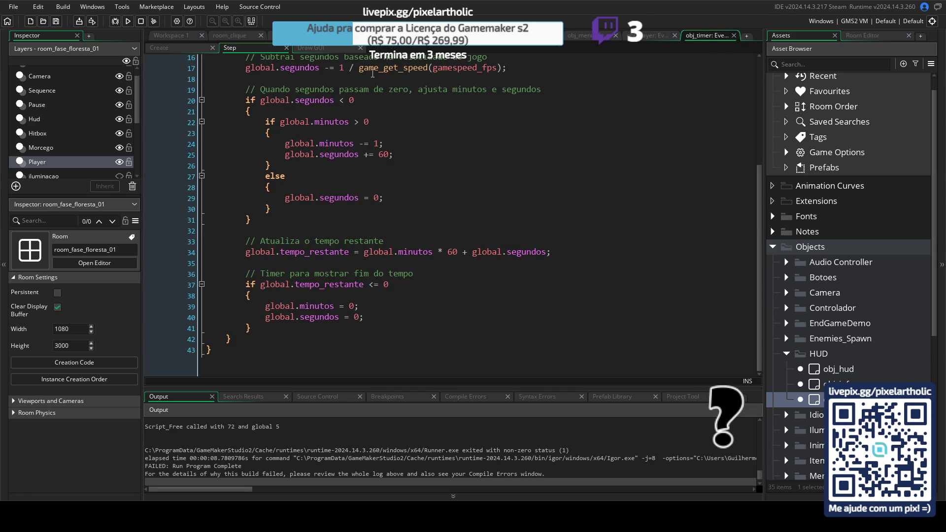
- Run the game with an enlarged Output log to watch the countdown, then return to obj_timer's Step code
key(F5)
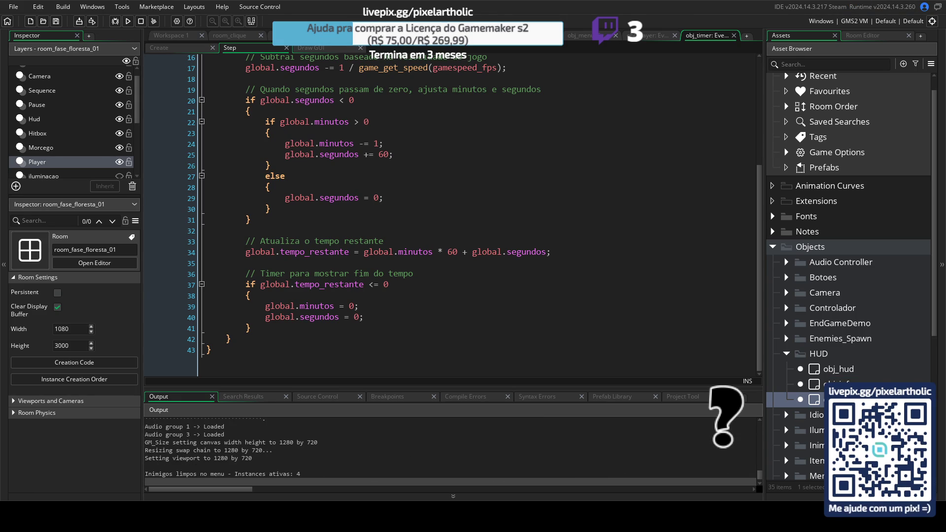
drag(348, 387, 351, 331)
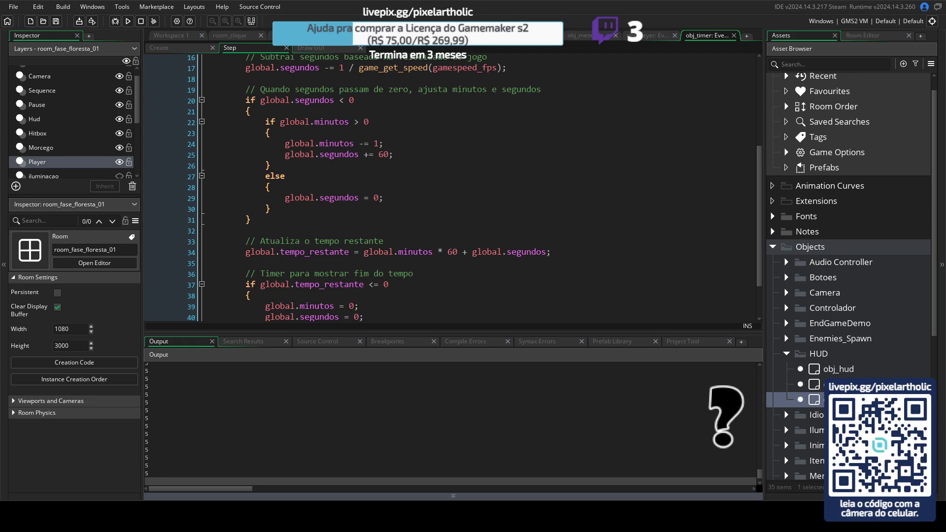
key(alt+Tab)
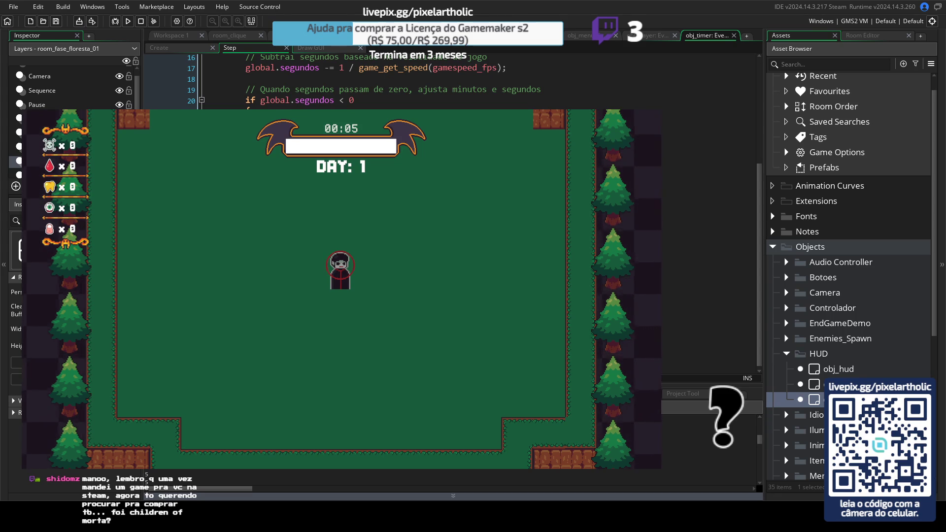
click(690, 95)
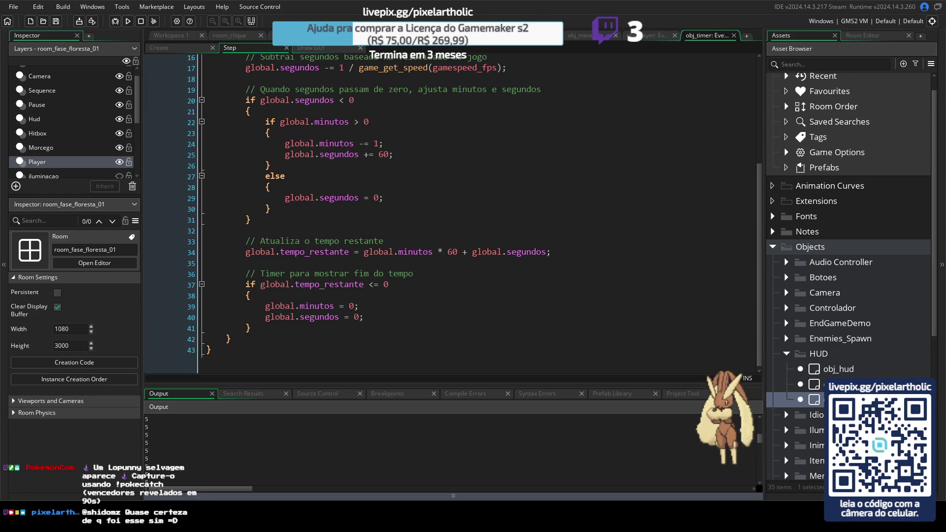
scroll(648, 70, up, 5)
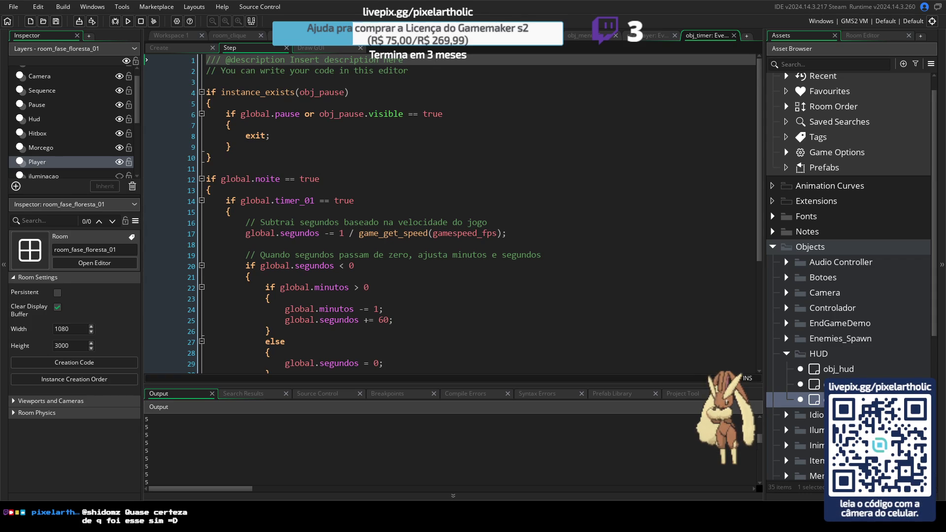
key(ctrl+Tab)
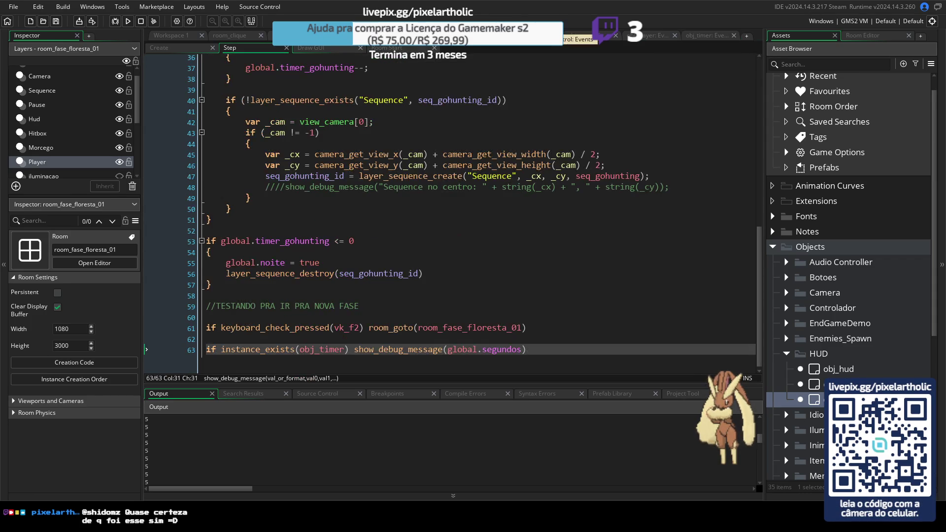
key(ctrl+Tab)
key(ctrl+Tab)
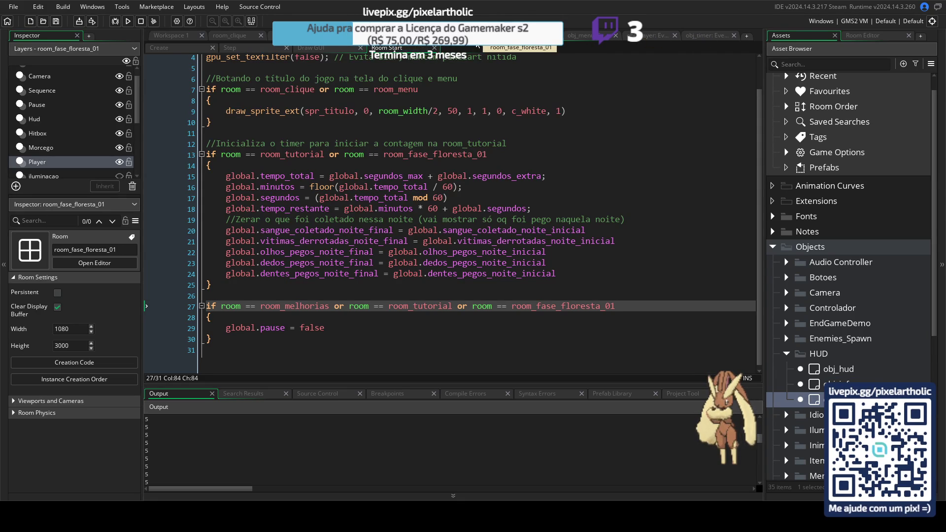
click(700, 33)
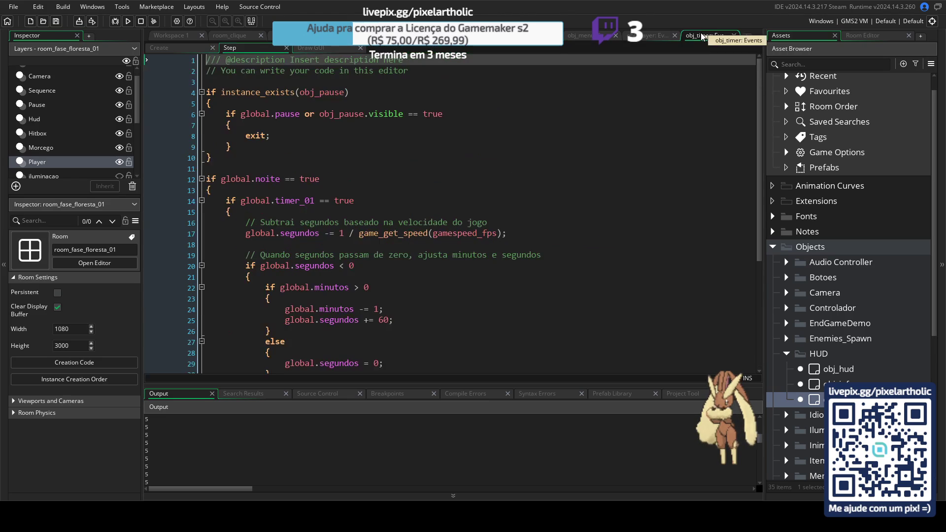
click(180, 49)
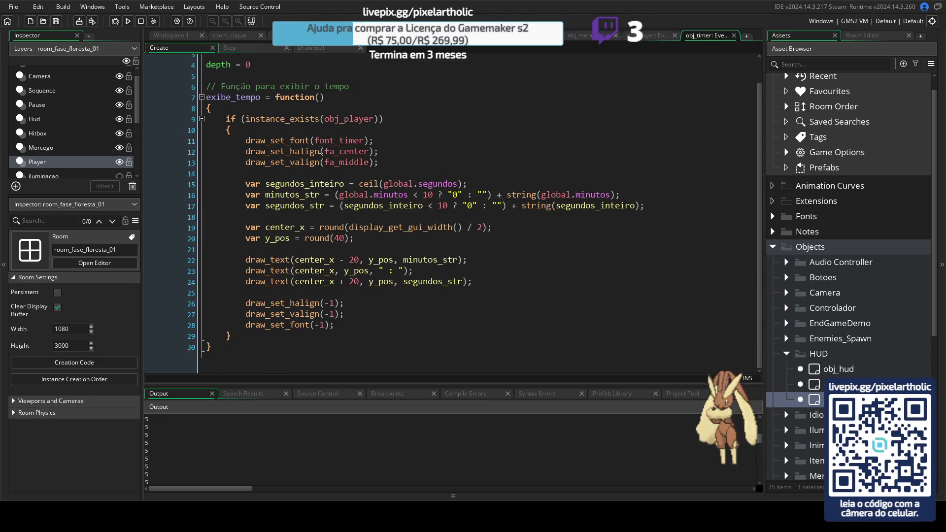
click(250, 49)
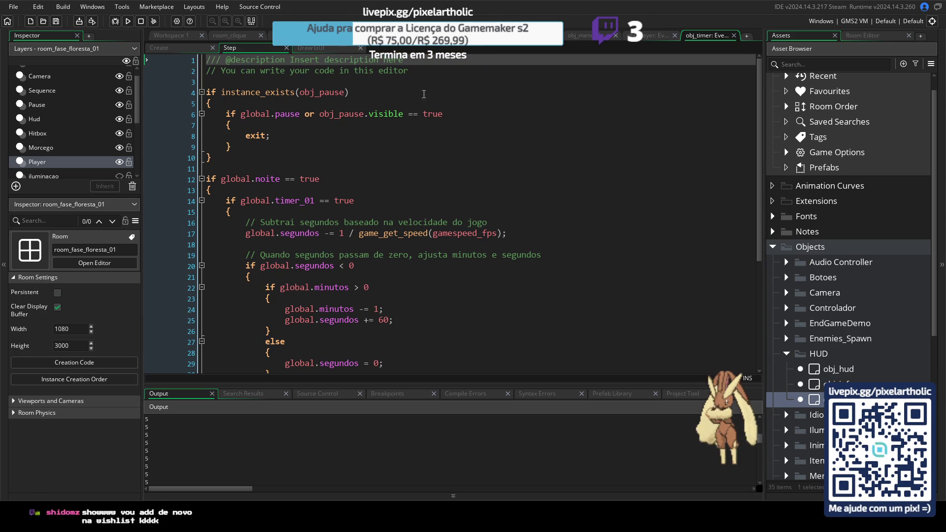
drag(221, 181, 281, 180)
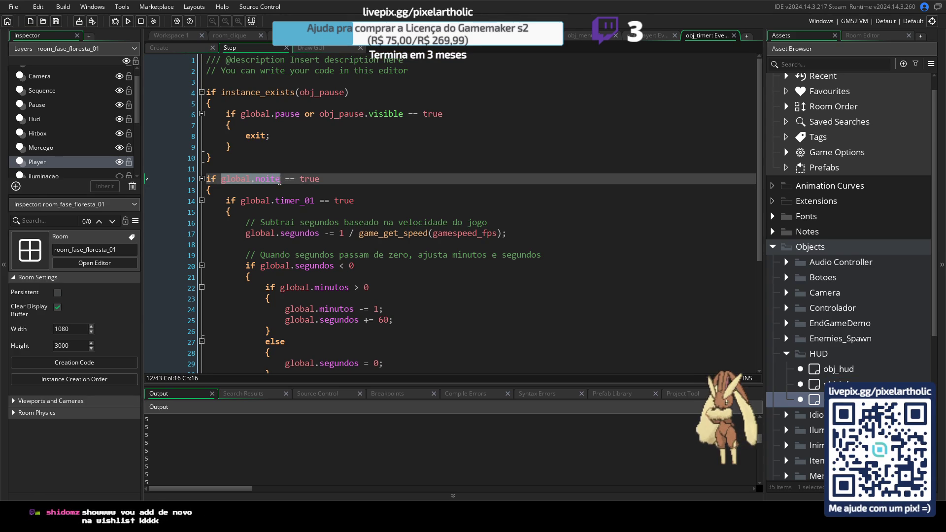
key(ctrl+f)
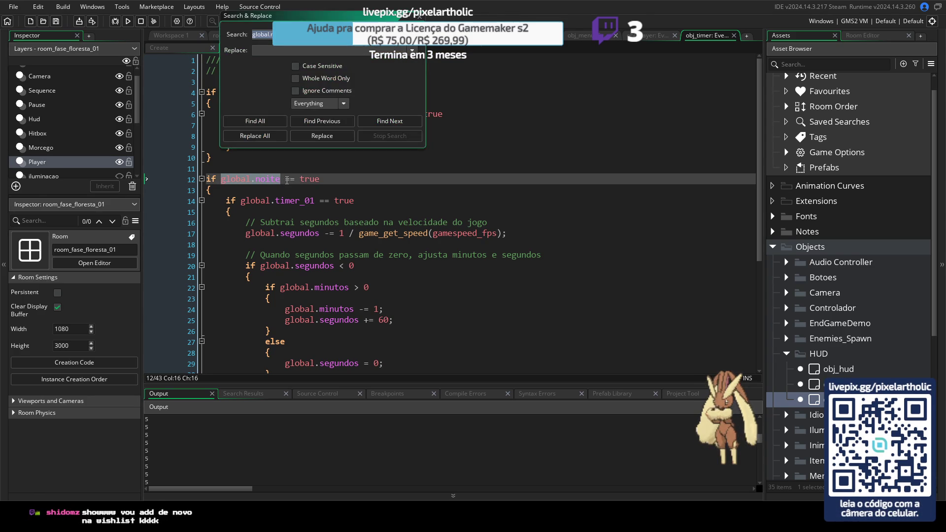
- Find all 11 uses of global.noite and open the obj_control Create result at line 176
click(260, 121)
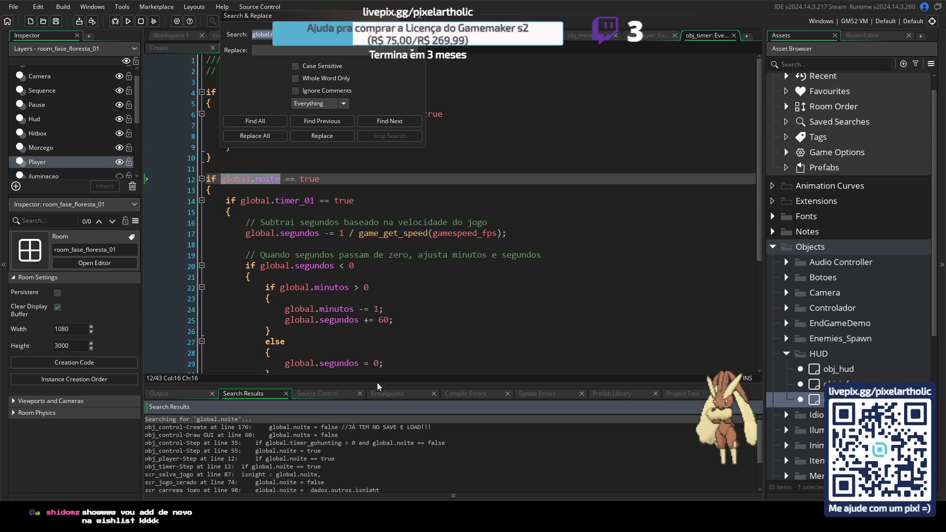
drag(376, 383, 376, 339)
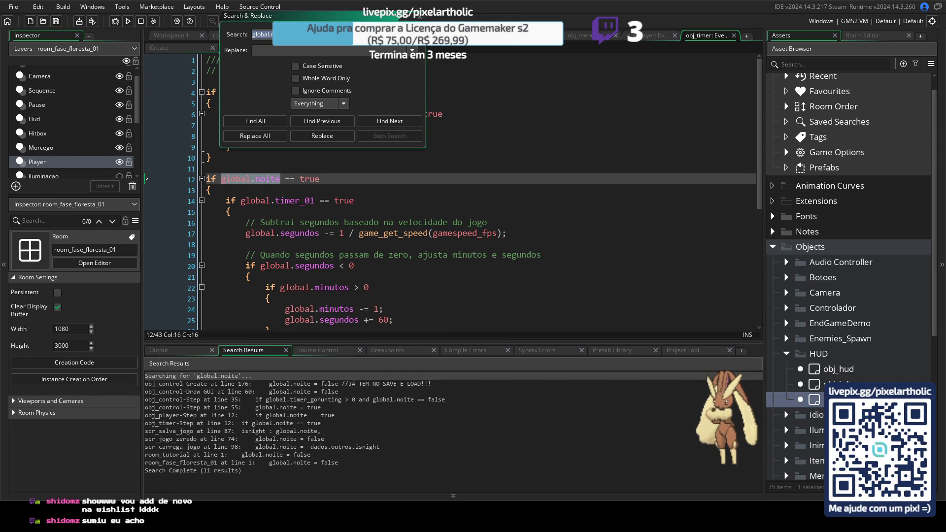
click(420, 18)
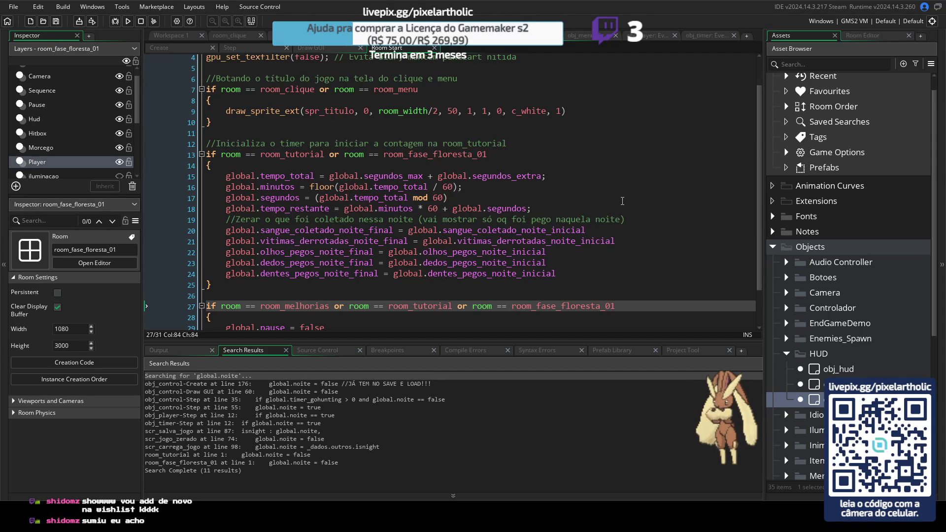
scroll(608, 204, up, 1)
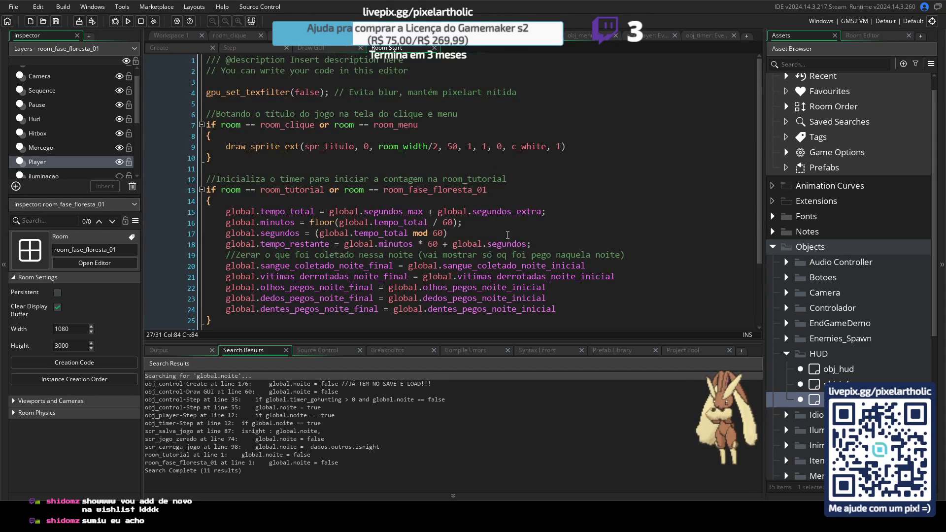
click(192, 49)
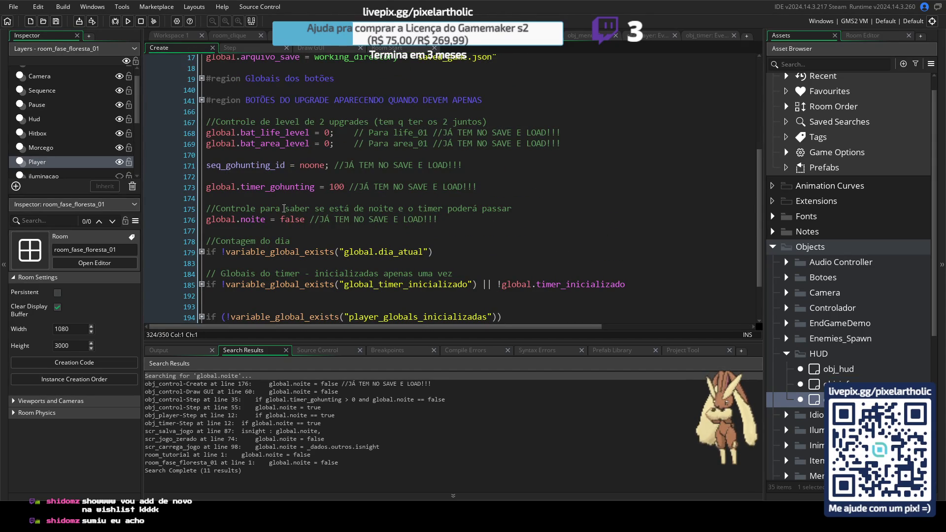
- Insert global.noite = false //testando after the opening brace in obj_control's Room Start, and save
click(465, 219)
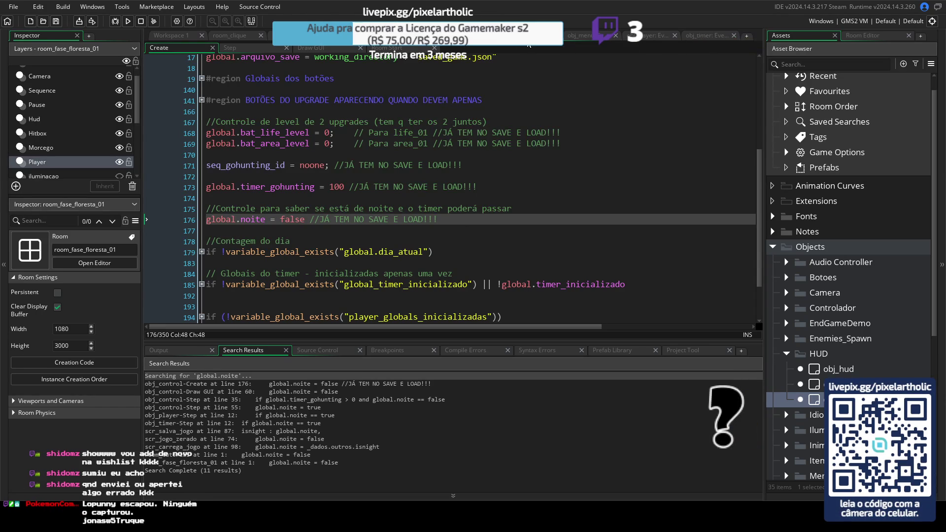
click(389, 48)
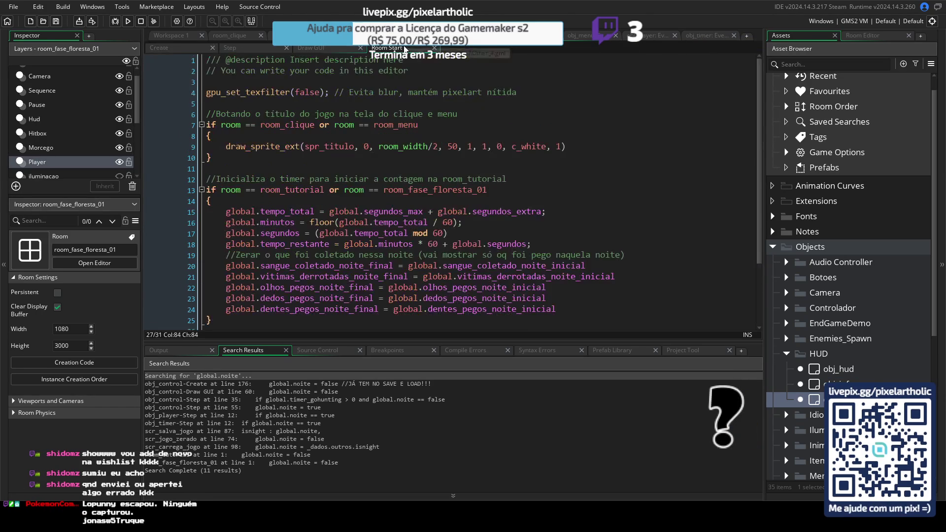
click(300, 203)
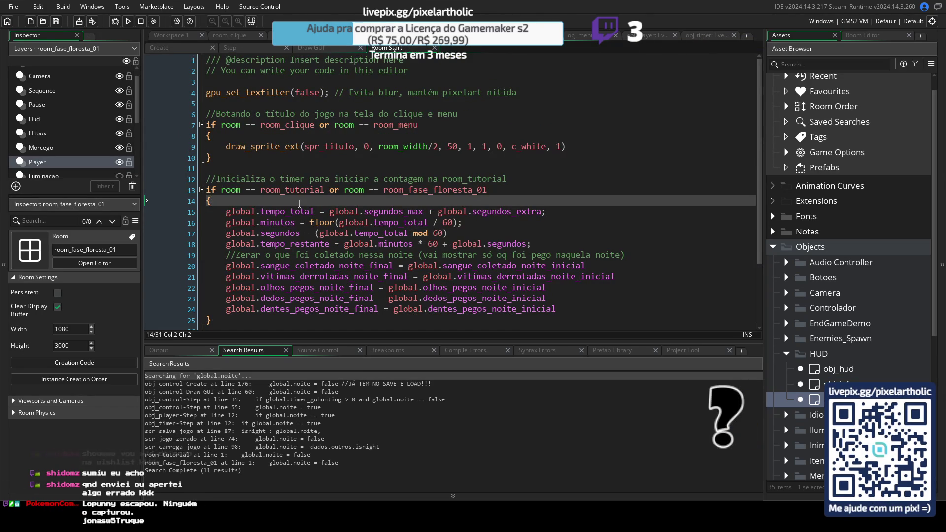
key(Return)
text(global.noite = false)
text(//)
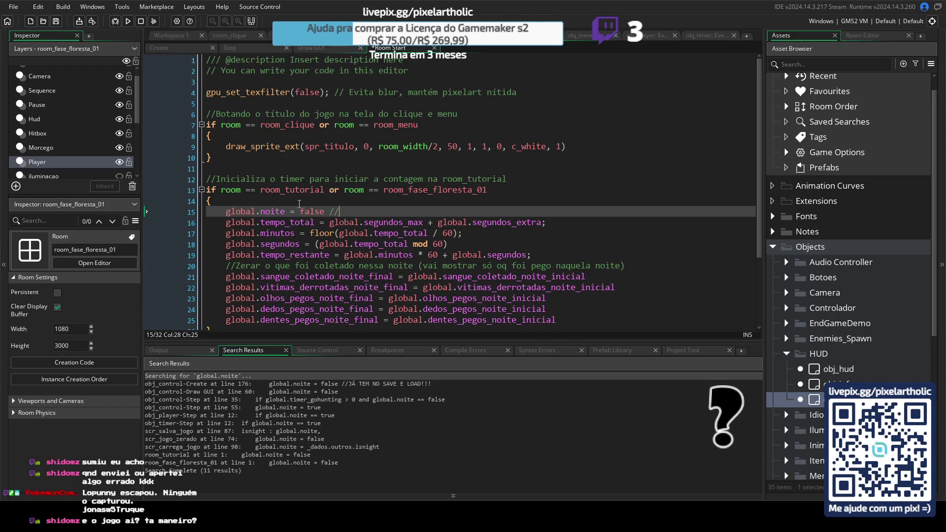
text(testando)
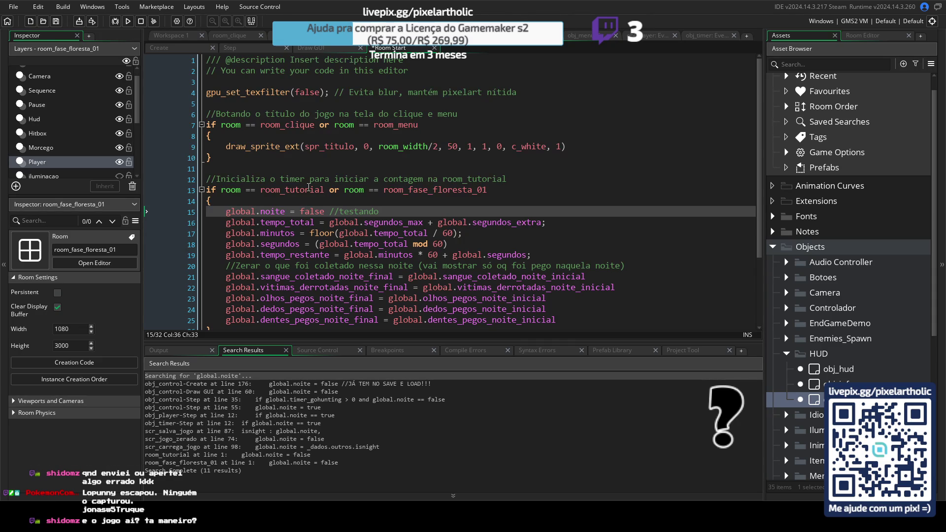
key(ctrl+s)
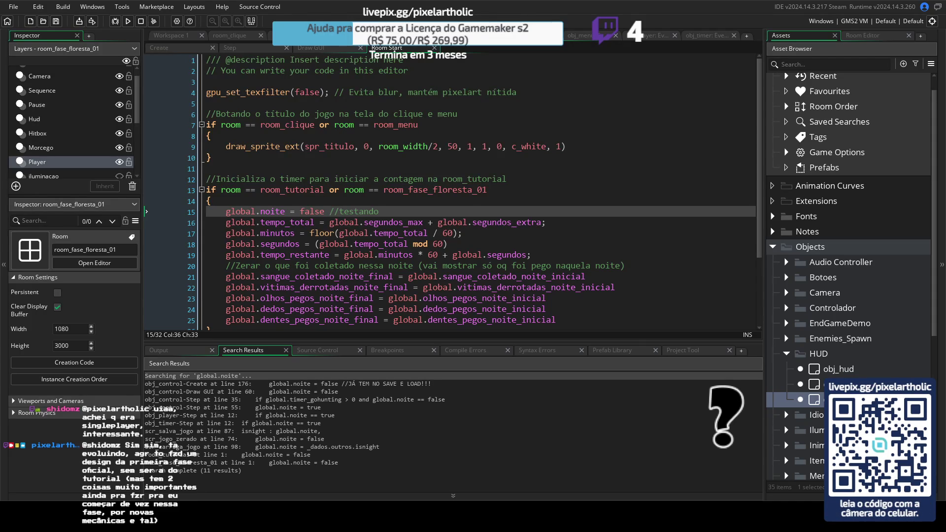
key(Home)
text(//)
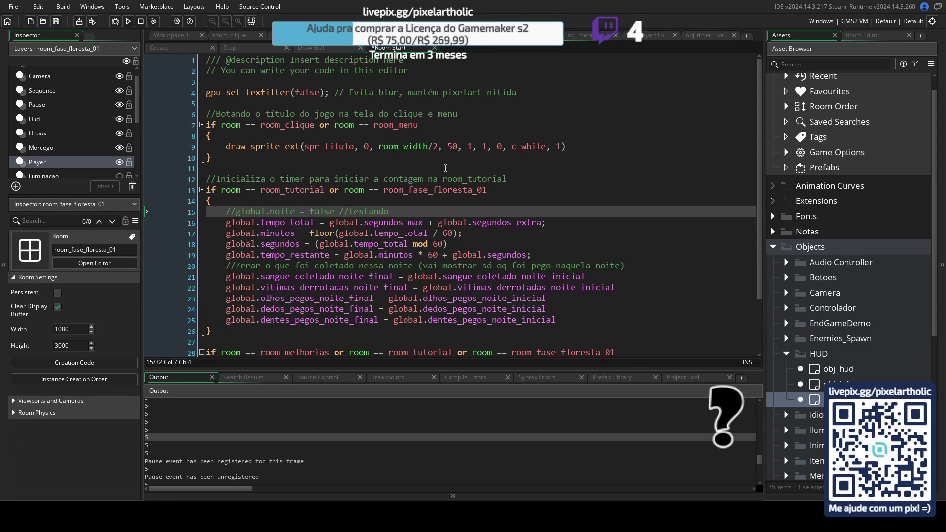
- Review obj_timer's Step global.timer_01 check and obj_menu's Draw GUI, then return to Room Start
click(708, 35)
click(426, 127)
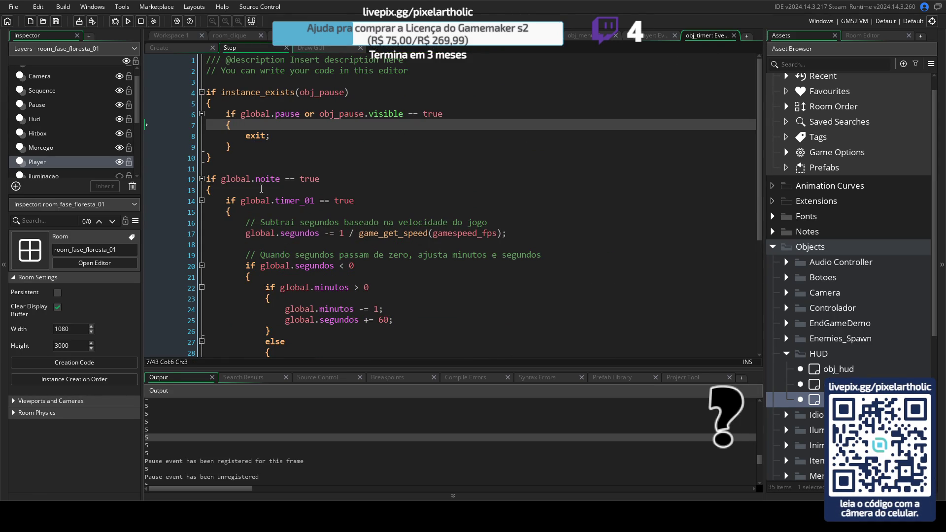
click(310, 201)
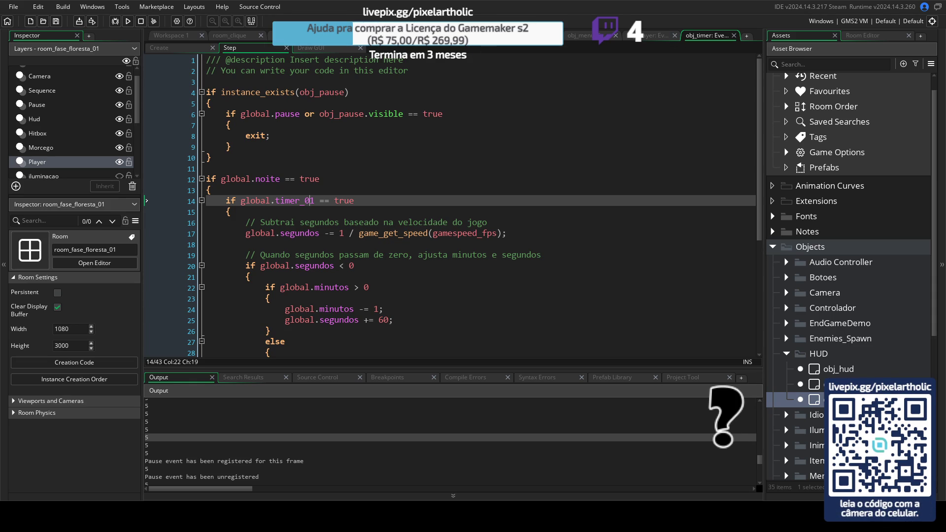
key(ctrl+Tab)
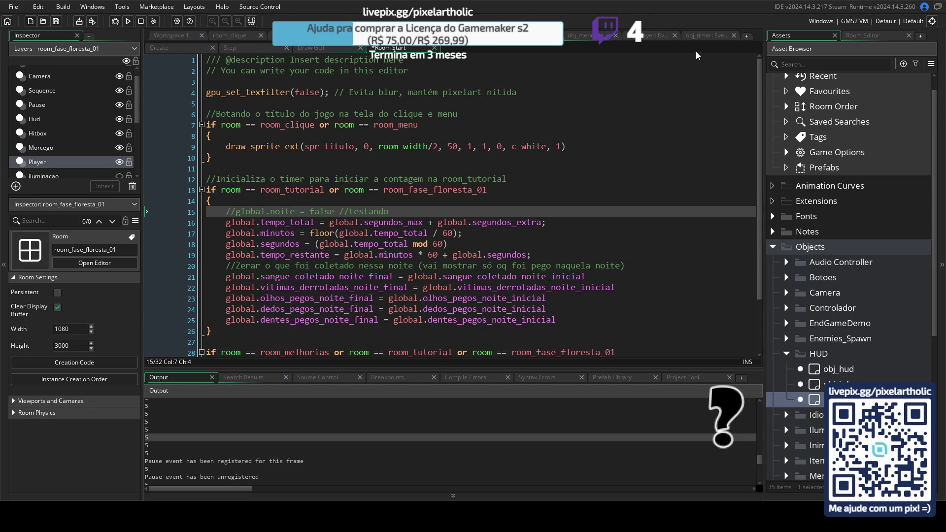
click(711, 36)
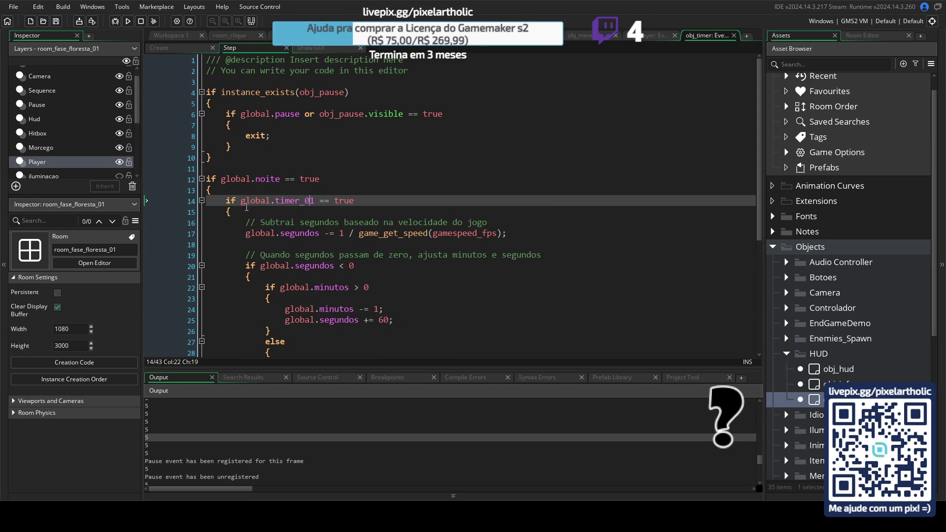
click(587, 35)
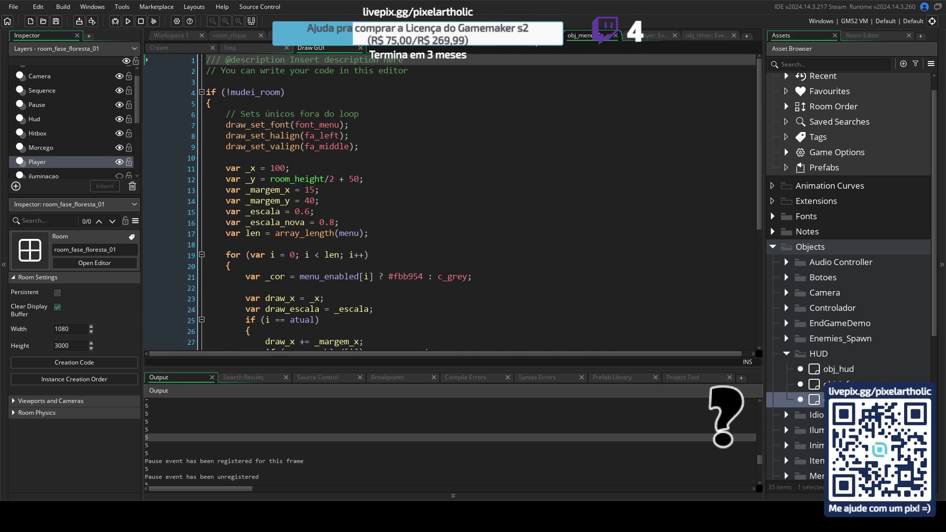
click(632, 37)
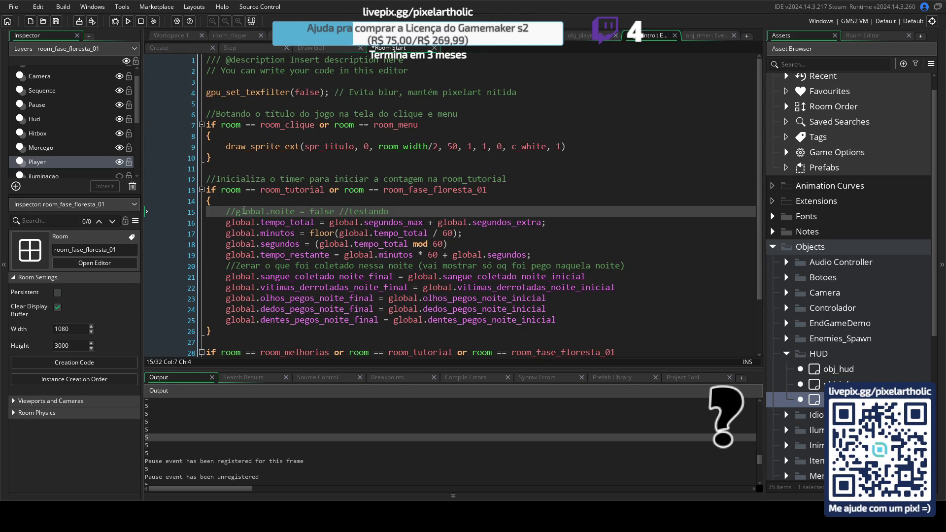
- Uncomment global.noite = false, duplicate it as global.timer_01 = false //testando, and run the game
key(BackSpace)
key(BackSpace)
key(End)
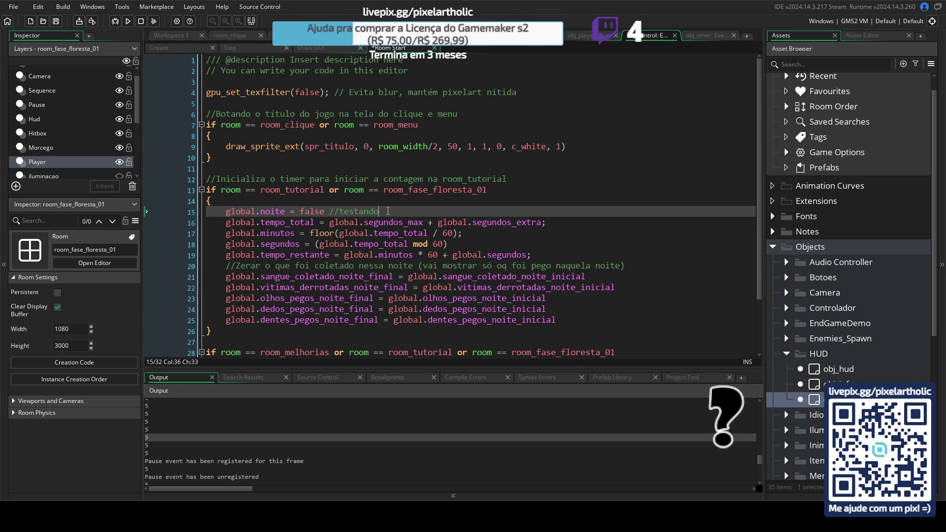
key(ctrl+d)
drag(262, 225, 283, 224)
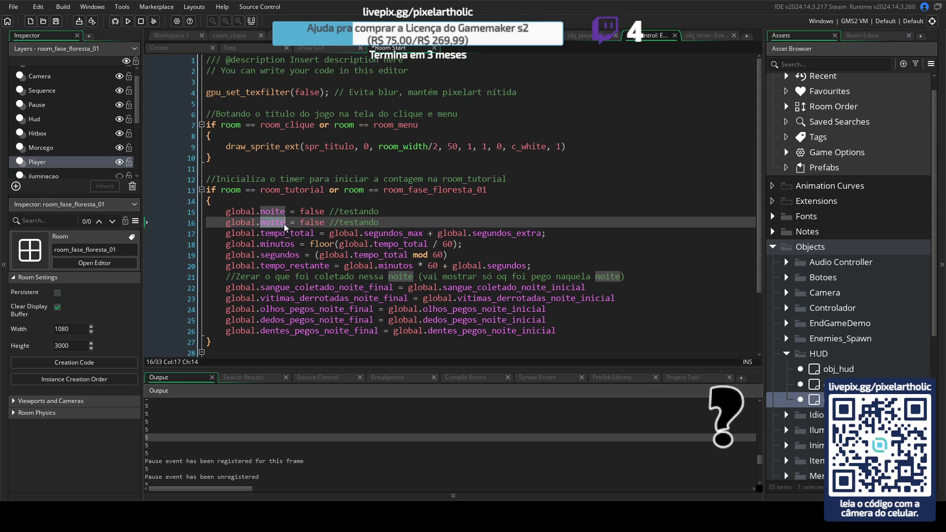
text(timer)
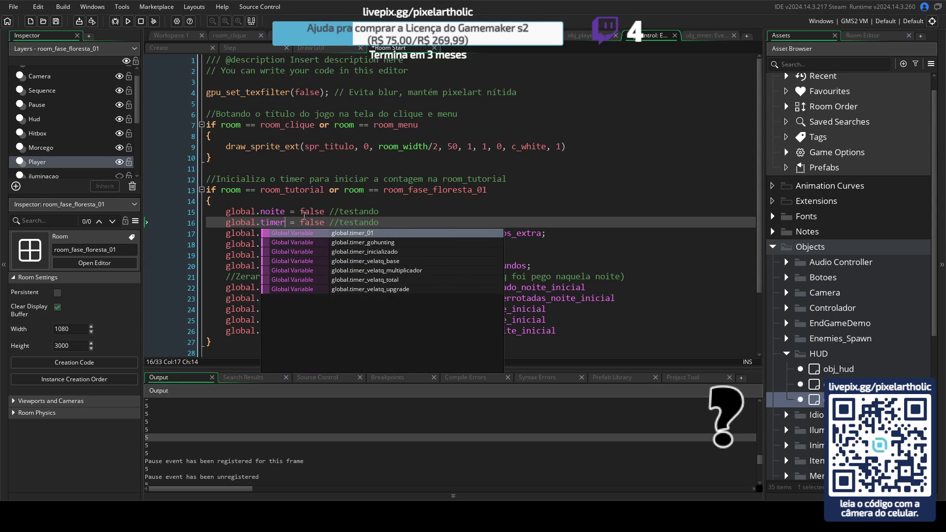
key(Return)
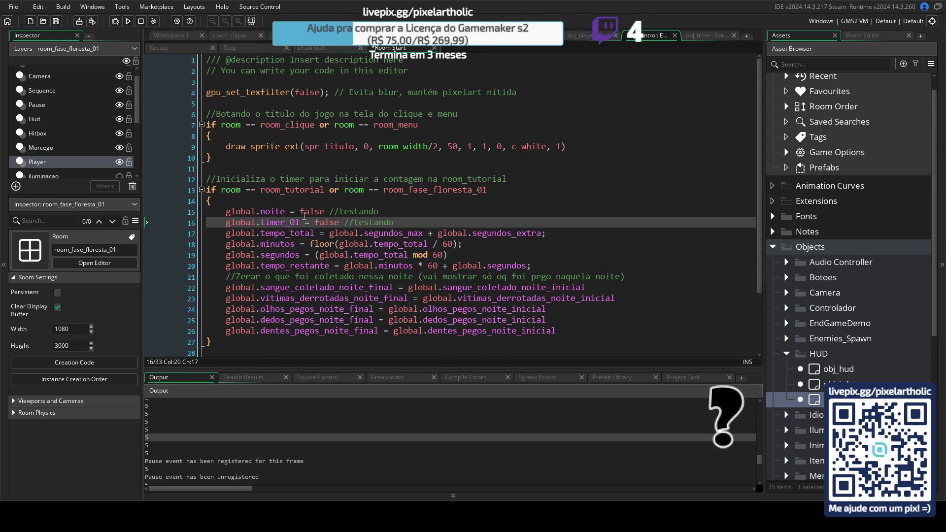
key(F5)
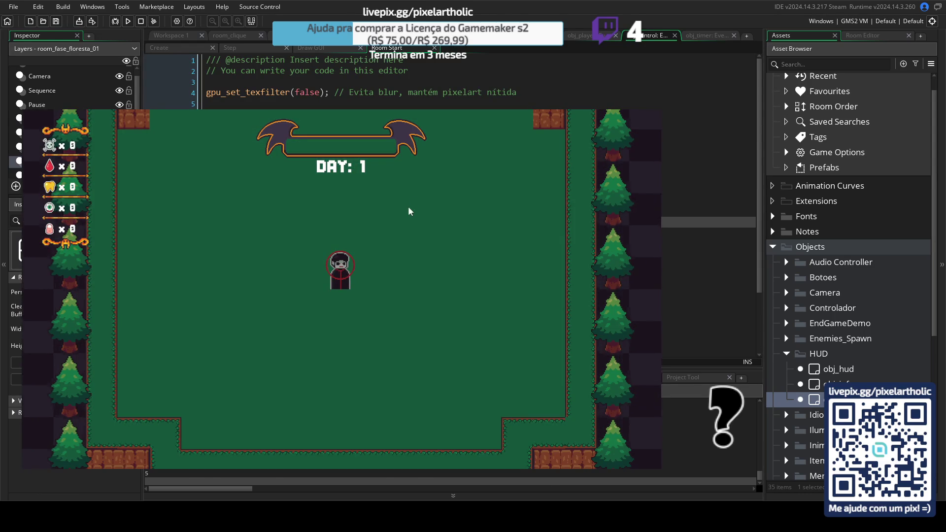
- Close the game, comment out both test lines 15–16, and run it again
key(Escape)
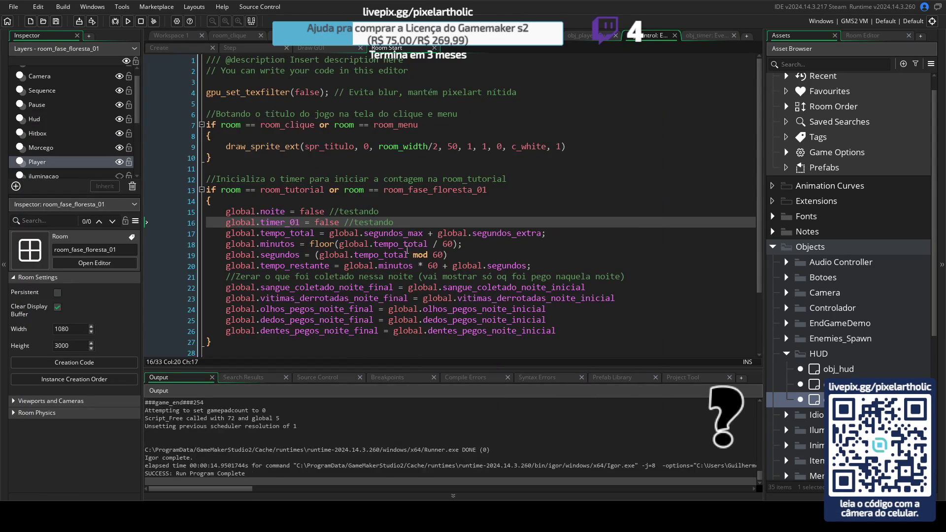
mouse_move(397, 224)
mouse_down()
mouse_move(231, 222)
mouse_move(223, 212)
mouse_up()
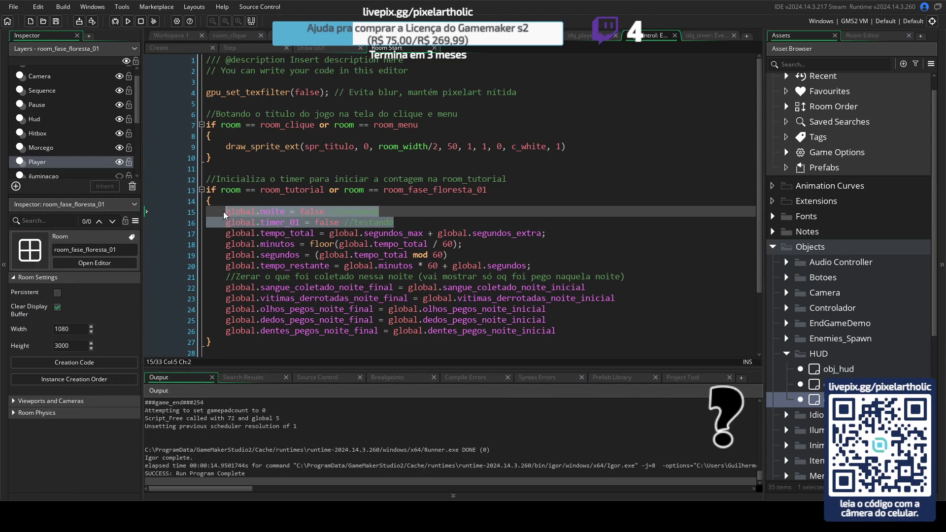
key(ctrl+k)
click(423, 223)
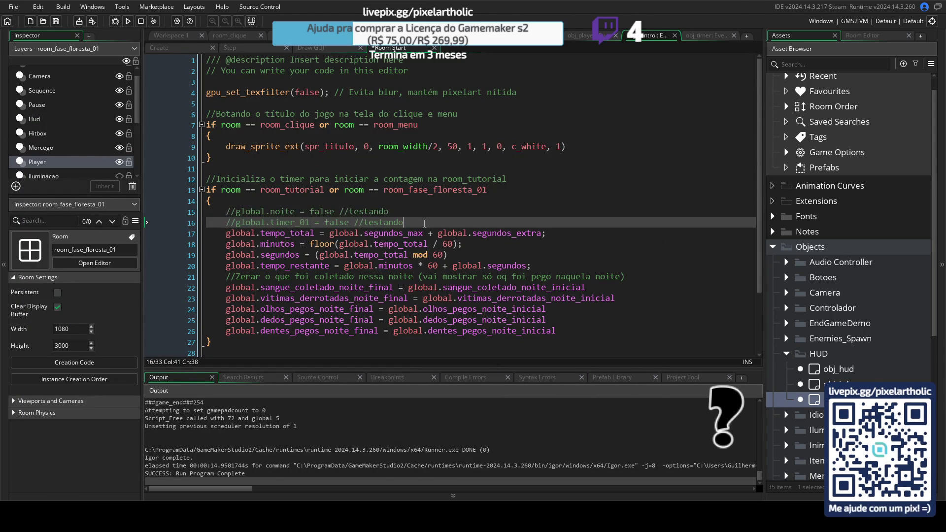
key(F5)
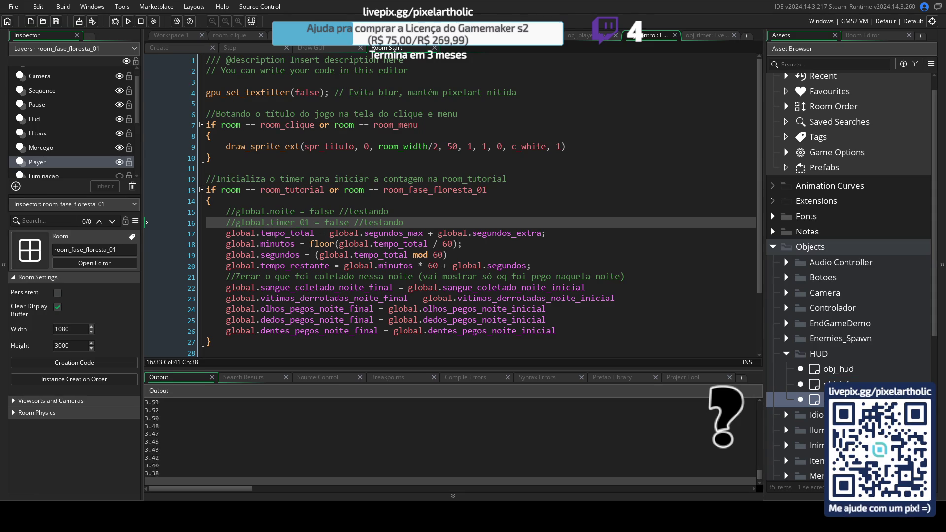
key(alt+Tab)
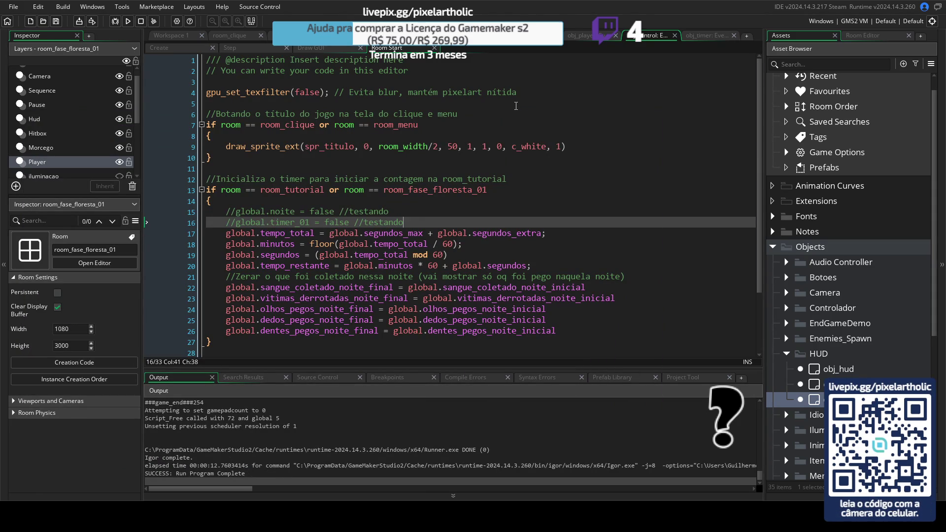
- Uncomment only the global.noite = false line 15 and rerun the game
click(235, 223)
click(239, 211)
key(BackSpace)
key(BackSpace)
key(F5)
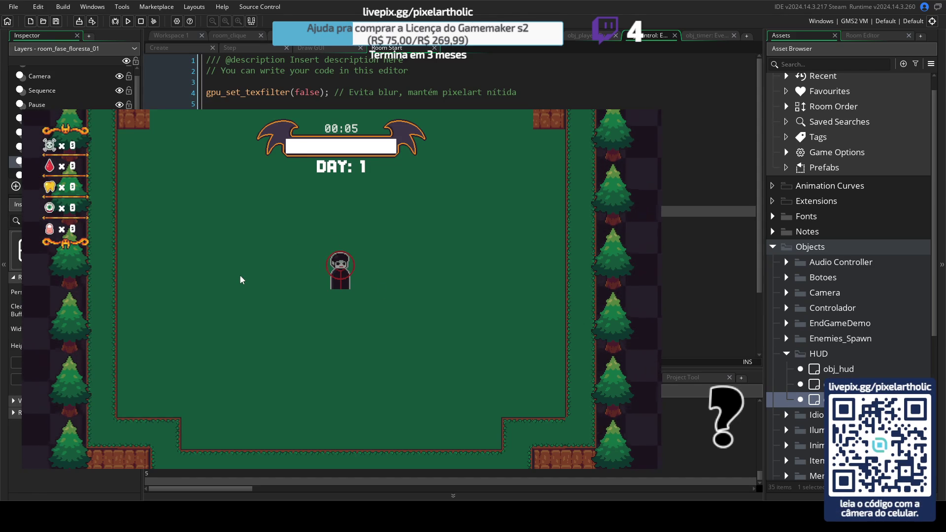
- Open and close the game's Options menu, then toggle fullscreen on and off with F11
key(Escape)
click(531, 150)
key(F11)
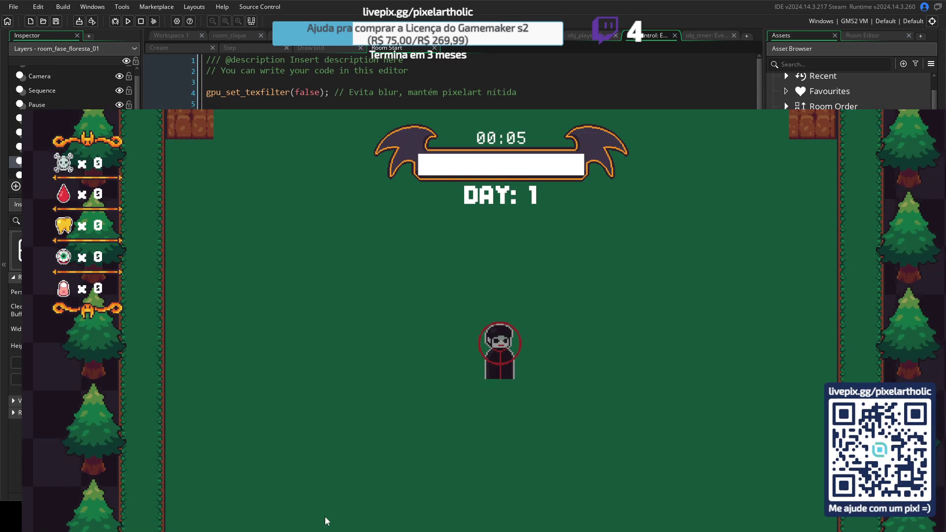
key(F11)
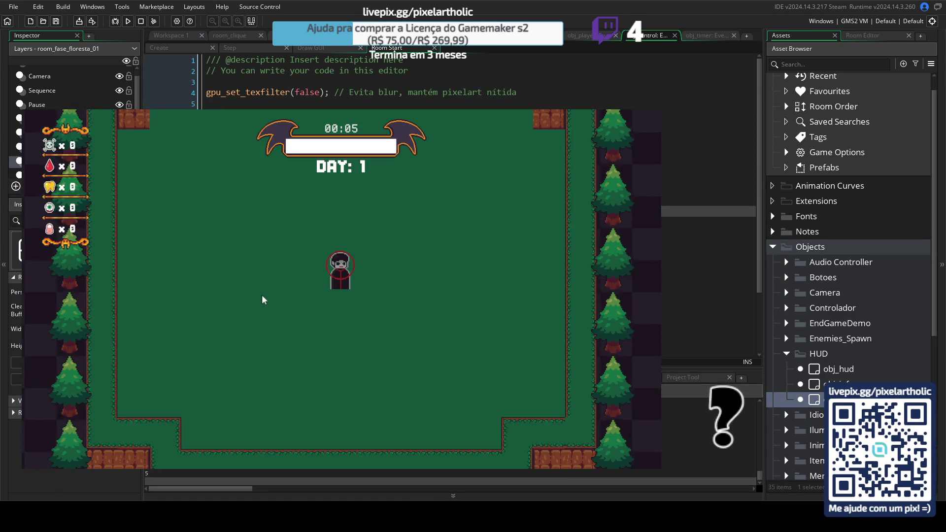
- Toggle FULLSCREEN on and off in the Options menu, return to windowed, then stop the game
key(Escape)
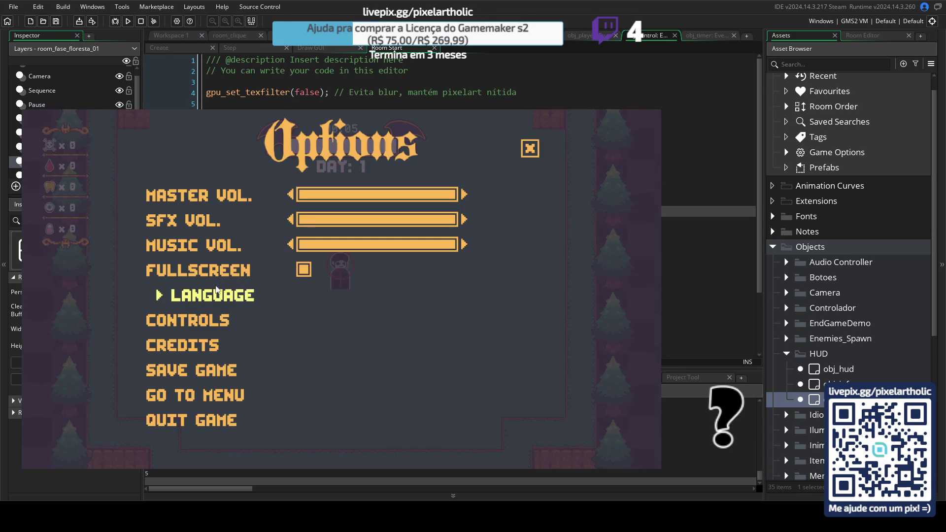
click(304, 271)
click(463, 366)
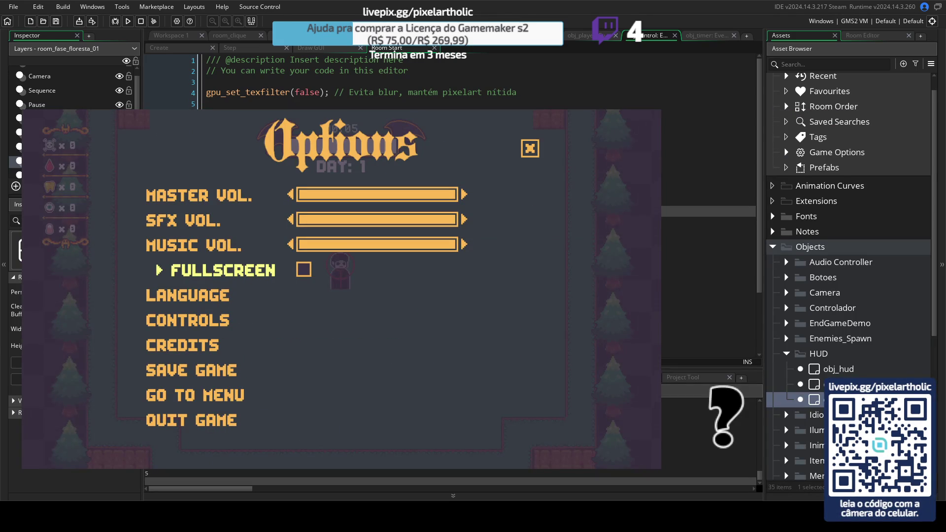
click(538, 150)
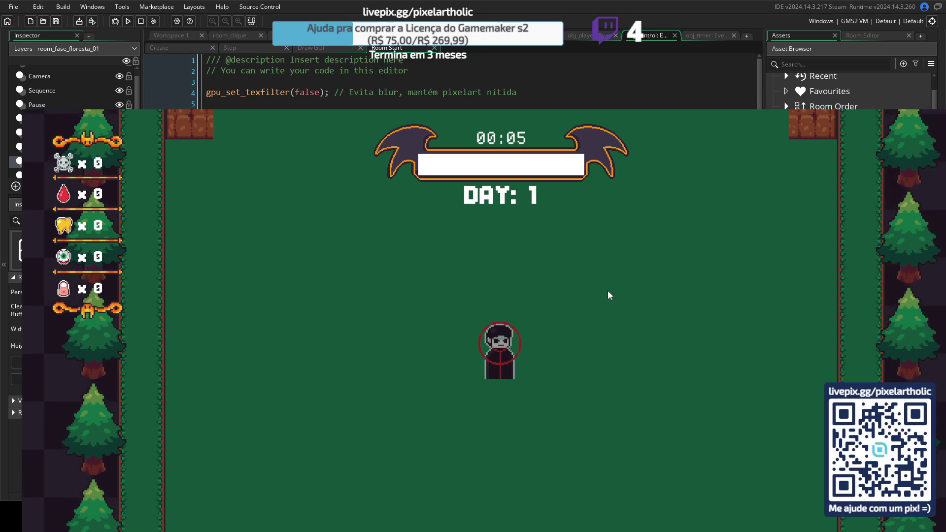
key(Escape)
click(445, 349)
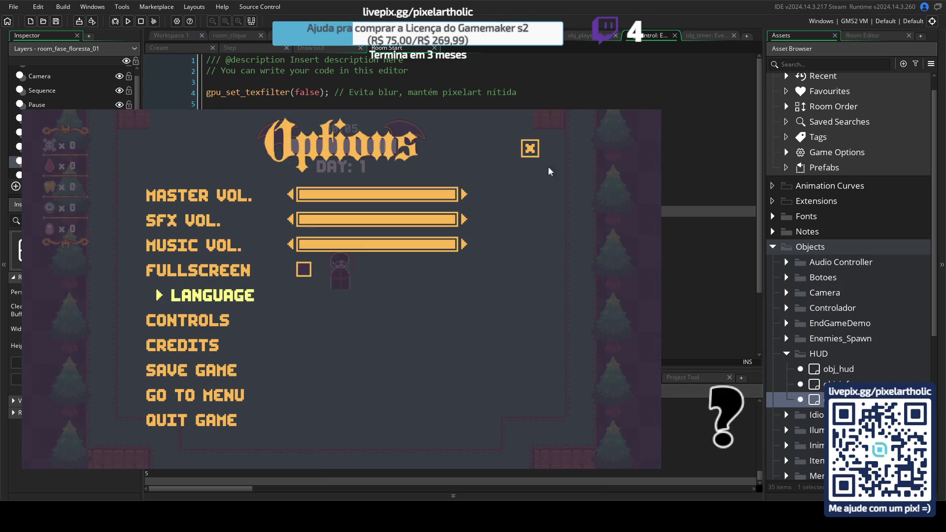
key(Up)
key(Up)
key(Up)
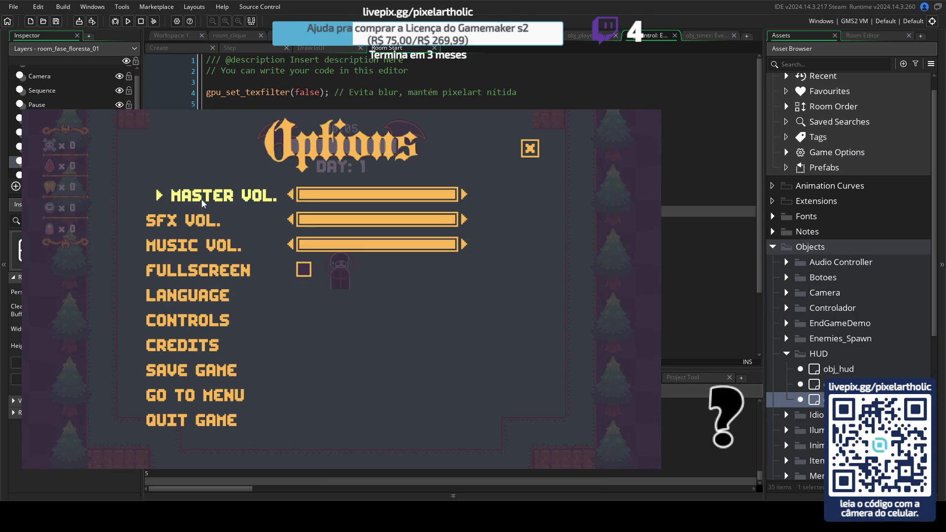
click(531, 149)
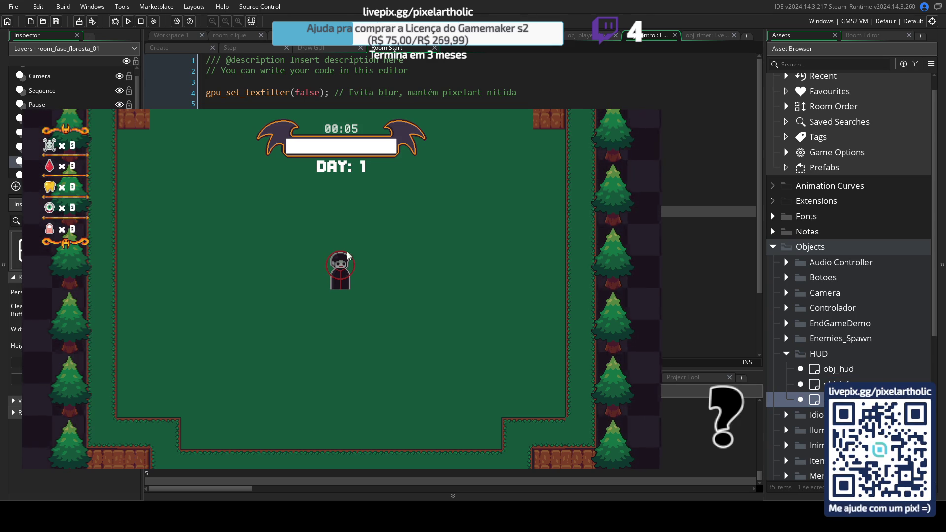
key(Escape)
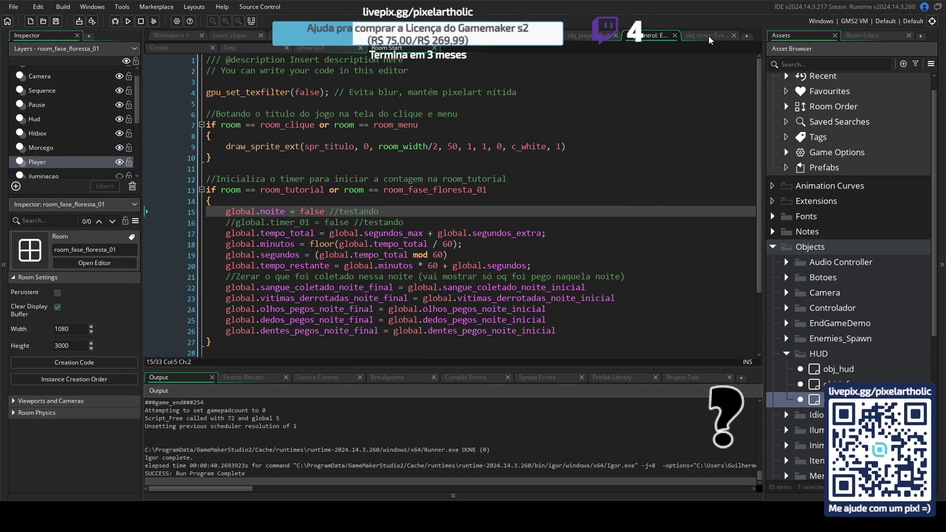
- Inspect the global.noite condition on line 12 of obj_timer's Step code
click(709, 36)
key(End)
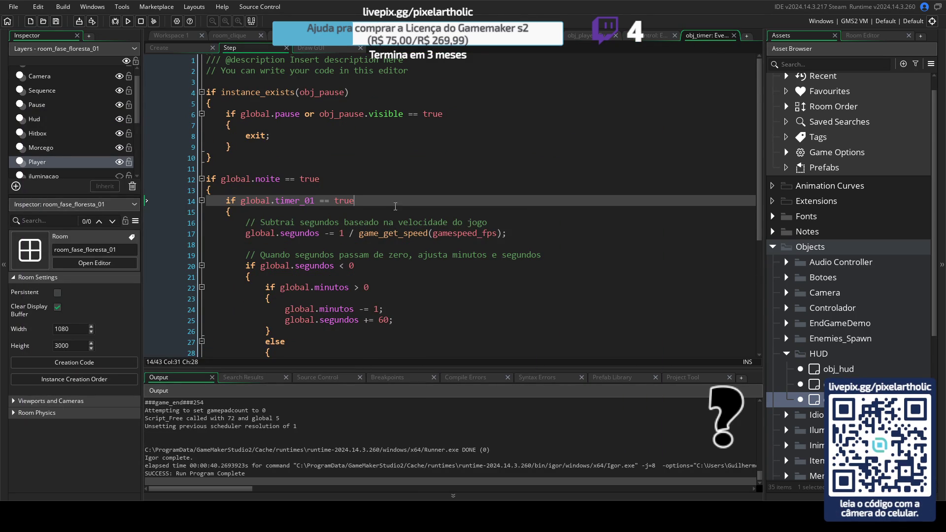
scroll(395, 207, down, 4)
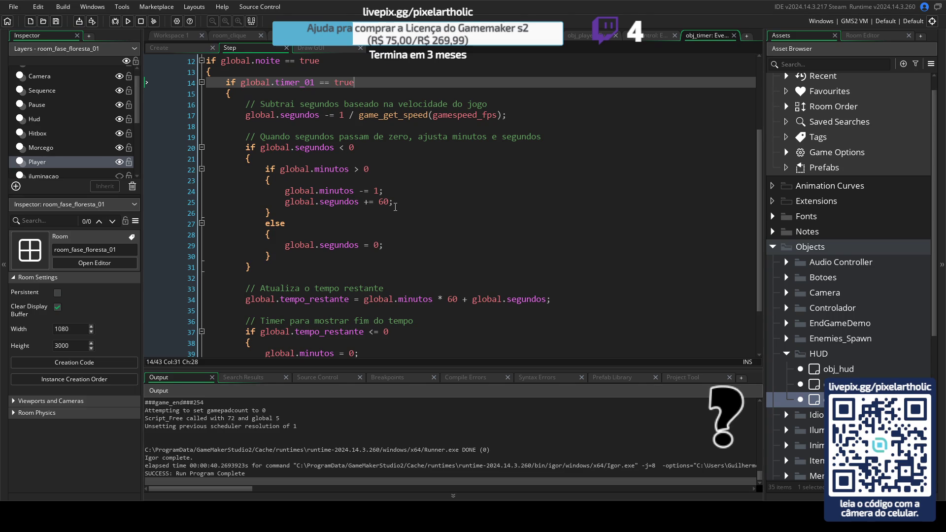
scroll(396, 206, down, 2)
scroll(395, 206, up, 6)
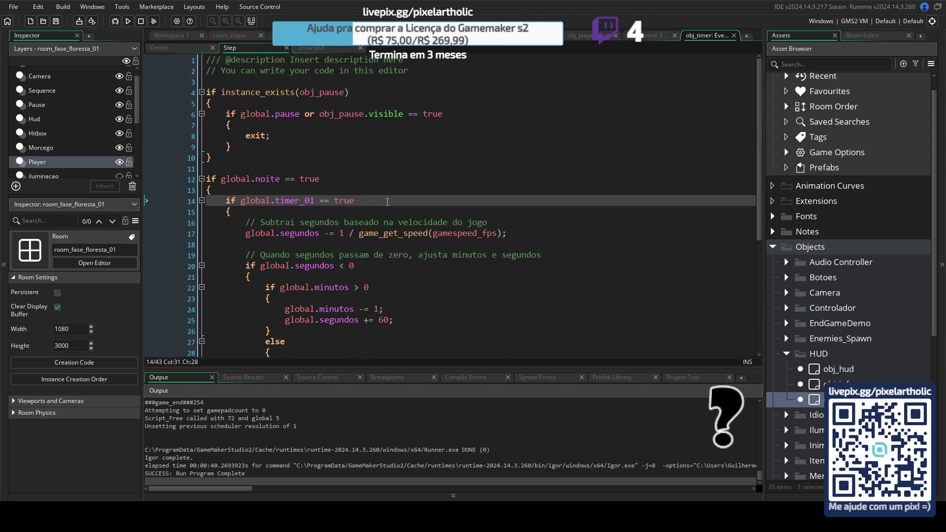
click(269, 179)
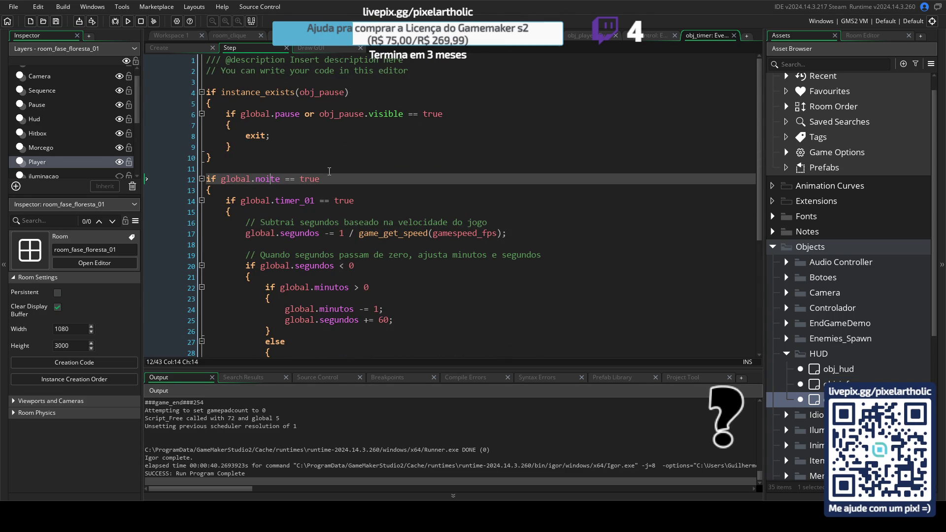
- Look through the controller's Room Start, Create and Step code
click(643, 36)
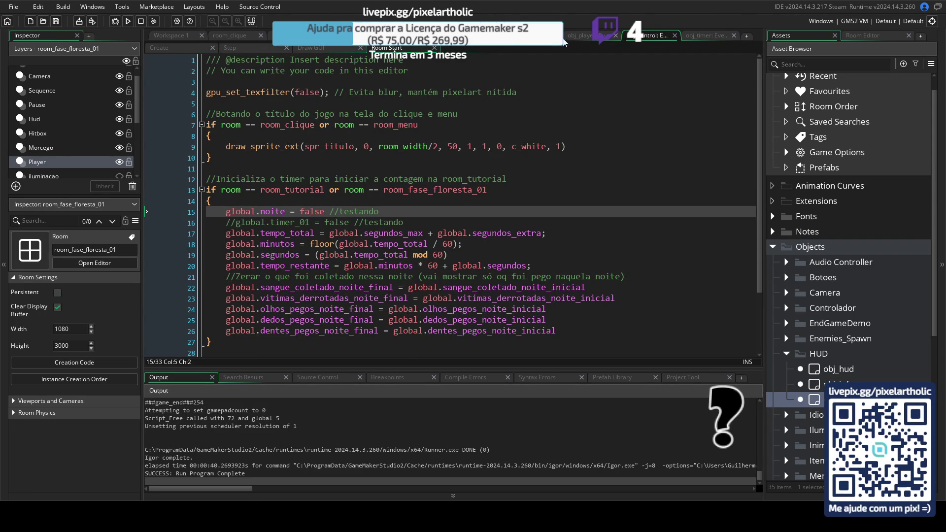
click(175, 46)
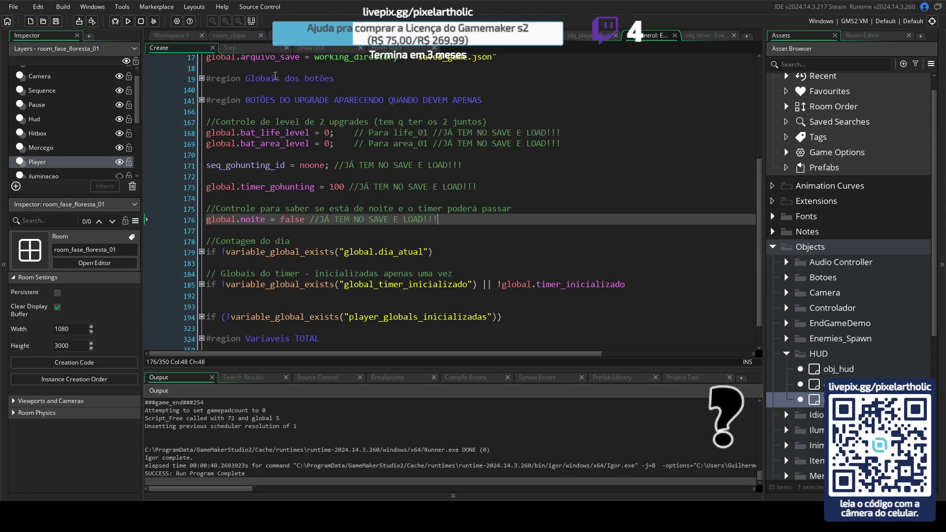
click(249, 48)
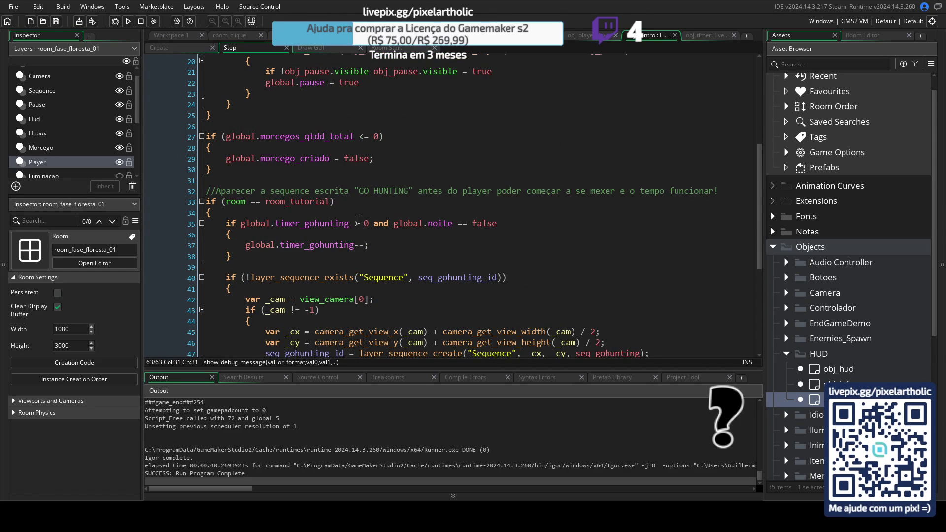
scroll(358, 220, down, 4)
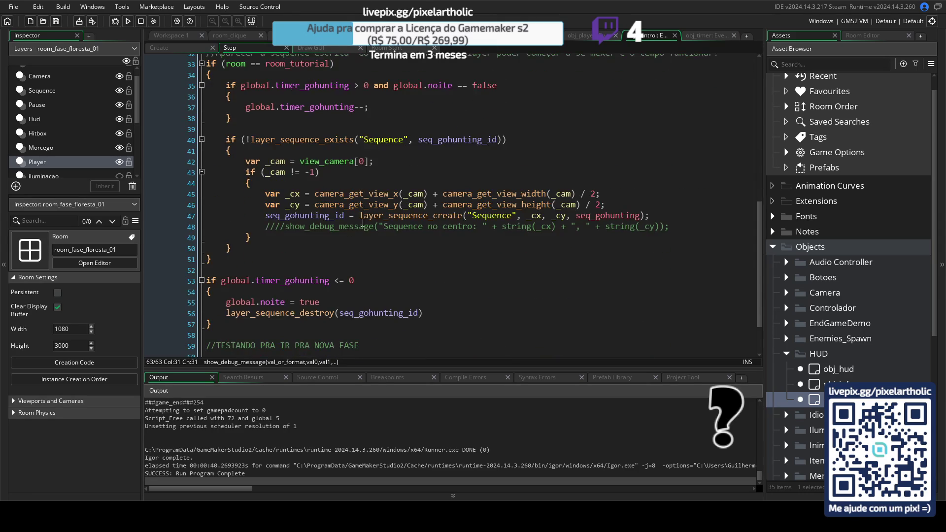
scroll(401, 213, up, 7)
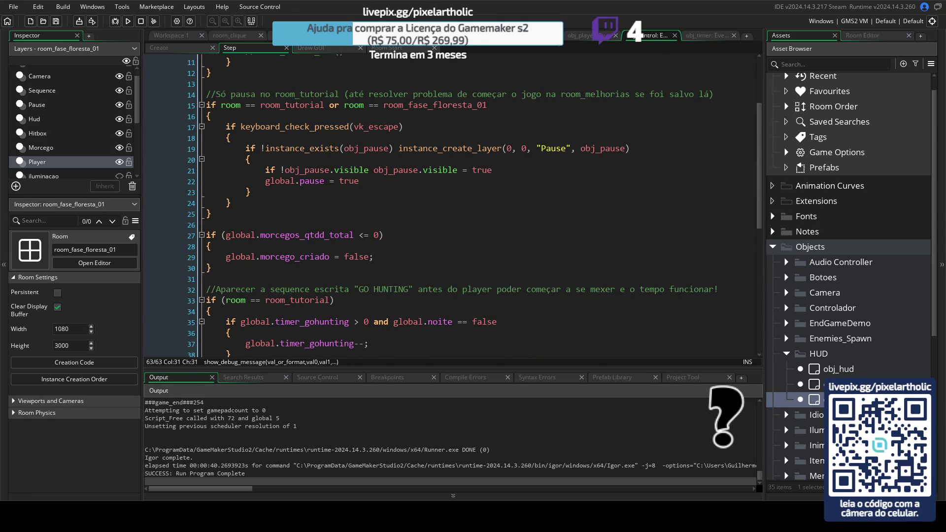
- Look through obj_timer's Step, Draw GUI and Create code, ending back on Step
click(703, 32)
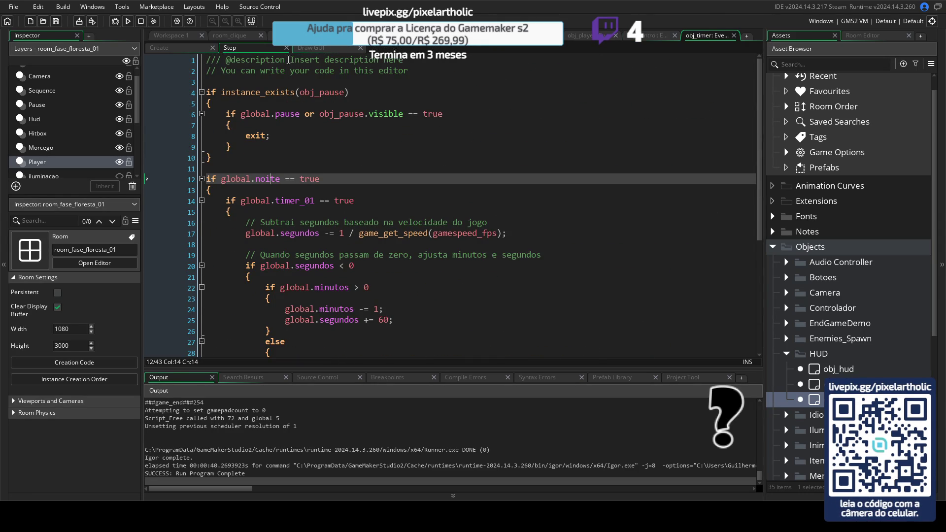
click(306, 48)
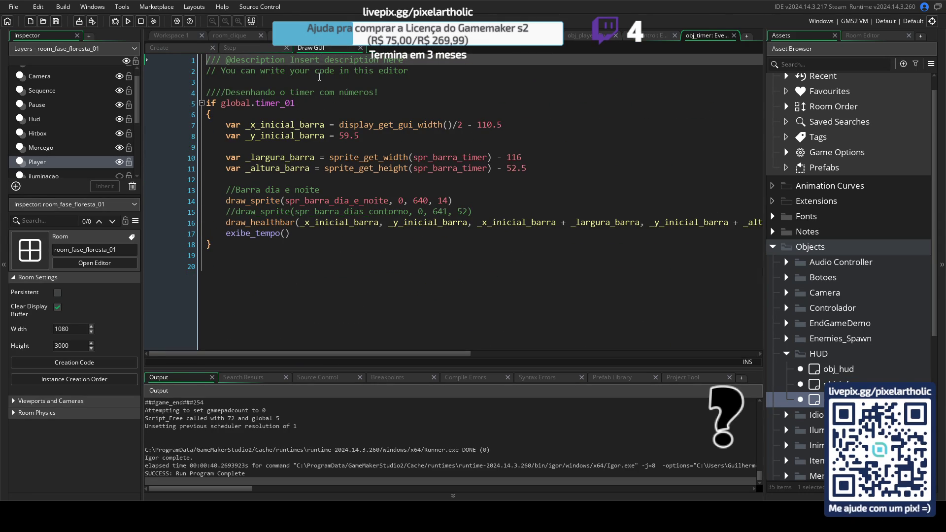
click(182, 47)
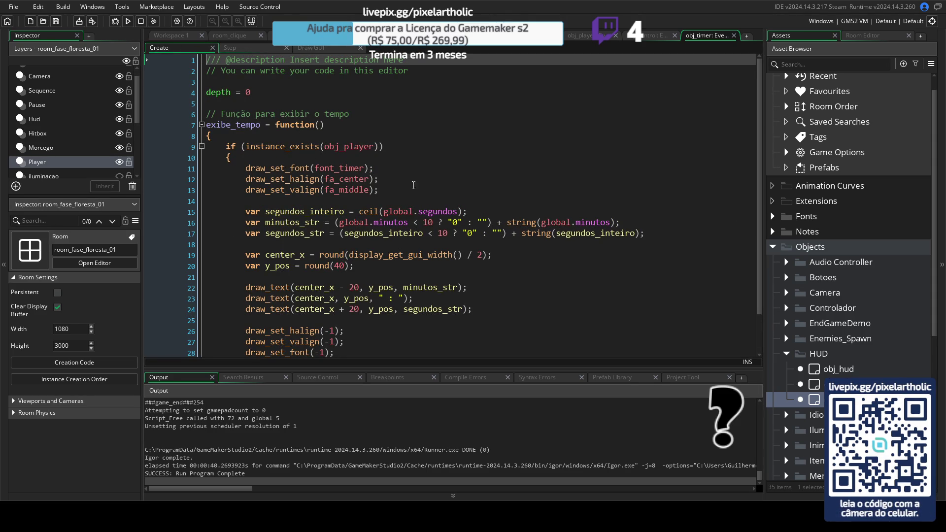
scroll(397, 214, down, 2)
scroll(420, 202, up, 2)
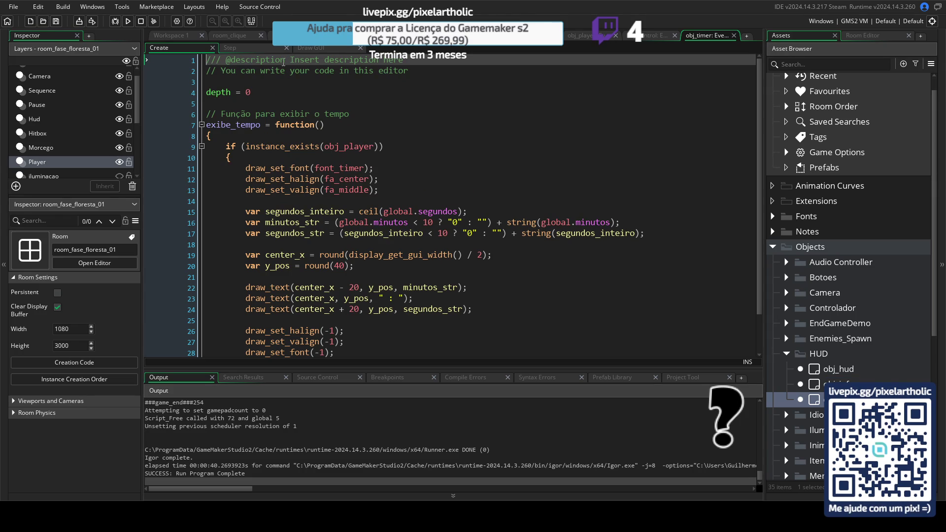
click(262, 48)
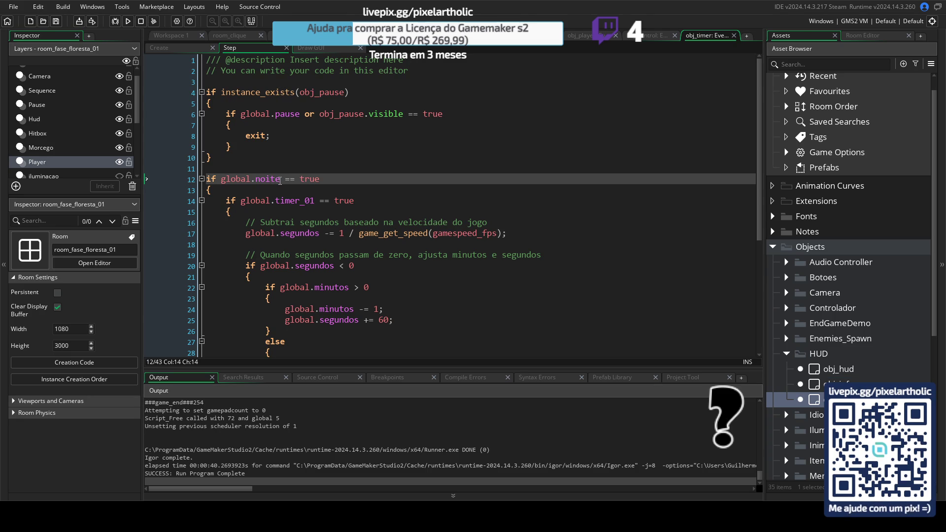
- Select global.noite on the timer's line 12, then scroll to the controller Step code's bottom
drag(280, 180, 217, 178)
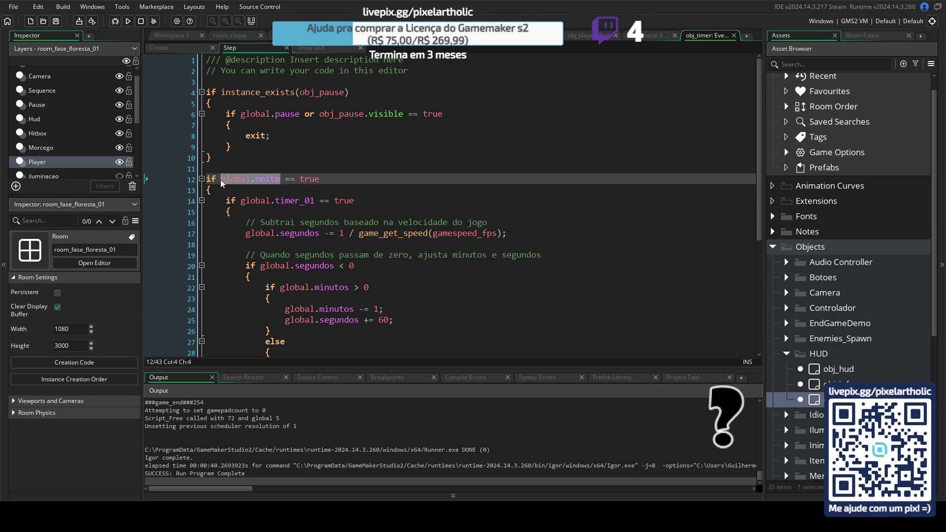
key(Up)
key(Up)
click(652, 40)
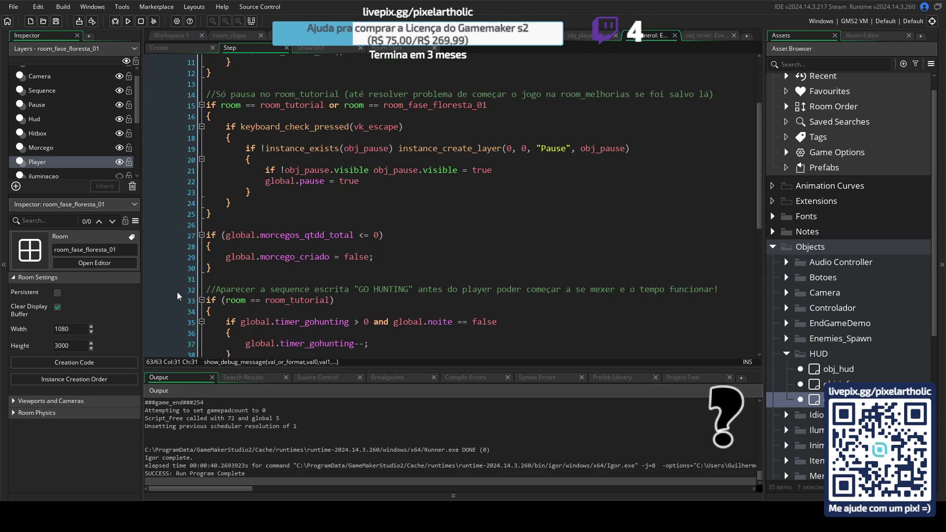
scroll(346, 215, down, 12)
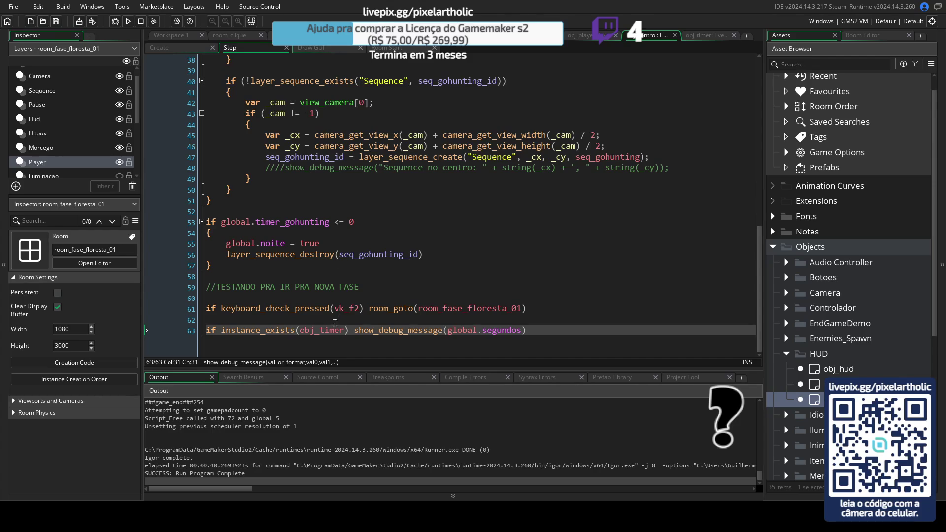
- Drop the instance_exists(obj_timer) check on line 63, print global.noite instead of segundos, and run
click(542, 332)
click(352, 330)
key(shift+Home)
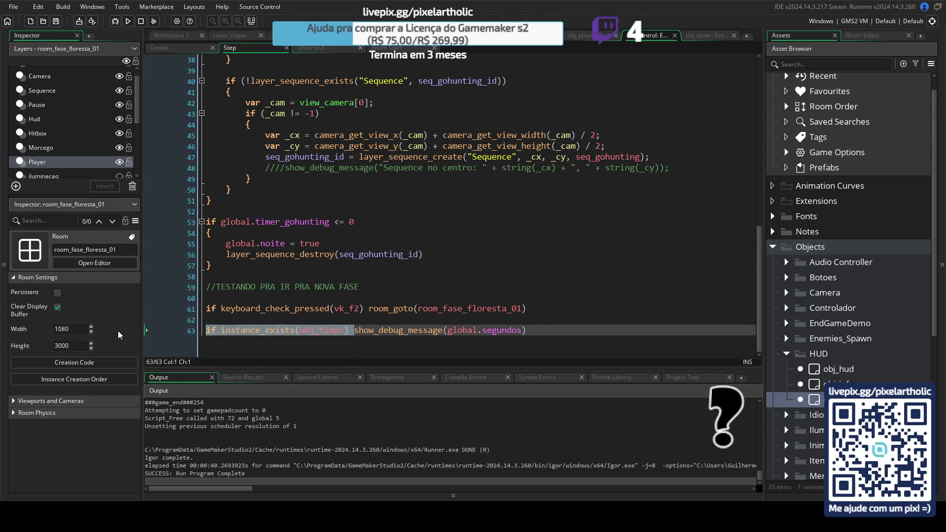
key(BackSpace)
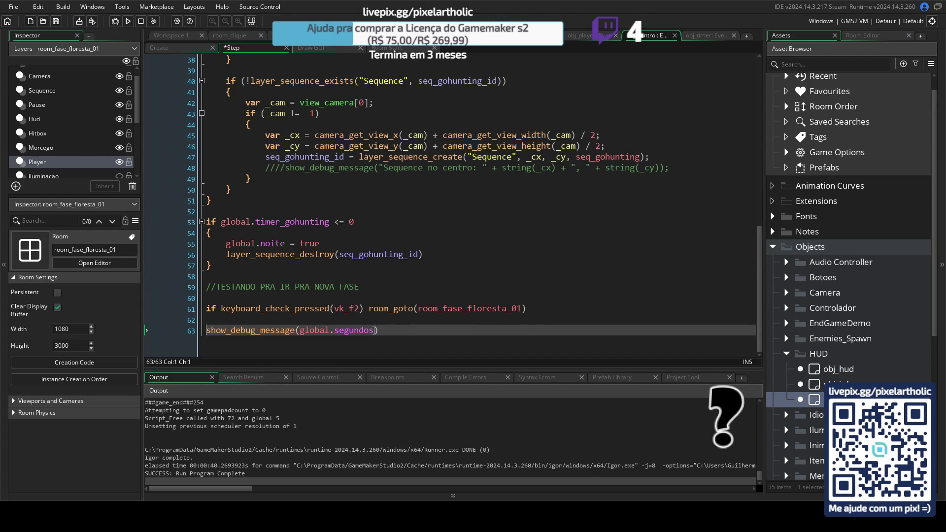
double_click(354, 330)
text(noite)
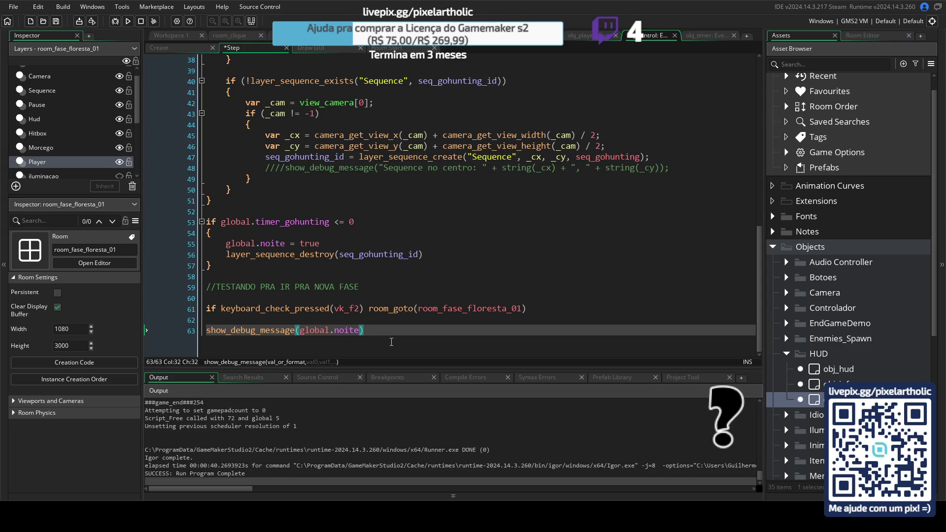
key(F5)
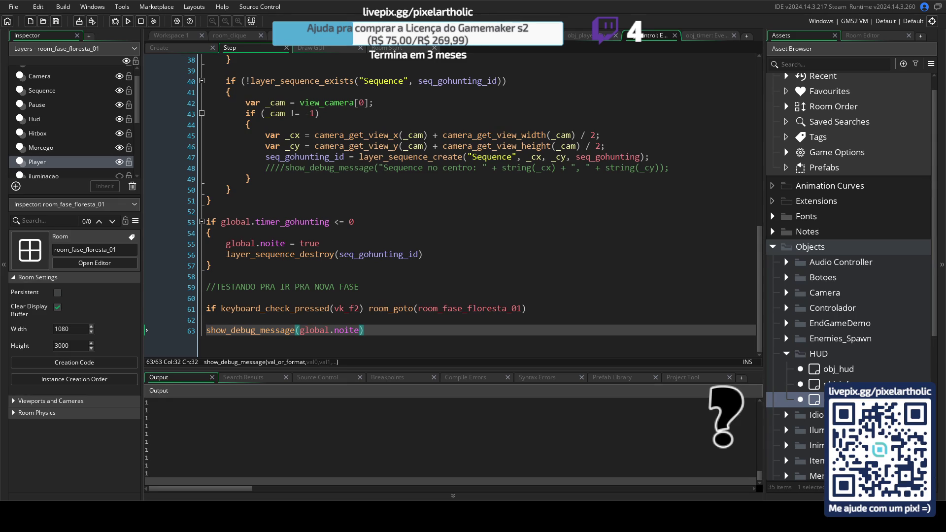
key(alt+Tab)
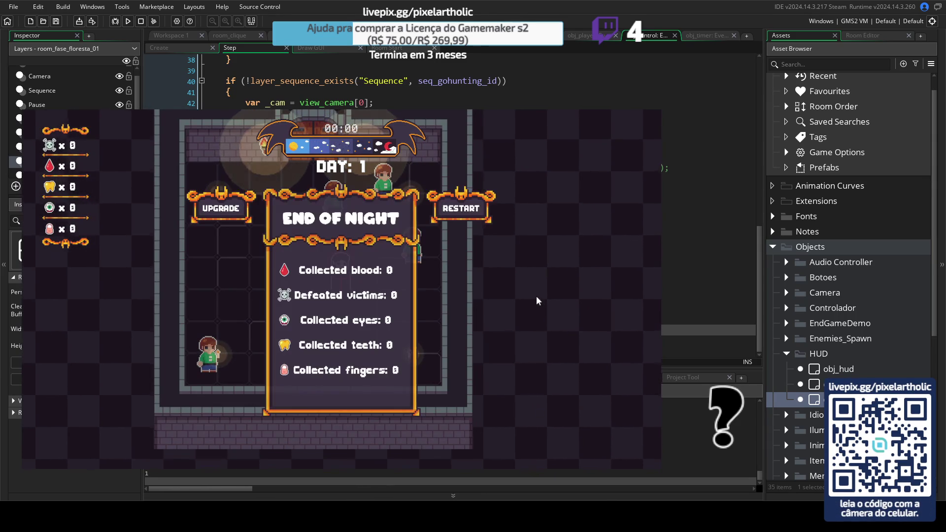
- Restart from the End of Night summary into Day 2 in the forest room, then close the game
click(464, 213)
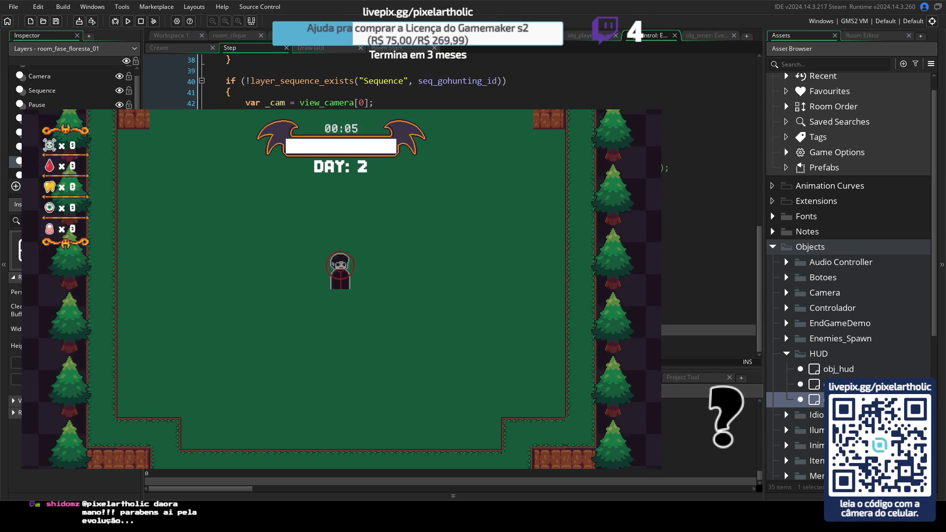
key(Escape)
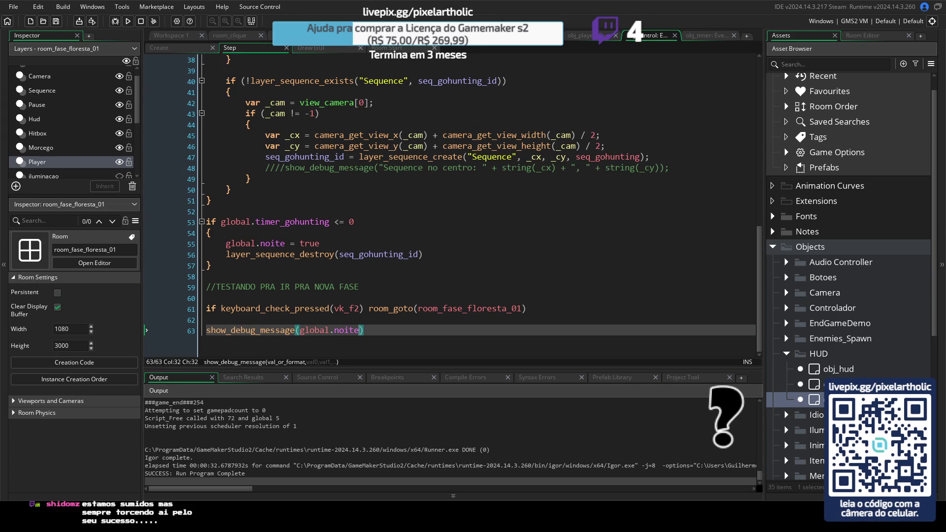
- Compare room_tutorial and room_fase_floresta_01 in the Room Editor, then view obj_player's Step code
key(ctrl+Tab)
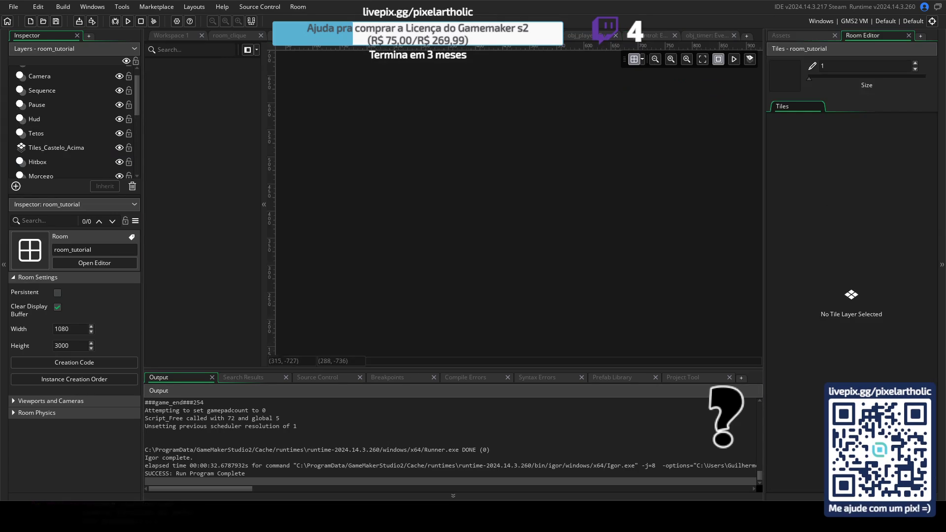
click(686, 58)
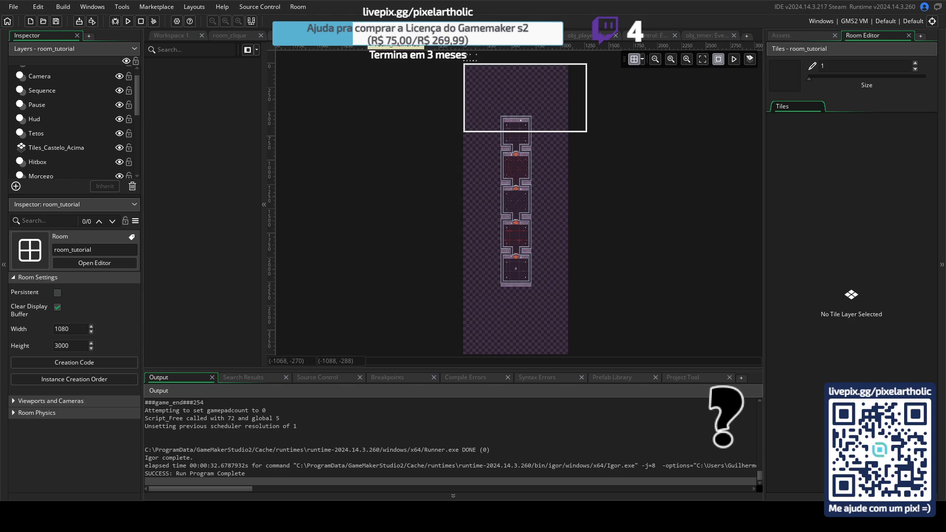
click(584, 48)
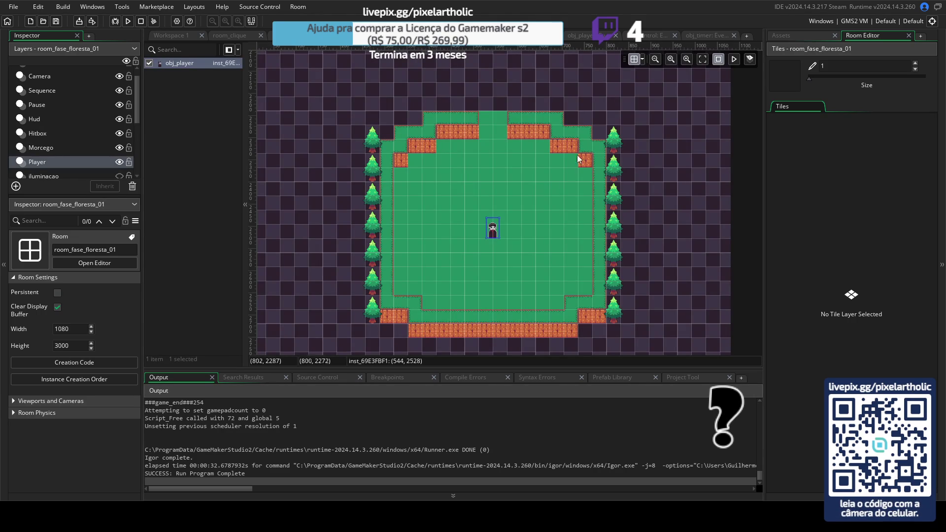
scroll(549, 218, down, 1)
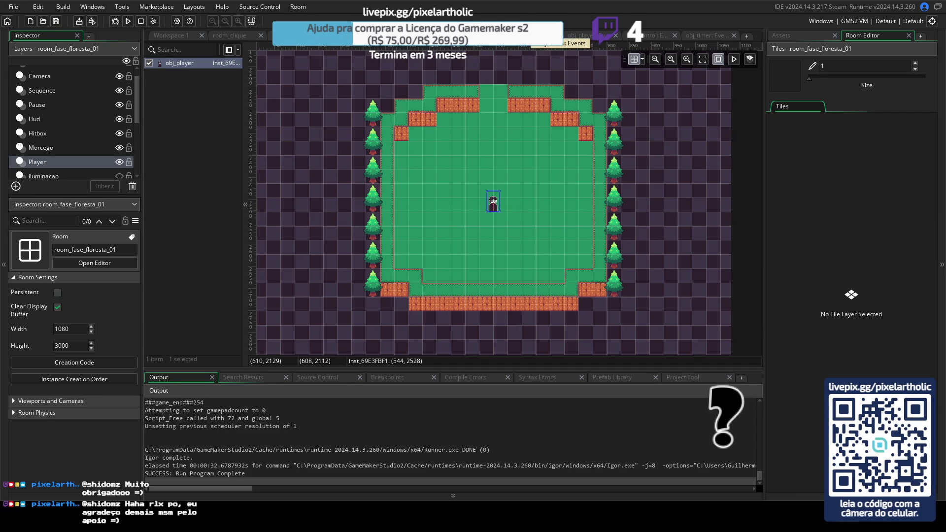
click(453, 36)
scroll(520, 289, up, 5)
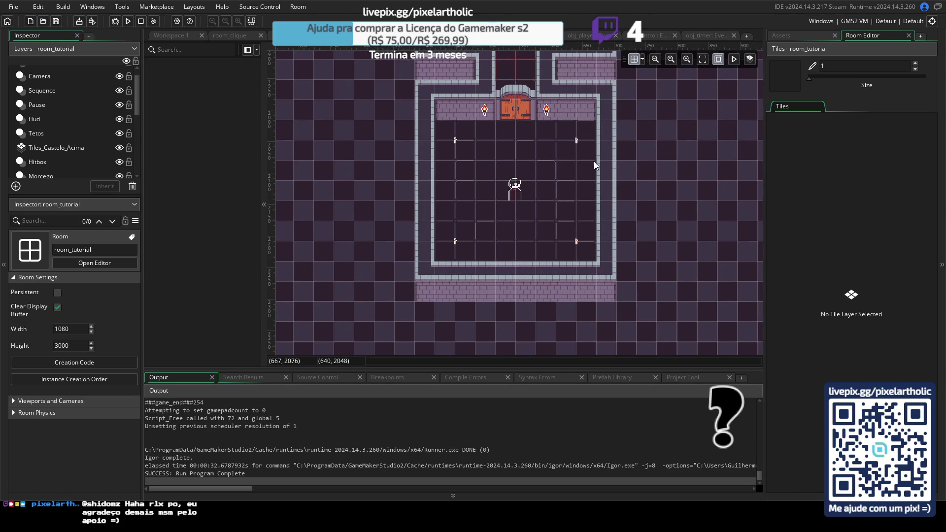
click(472, 35)
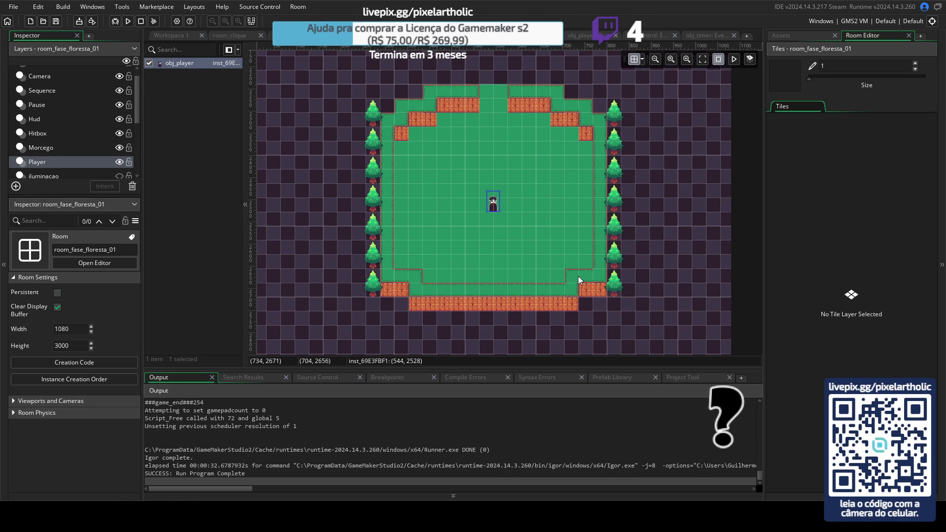
click(568, 36)
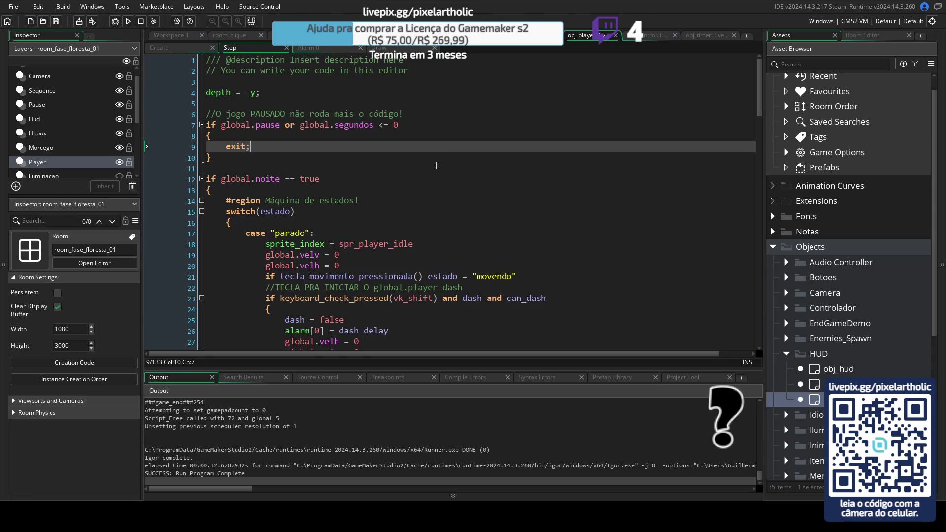
- Scroll through obj_player's Create code, then return to obj_control's Step event code
click(191, 48)
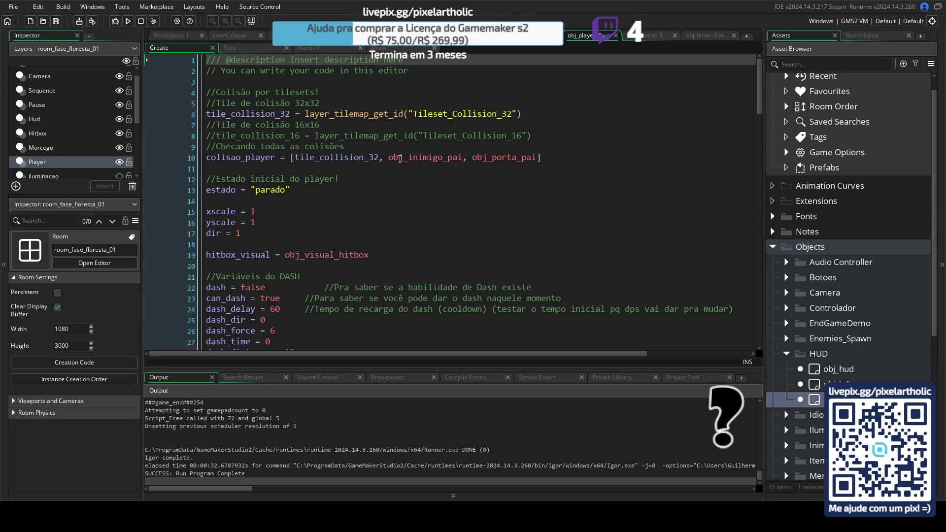
scroll(419, 178, down, 3)
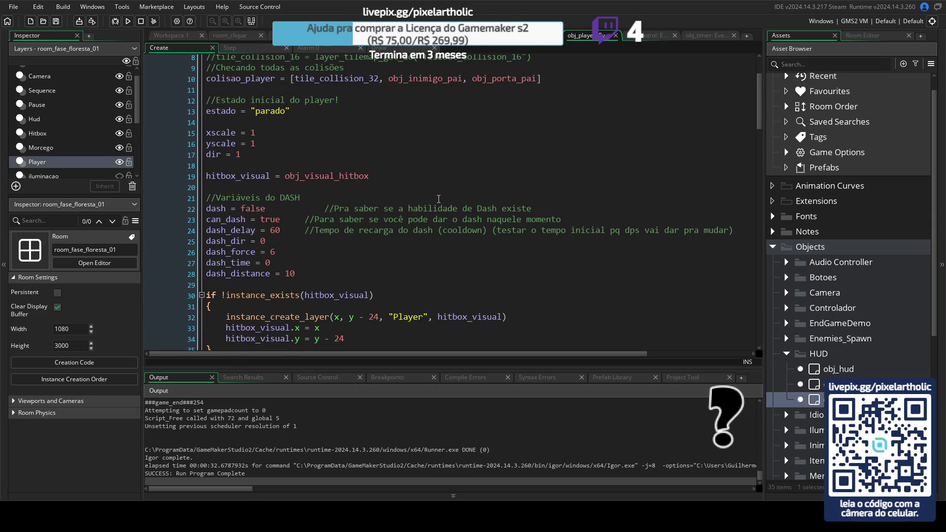
scroll(439, 199, down, 2)
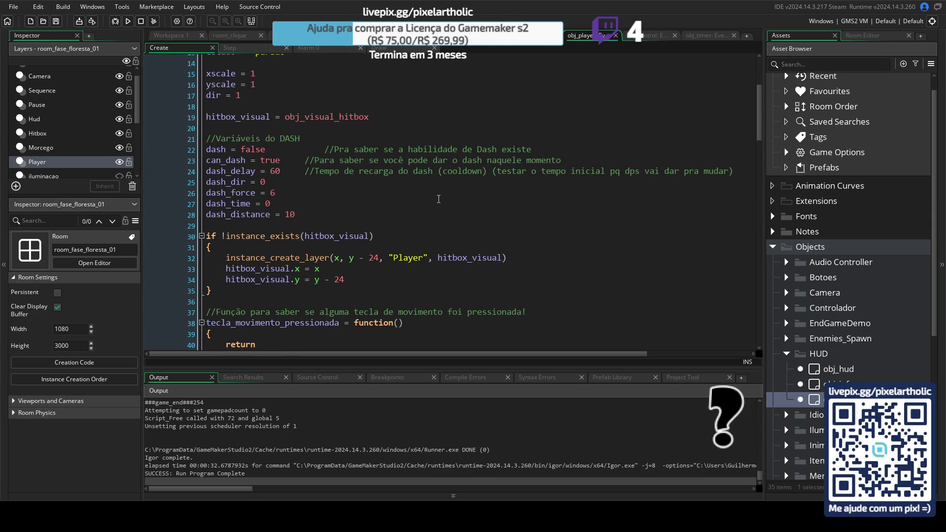
scroll(439, 199, down, 3)
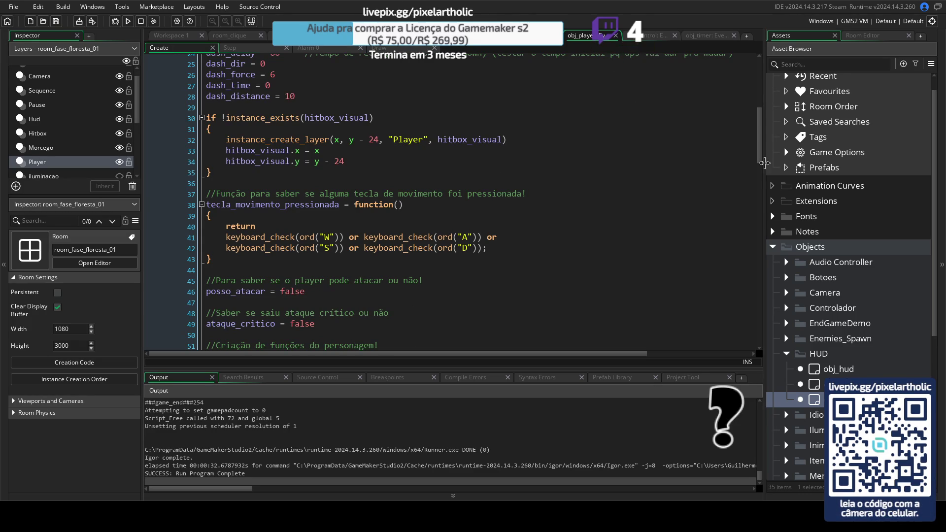
drag(758, 152, 758, 90)
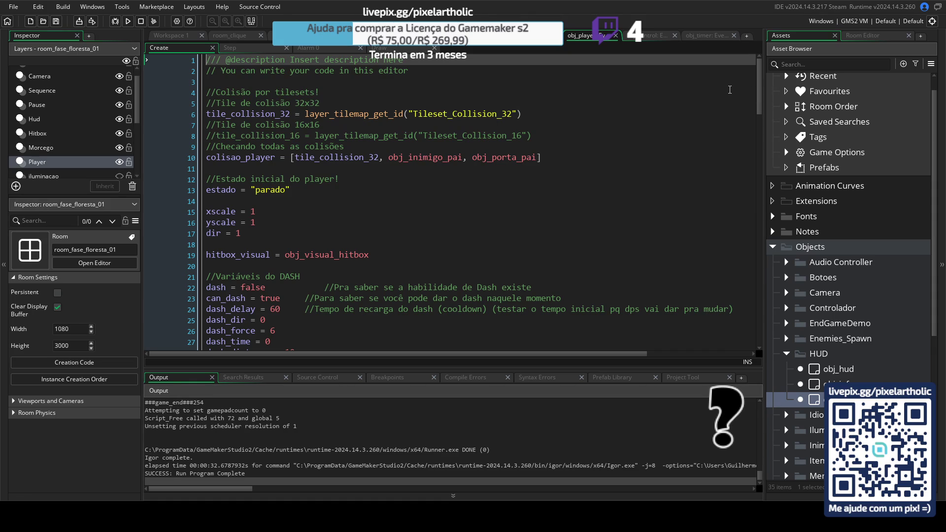
click(649, 35)
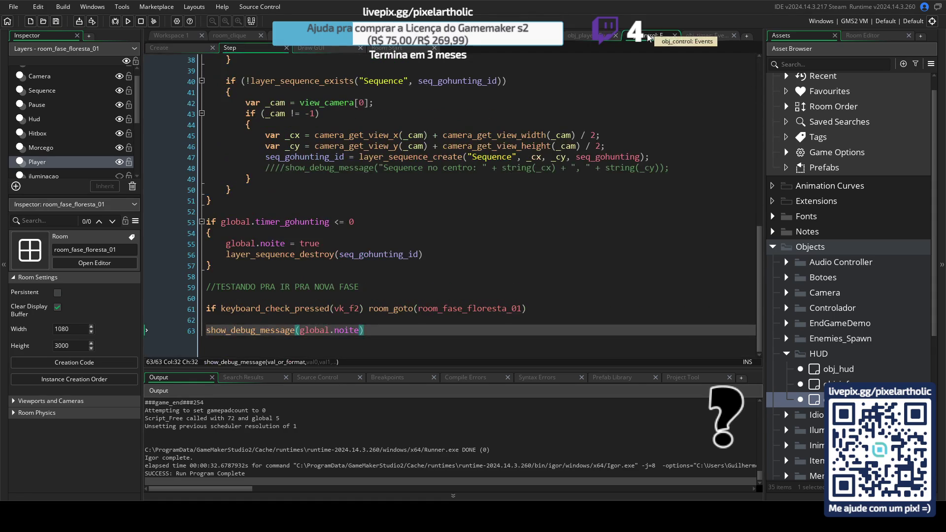
- Check line 63's global.noite debug message and obj_timer's global.timer_01, then run the game with F5
drag(388, 332, 185, 330)
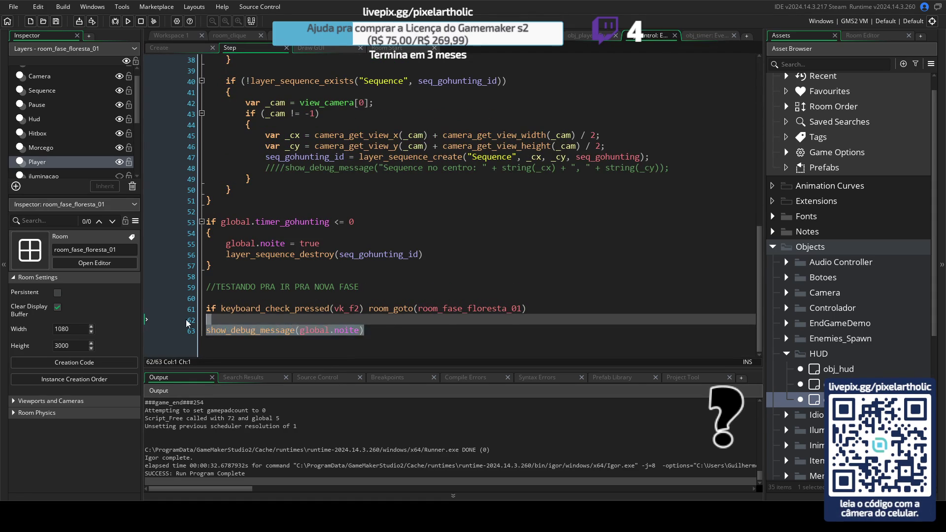
click(370, 332)
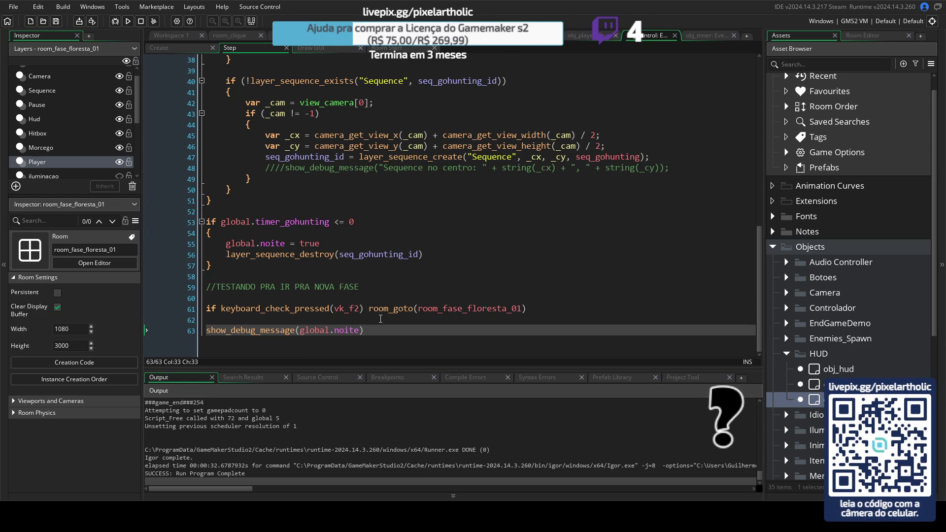
click(702, 33)
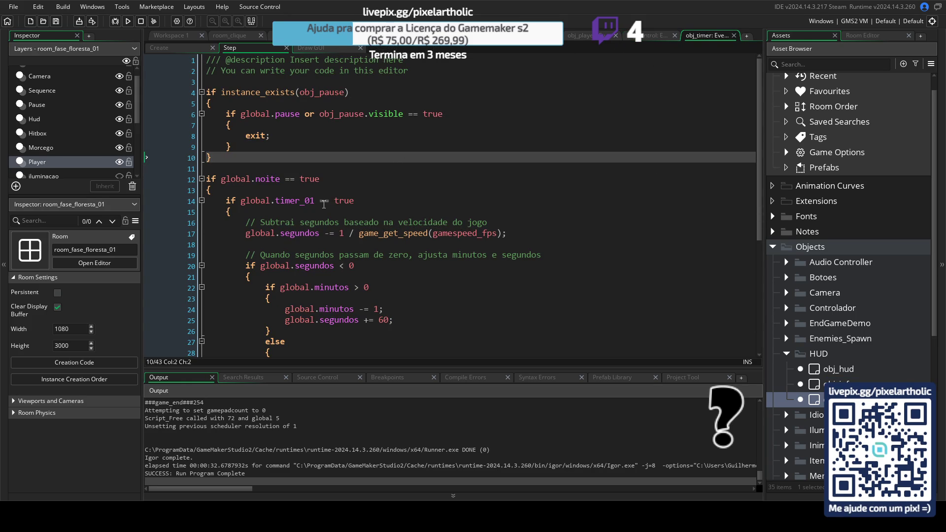
drag(315, 201, 240, 201)
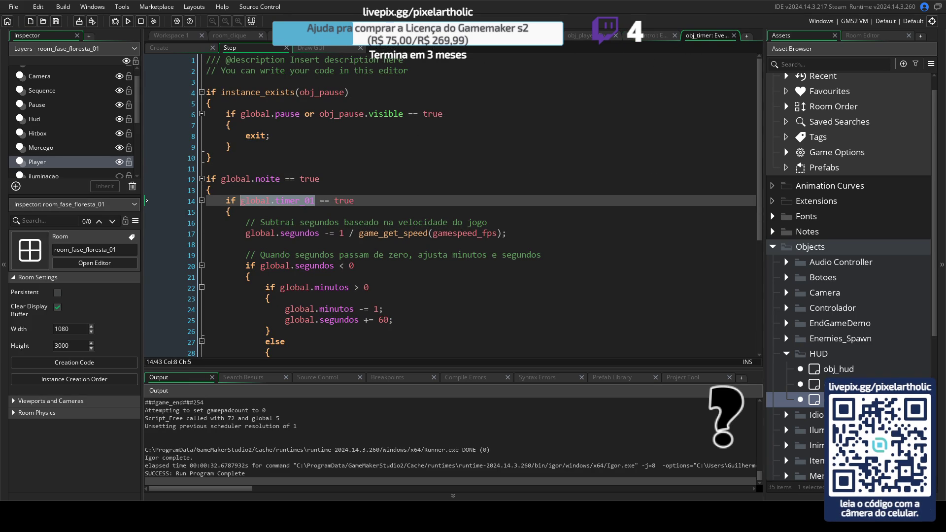
click(650, 35)
click(350, 329)
key(F5)
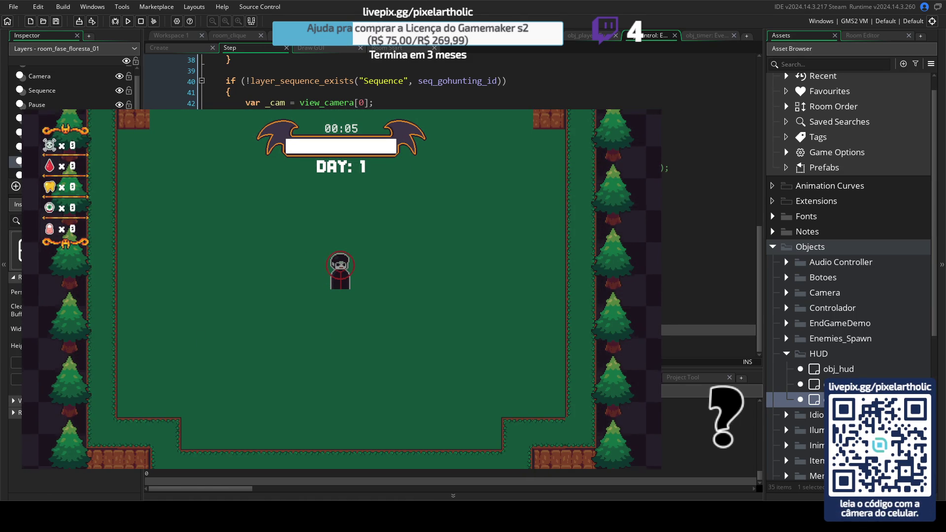
- Close the test run, try a '//na fase floresta' comment on line 63, and save the Step code
key(Escape)
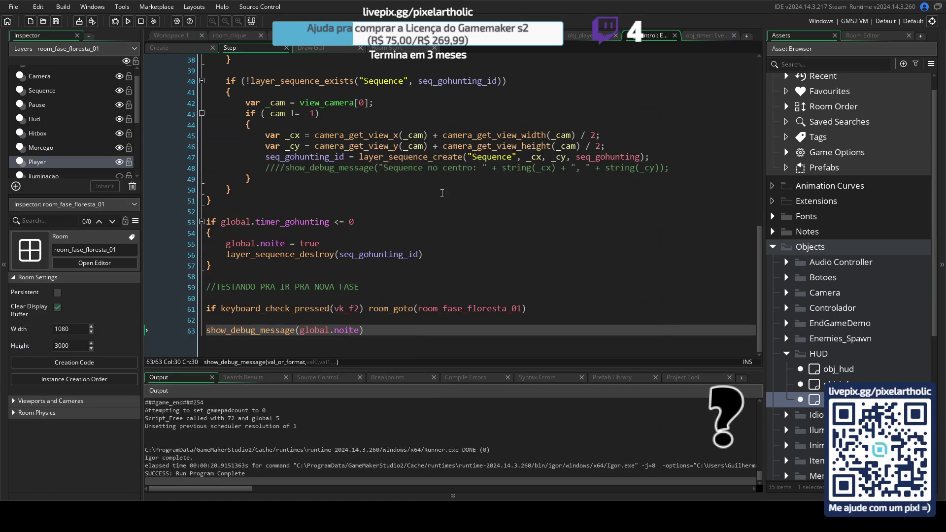
click(382, 328)
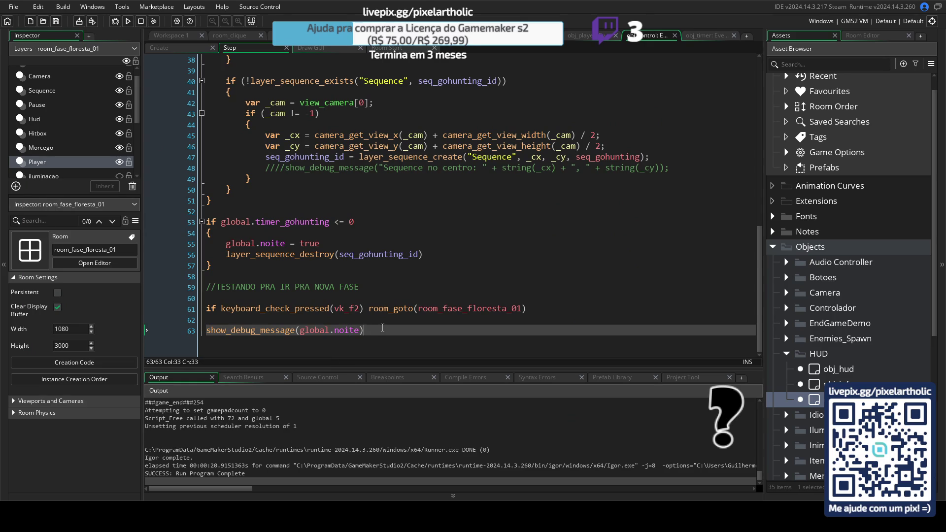
text( //)
text(na fase floresta)
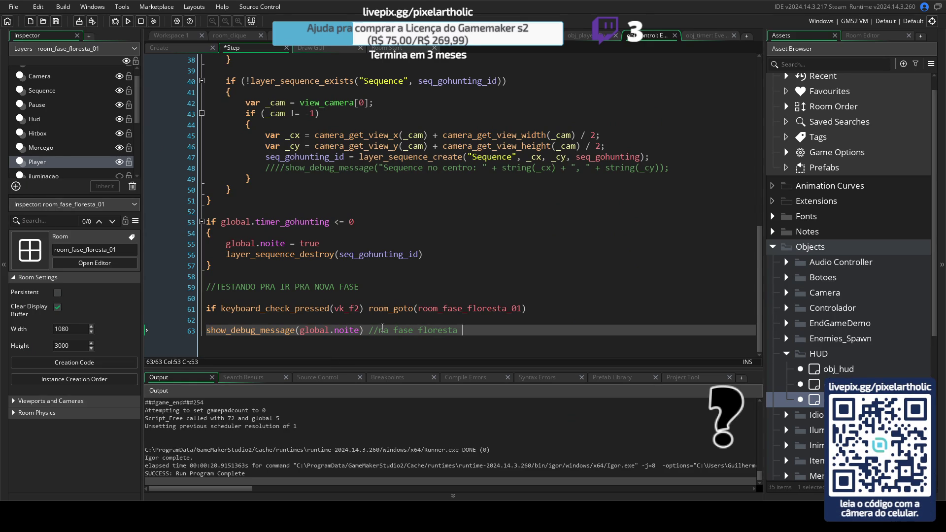
key(BackSpace)
key(BackSpace)
key(BackSpace)
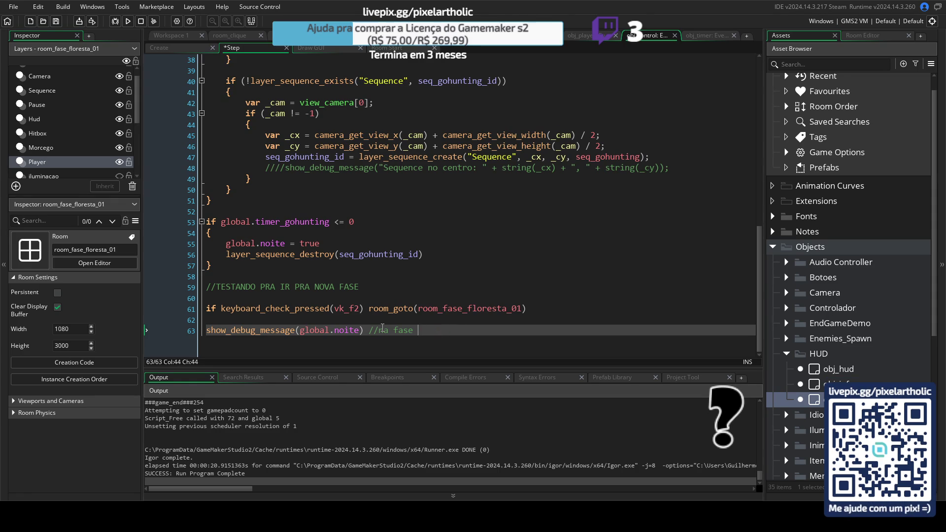
key(ctrl+s)
click(185, 47)
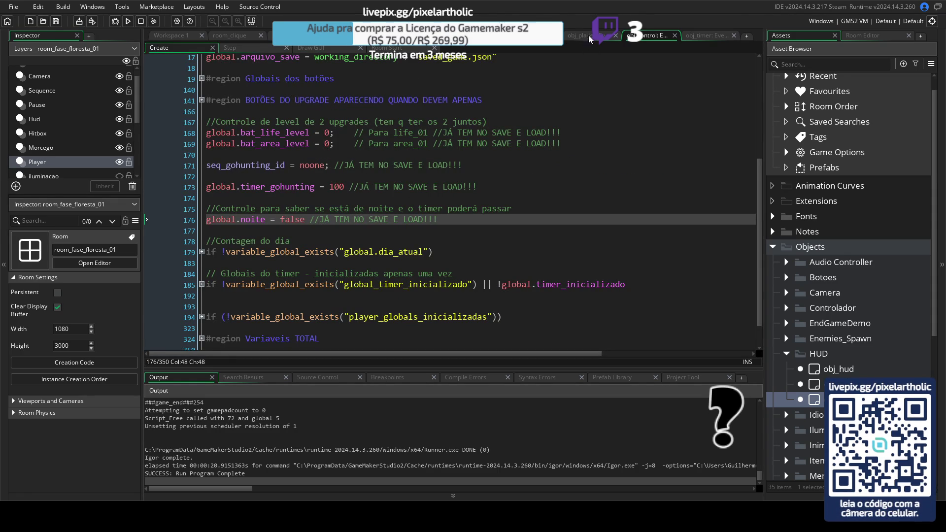
- Select seq_gohunting_id on line 171 of the Create code and search for it with Ctrl+F
scroll(646, 215, up, 5)
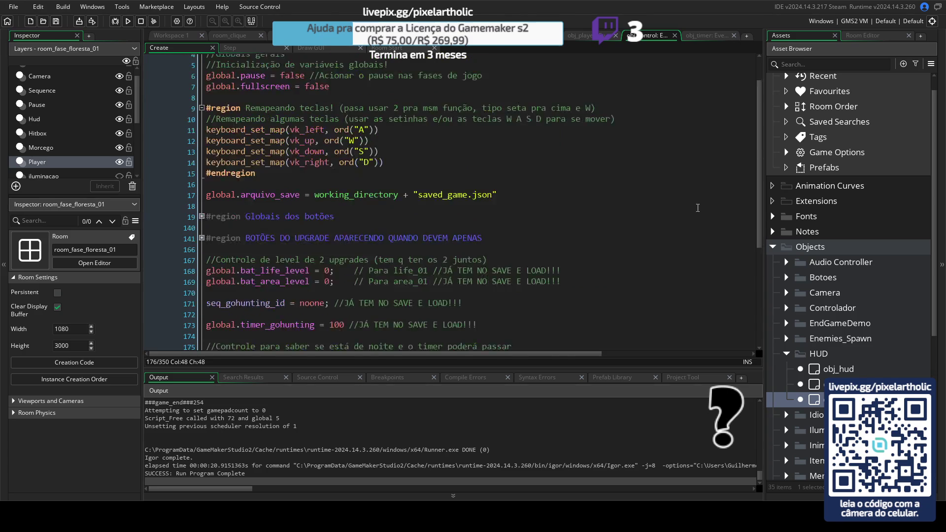
click(259, 114)
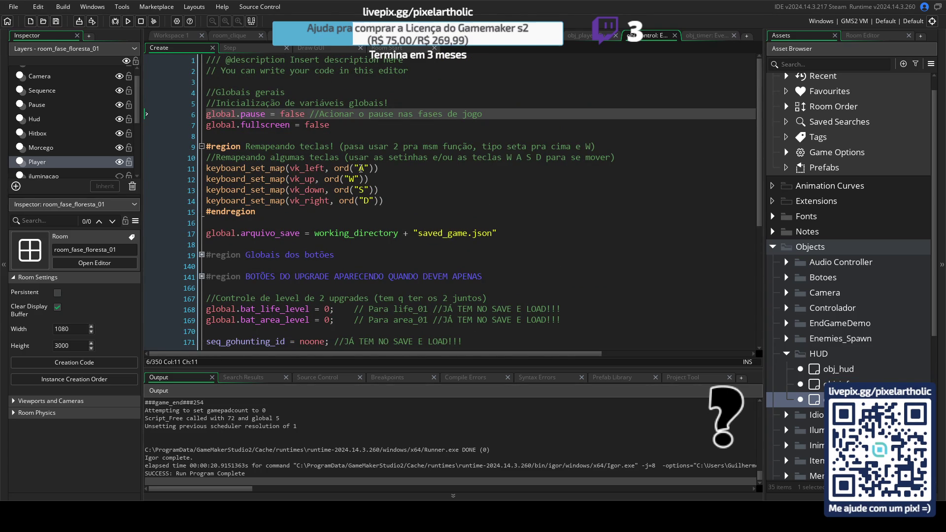
scroll(361, 168, down, 3)
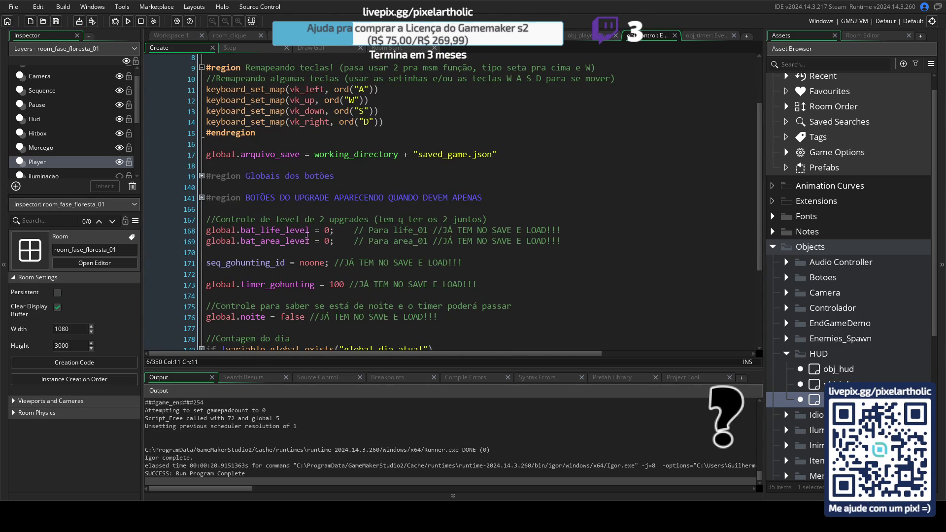
click(260, 264)
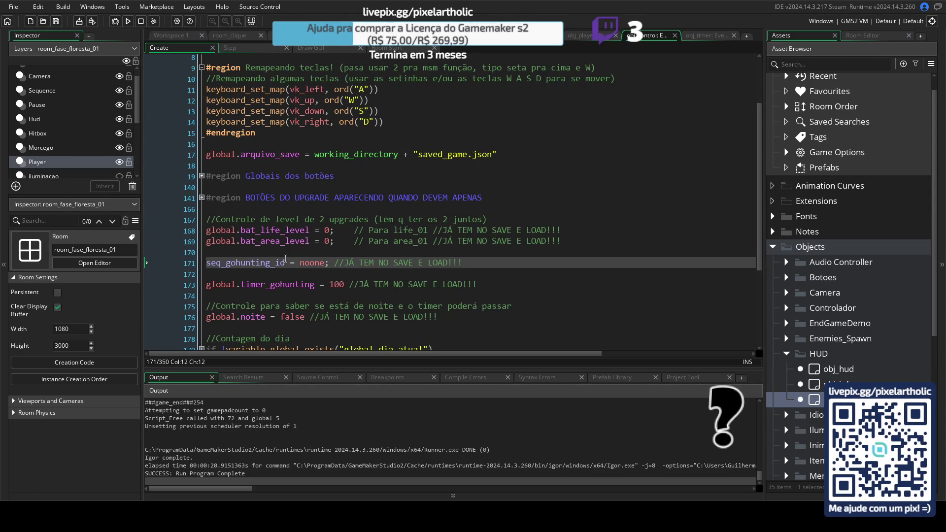
drag(286, 263, 203, 264)
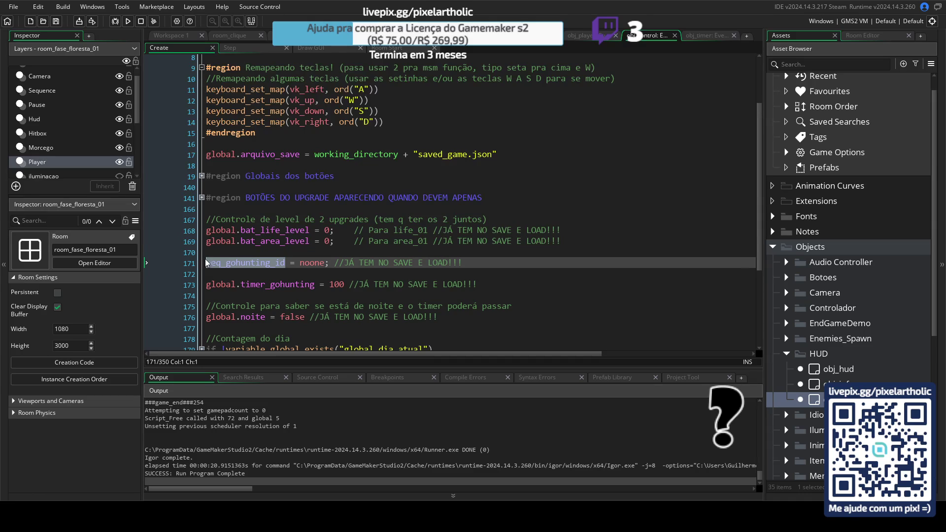
key(ctrl+f)
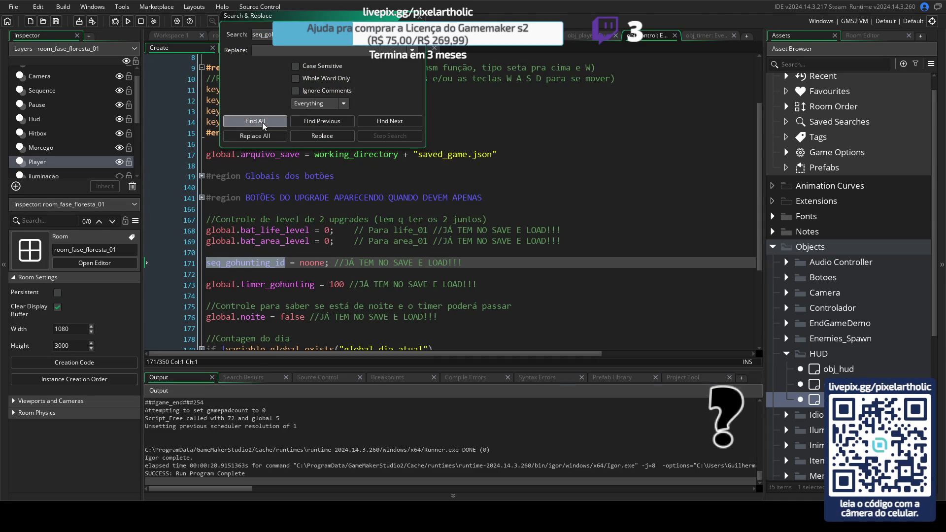
- List every occurrence of seq_gohunting_id in the project, then close the search window
click(265, 126)
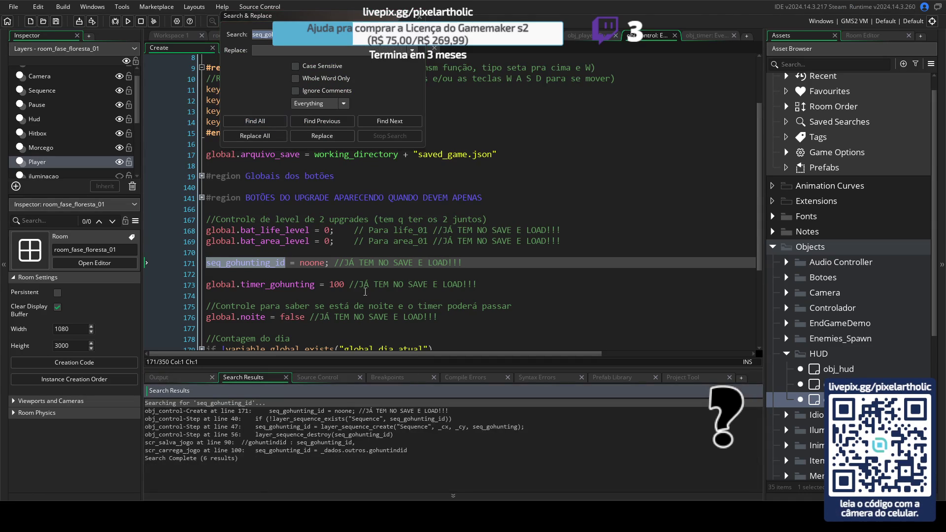
click(420, 17)
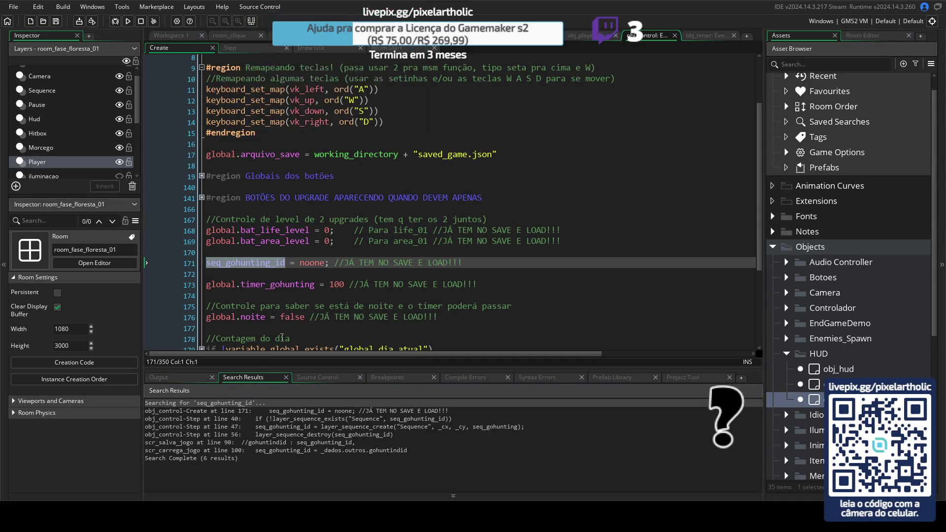
click(298, 261)
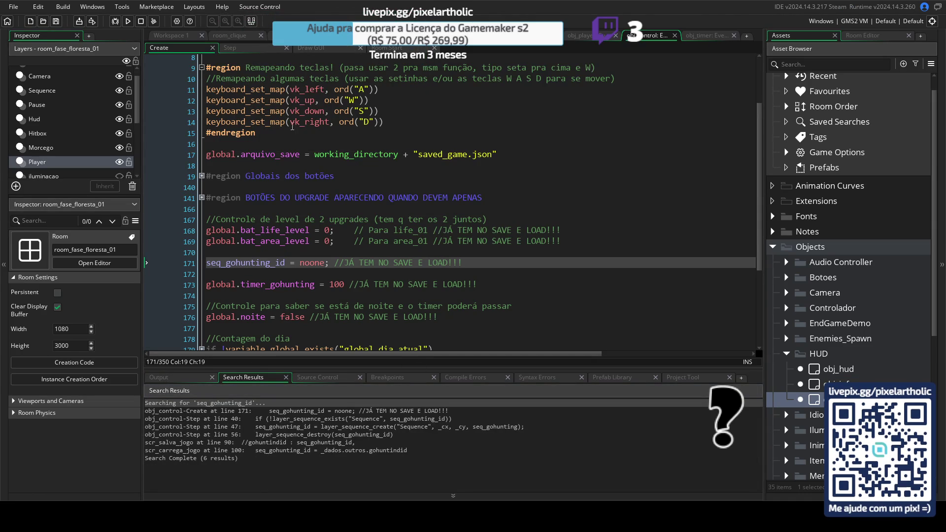
click(243, 48)
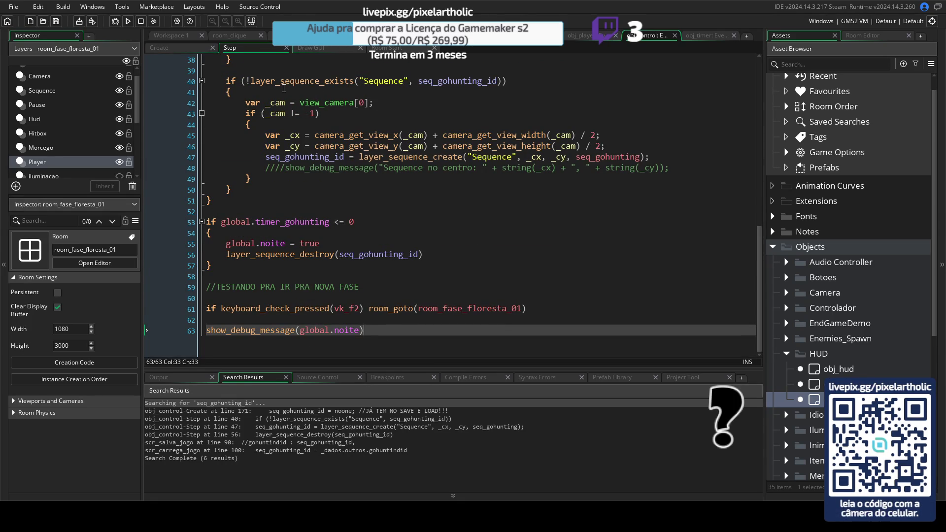
- Copy line 15's room_fase_floresta_01 condition into line 33's if, then save and run the game
scroll(284, 90, up, 2)
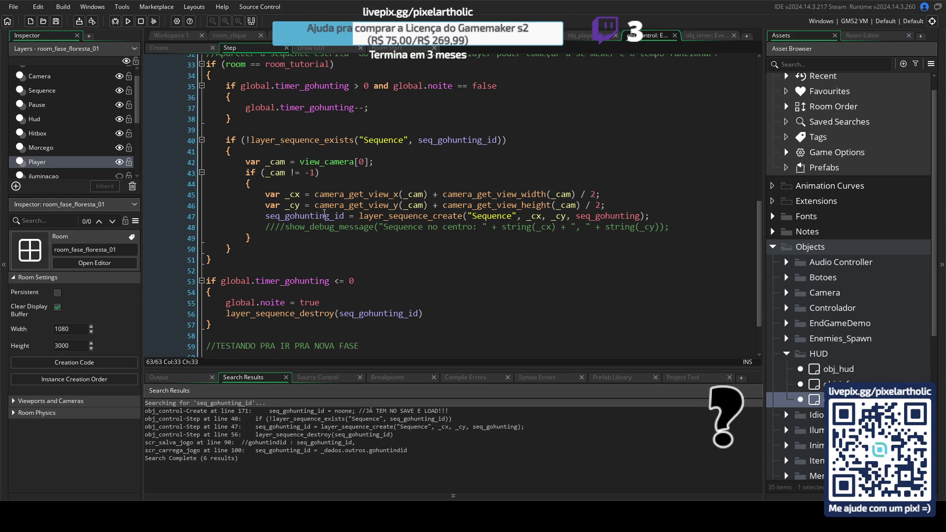
scroll(397, 203, up, 3)
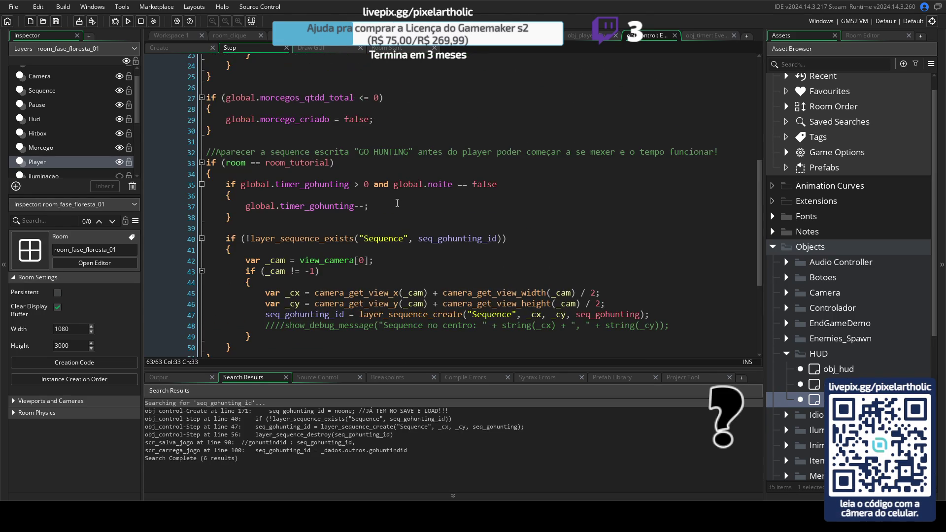
scroll(324, 163, up, 6)
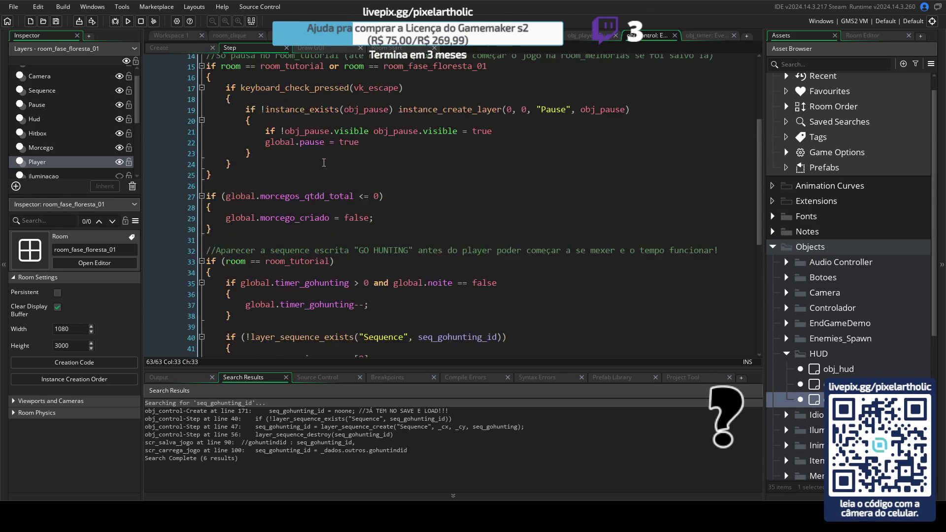
drag(329, 164, 490, 170)
key(ctrl+c)
click(441, 262)
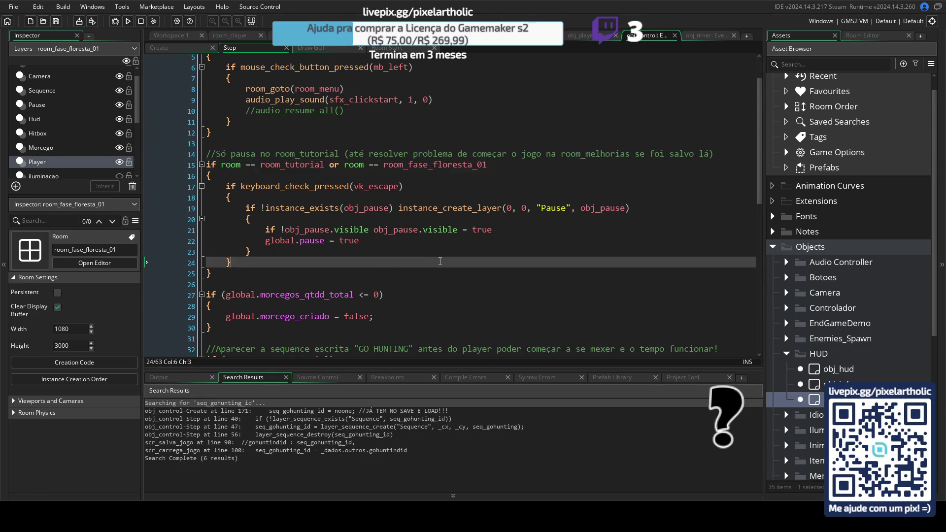
scroll(441, 260, down, 5)
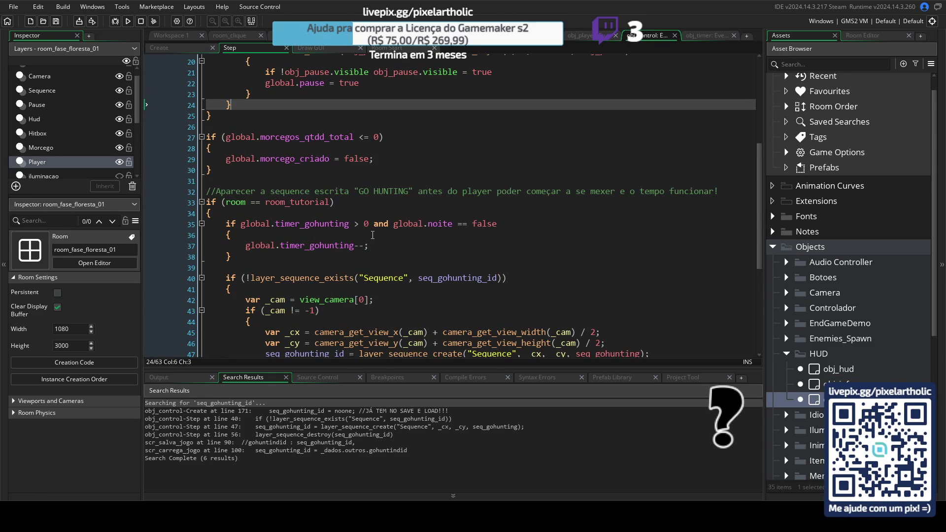
click(331, 202)
key(ctrl+v)
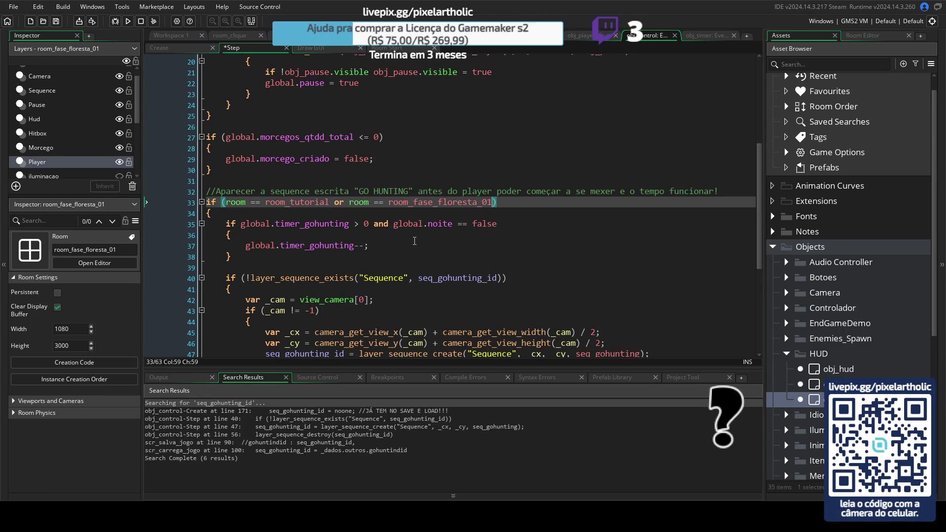
click(518, 201)
key(F5)
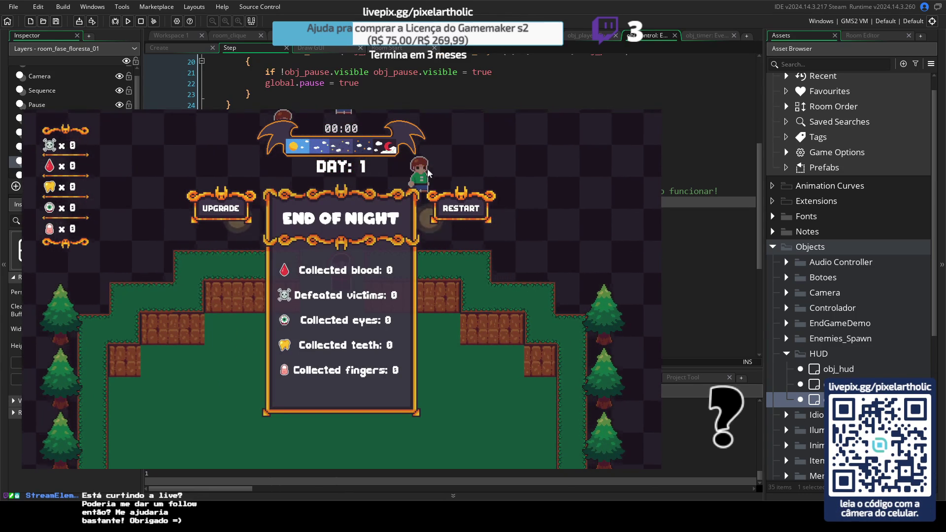
- Restart from the End of Night screen, reach DAY: 2, then close the game
click(451, 215)
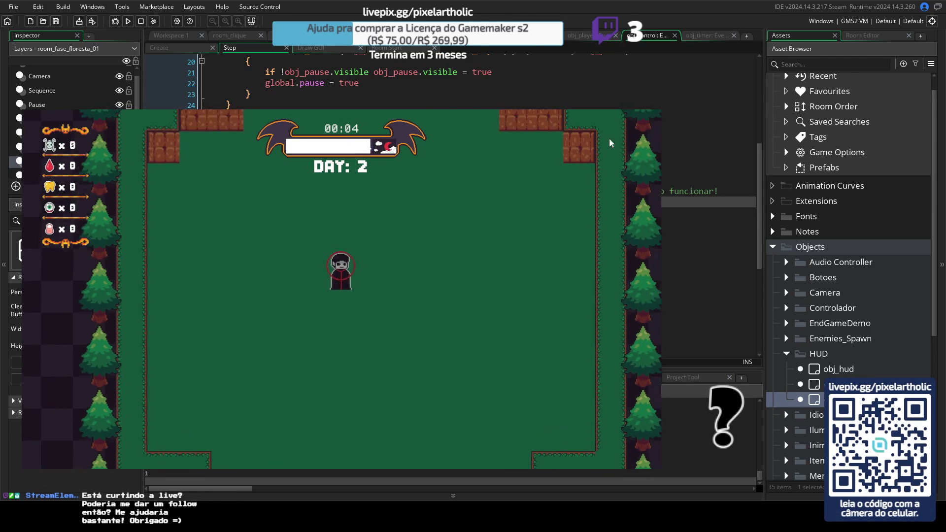
key(Escape)
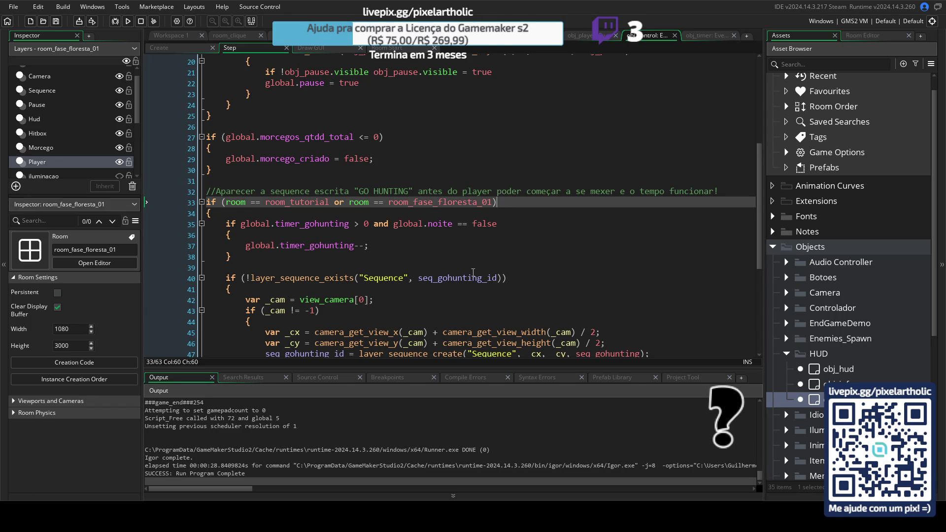
- In room_fase_floresta_01, inspect the Hud and Sequence layers, hide Inimigos, and open obj_player's Create code
scroll(483, 253, down, 3)
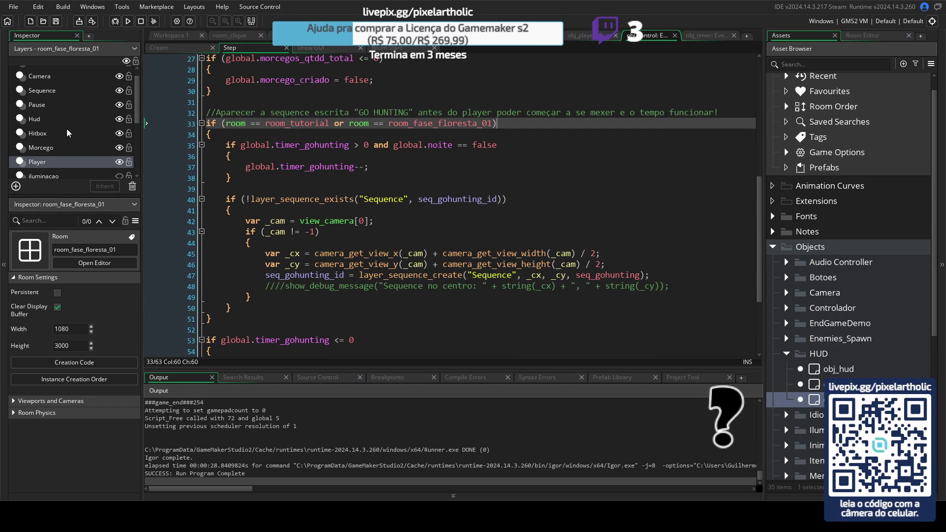
scroll(68, 133, up, 1)
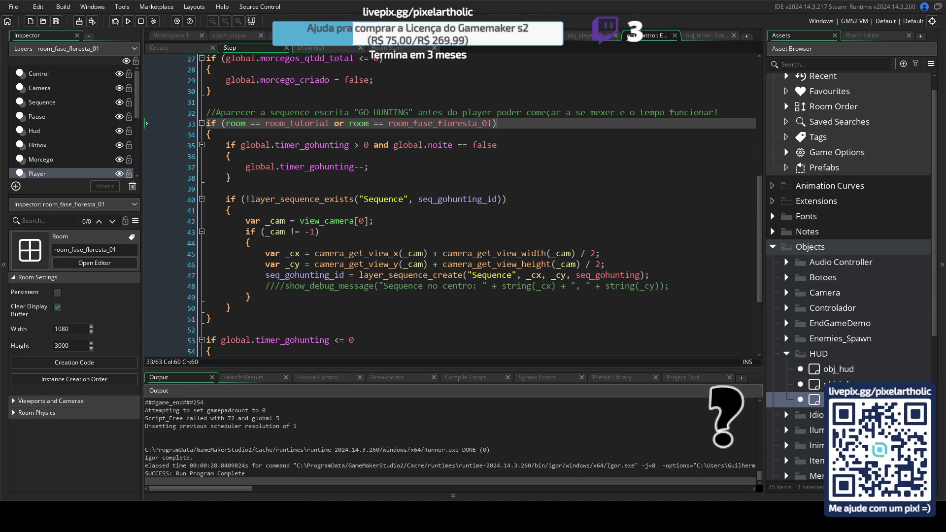
key(ctrl+Tab)
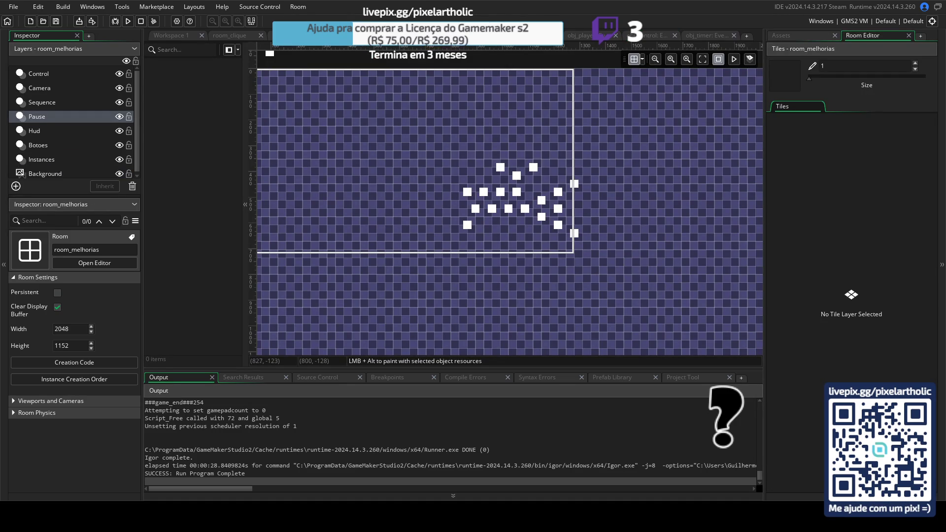
key(ctrl+Tab)
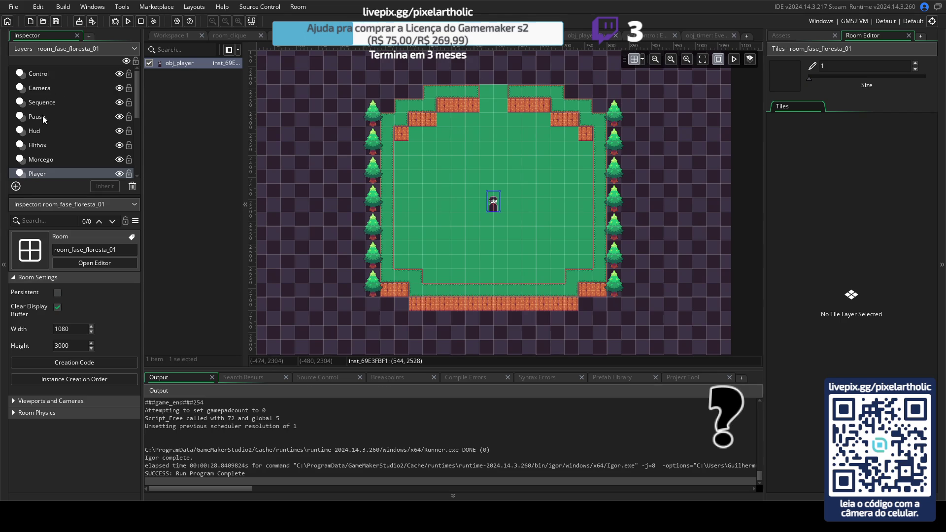
click(40, 131)
scroll(43, 133, down, 2)
scroll(59, 147, down, 2)
click(119, 153)
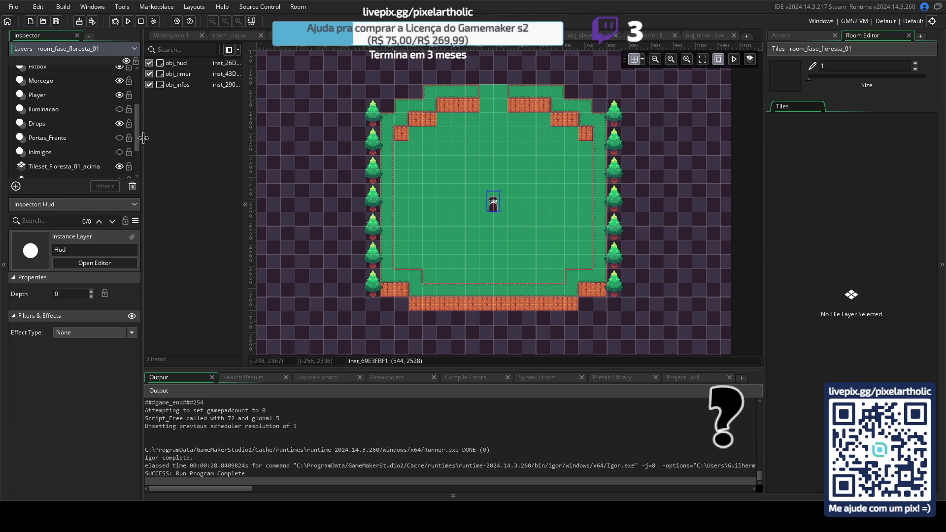
mouse_move(138, 119)
mouse_down()
mouse_move(135, 159)
mouse_move(127, 73)
mouse_up()
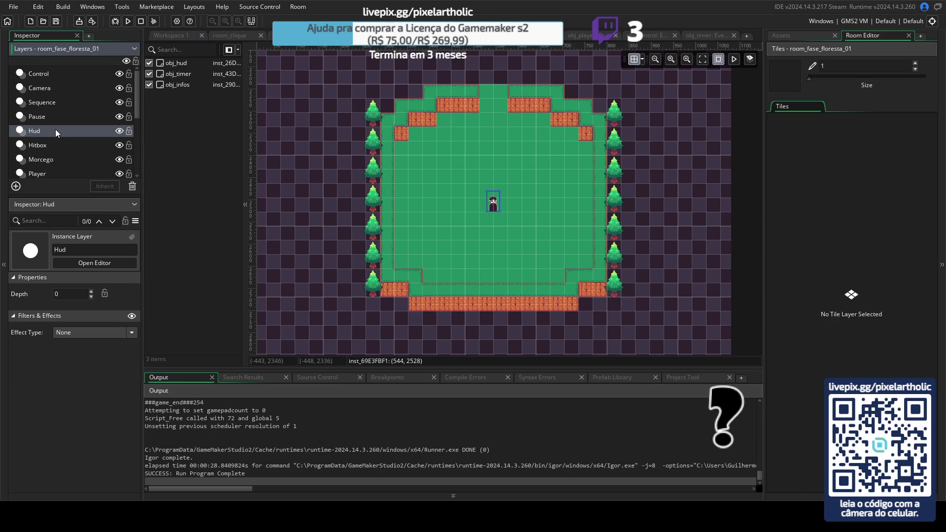
click(55, 103)
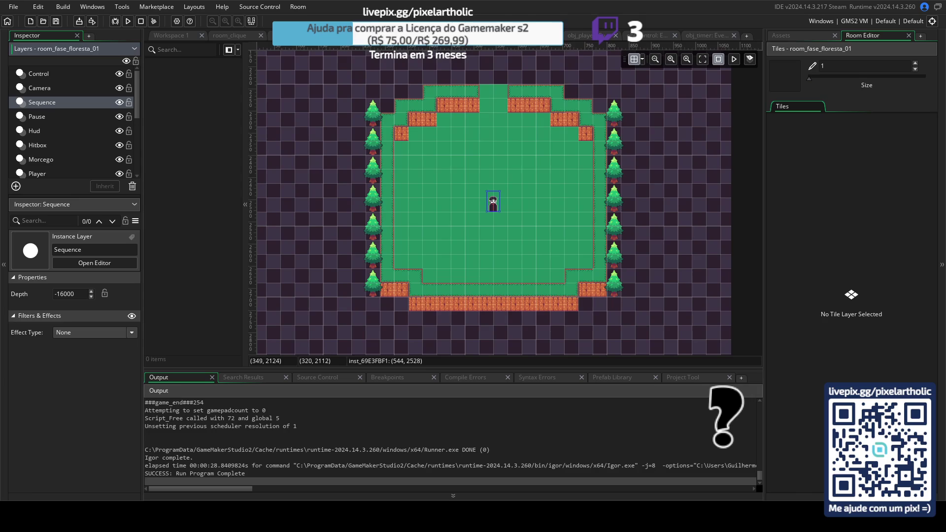
click(577, 36)
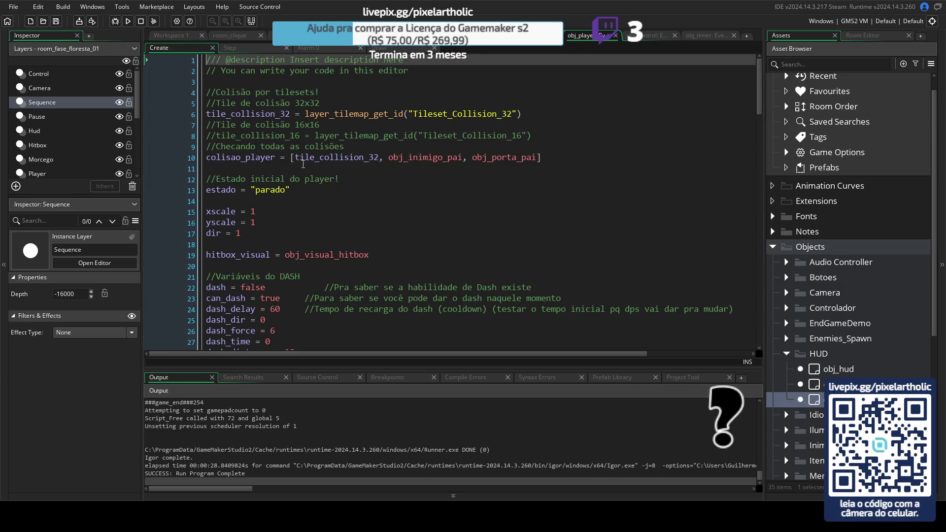
- Run the game in the forest level at 00:05, DAY: 1, move with A and W, then close it
scroll(309, 164, down, 5)
scroll(338, 184, down, 5)
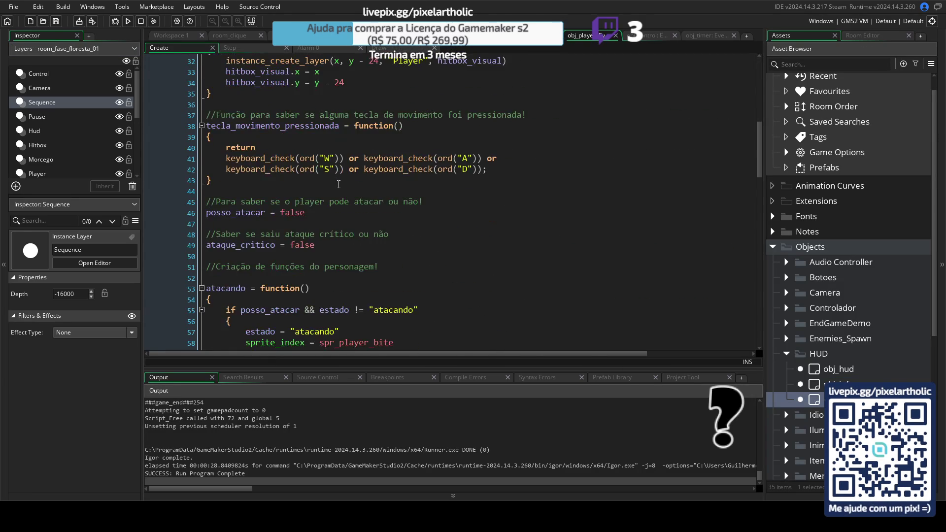
scroll(339, 183, down, 5)
scroll(339, 183, down, 5)
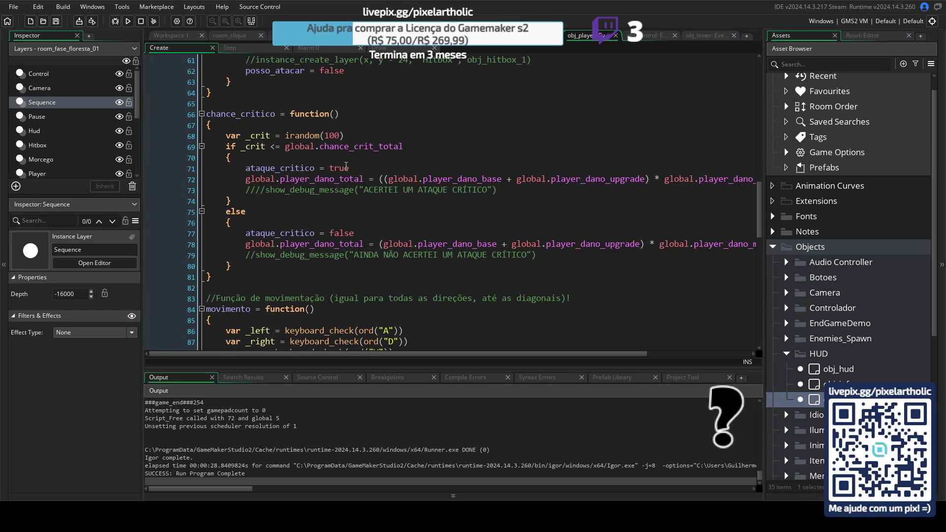
scroll(436, 178, up, 10)
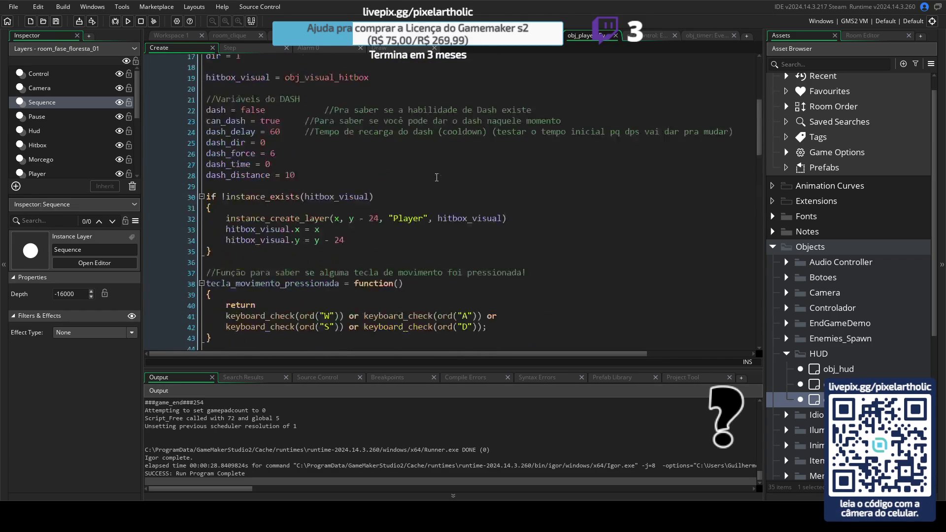
scroll(435, 177, up, 10)
key(F5)
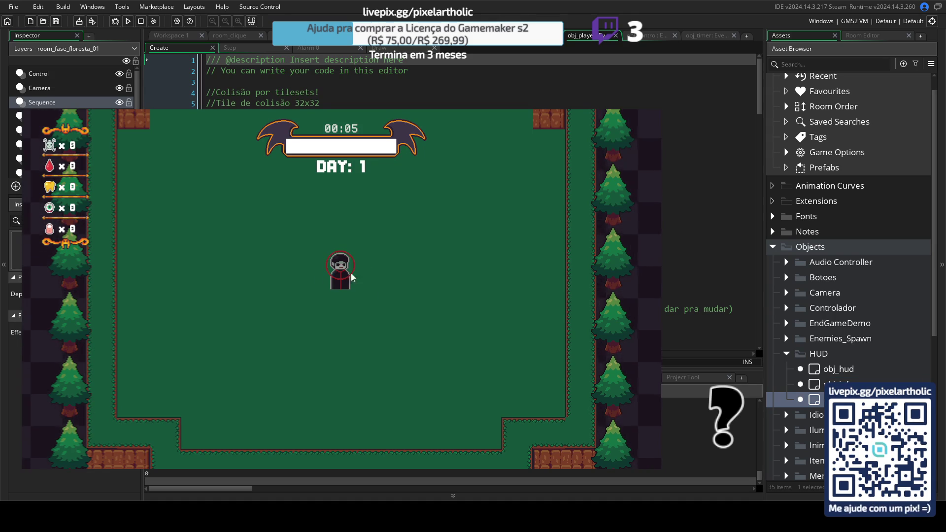
key(a)
key(w)
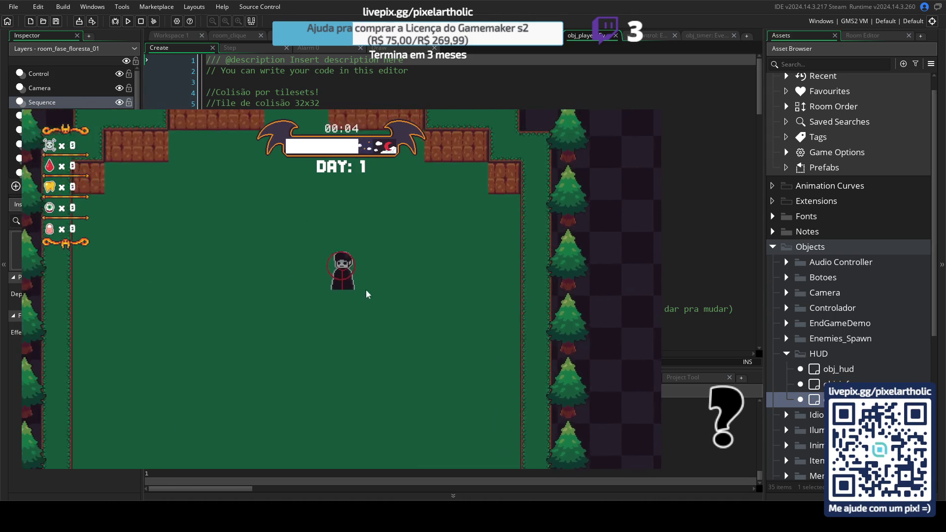
key(Escape)
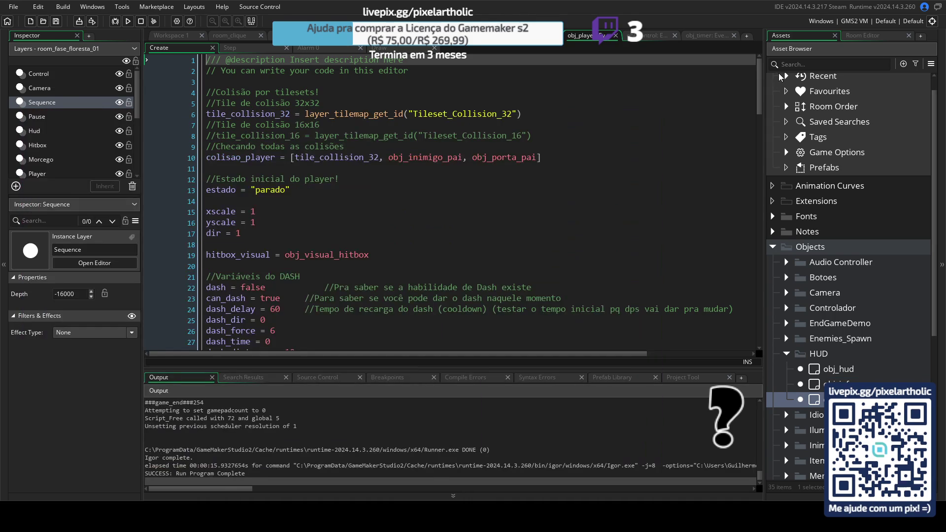
- Return to obj_control's Step code and review line 47's camera-centred GO HUNTING sequence through line 63
click(644, 36)
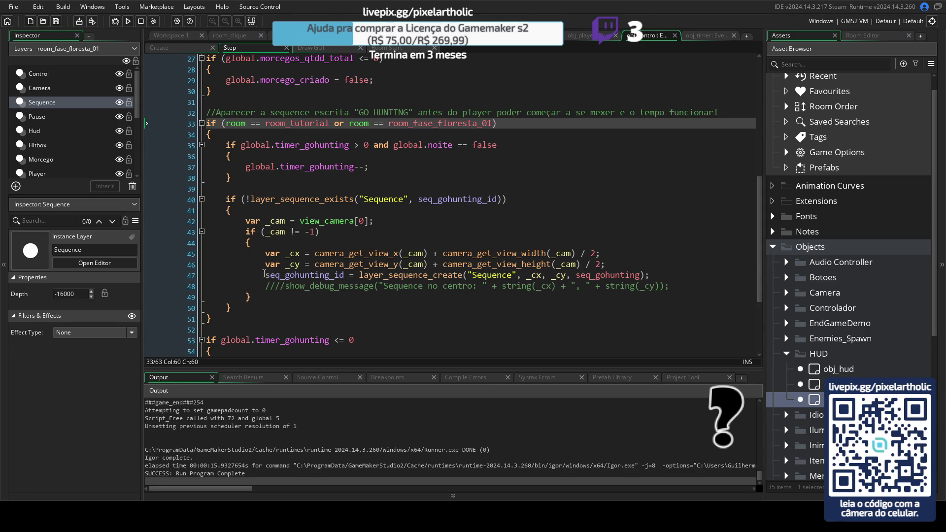
drag(266, 275, 344, 276)
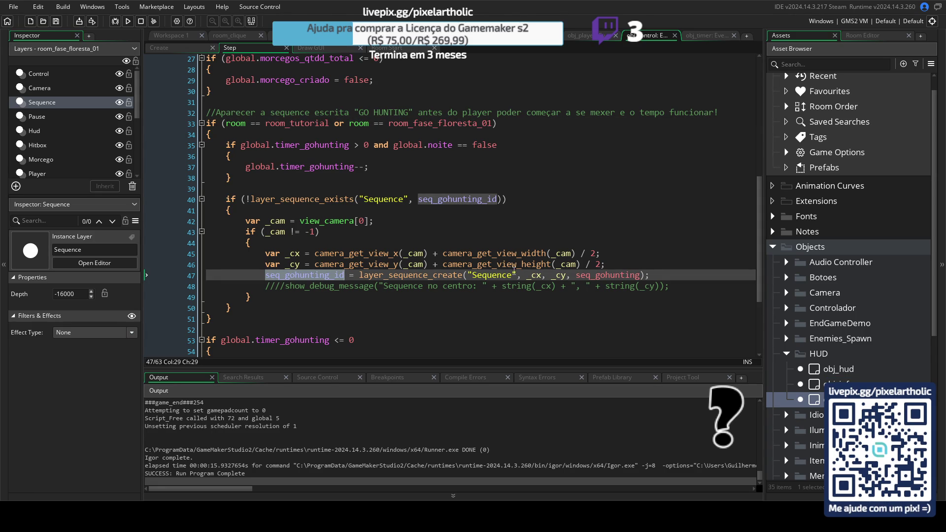
click(487, 274)
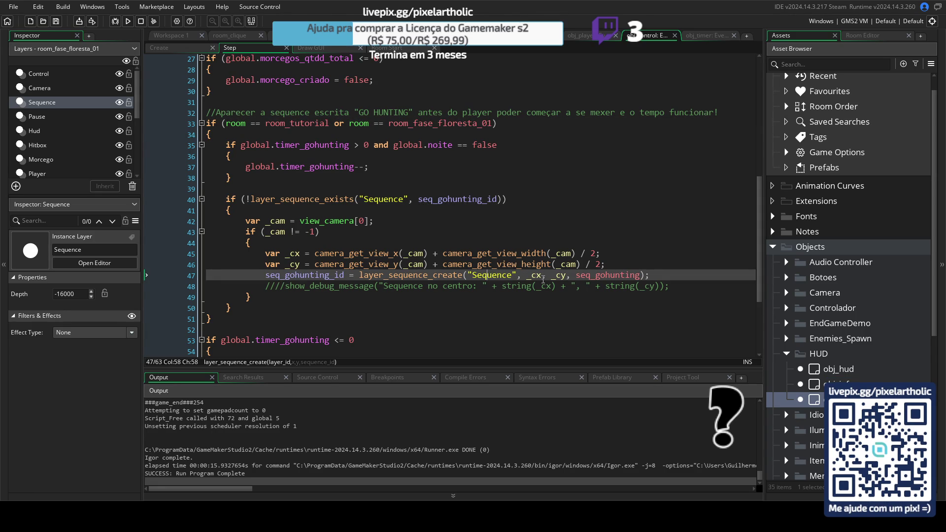
scroll(499, 215, up, 4)
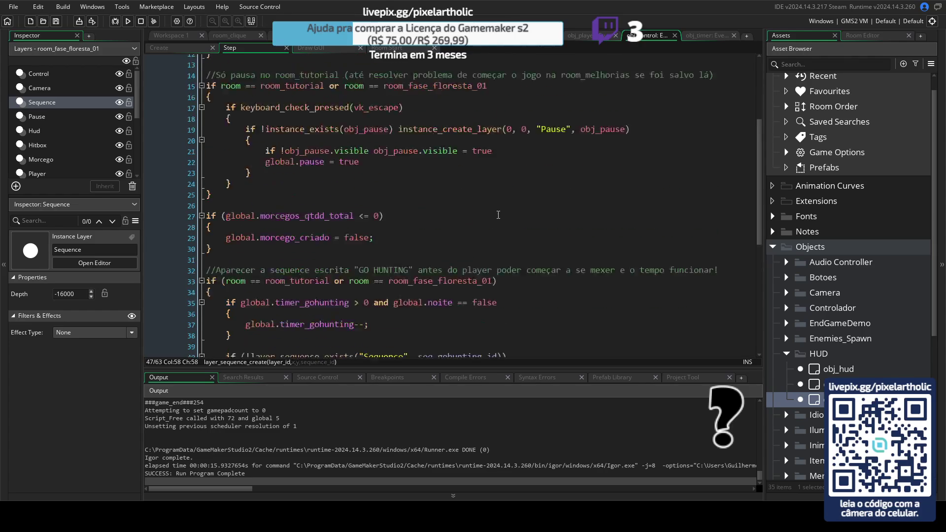
scroll(498, 215, up, 5)
scroll(498, 215, down, 8)
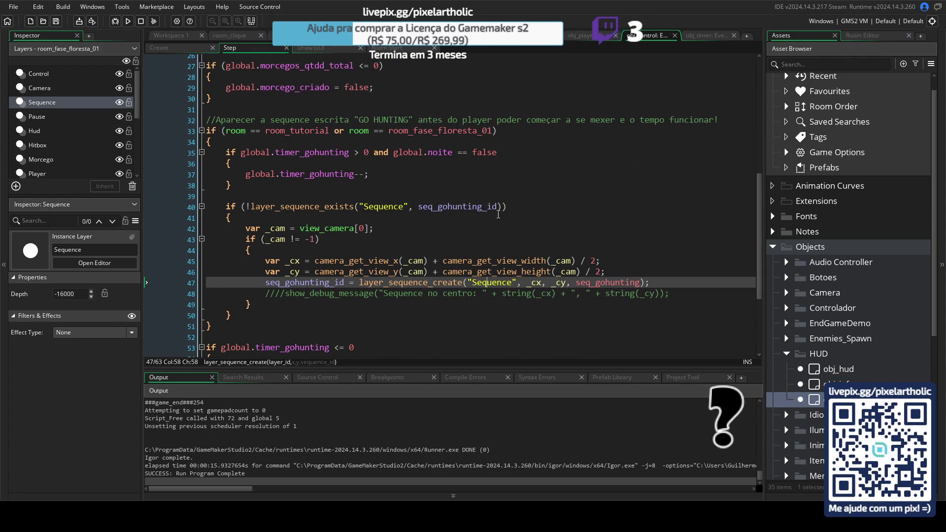
scroll(499, 215, down, 4)
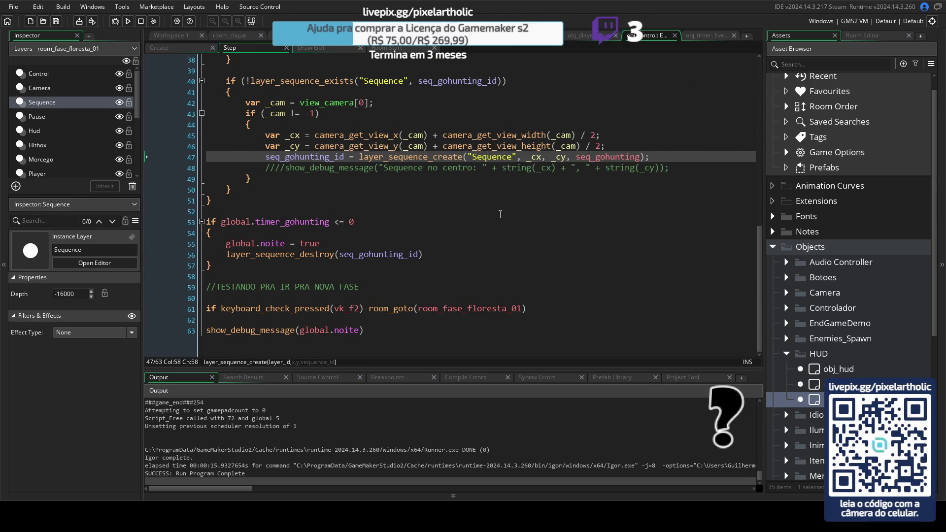
- Delete the show_debug_message(global.noite) line 63 from obj_control's Step code
click(366, 330)
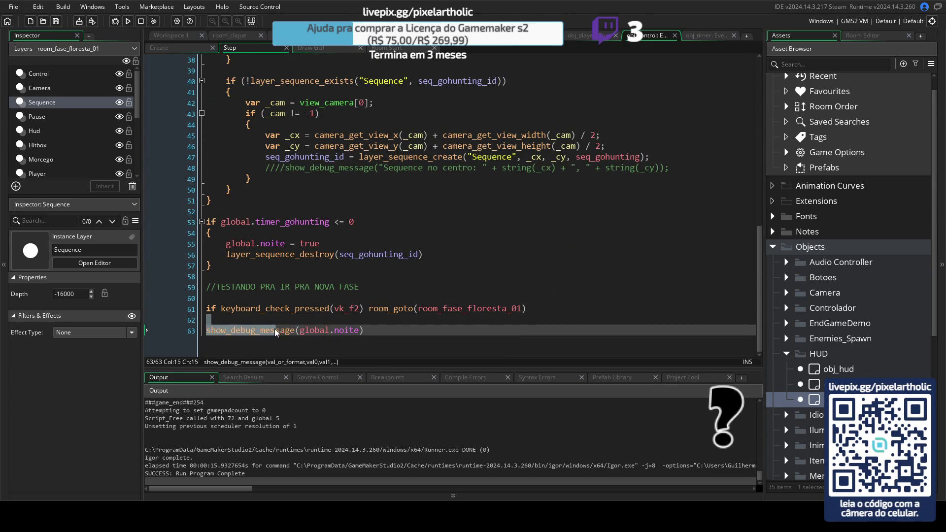
drag(365, 330, 149, 337)
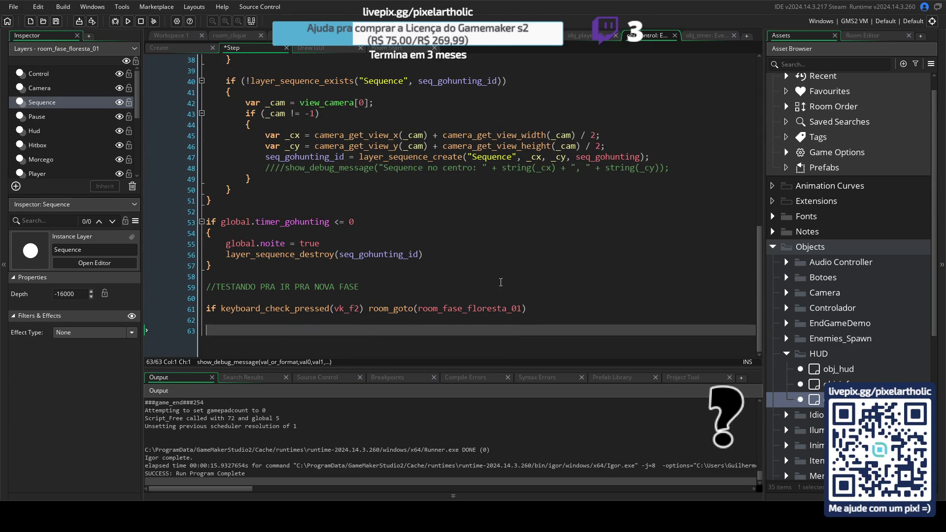
key(BackSpace)
key(BackSpace)
click(542, 309)
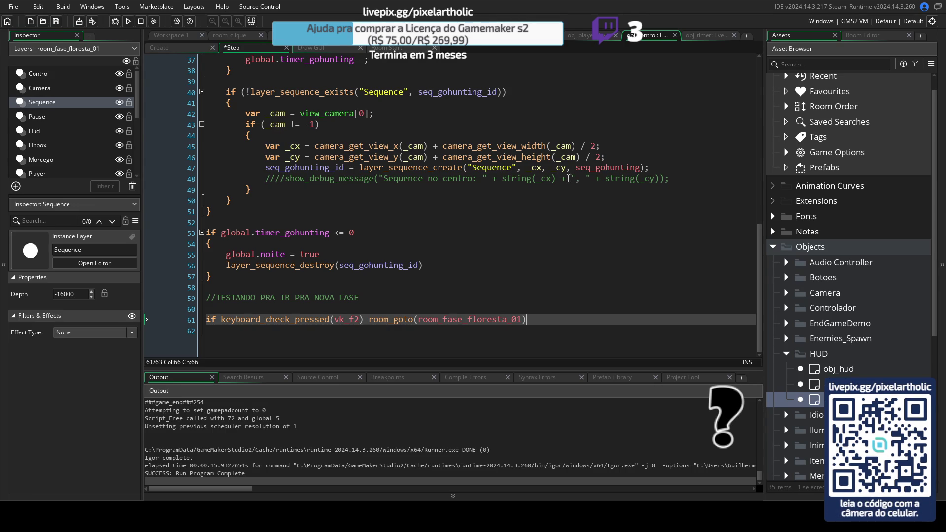
- Review the seq_gohunting_id existence check on line 40 and the _cam code on line 45
scroll(573, 180, up, 3)
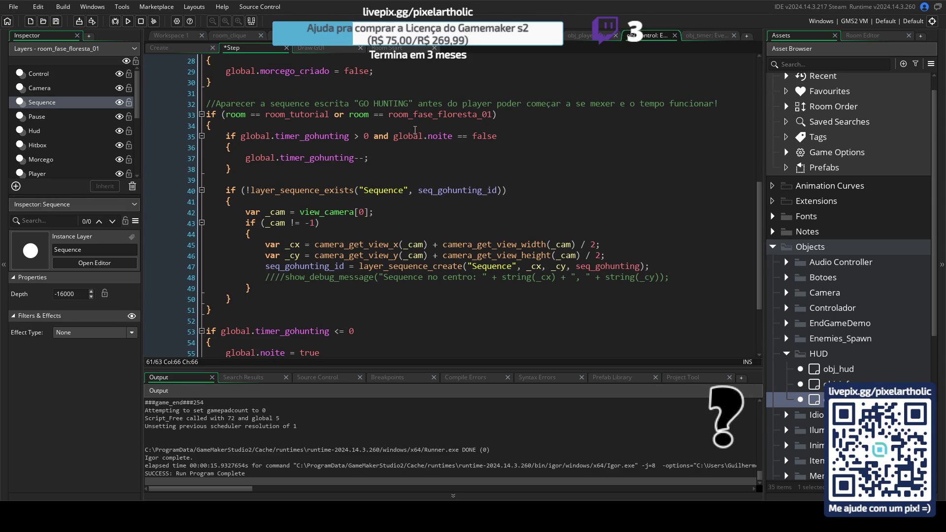
scroll(408, 131, up, 9)
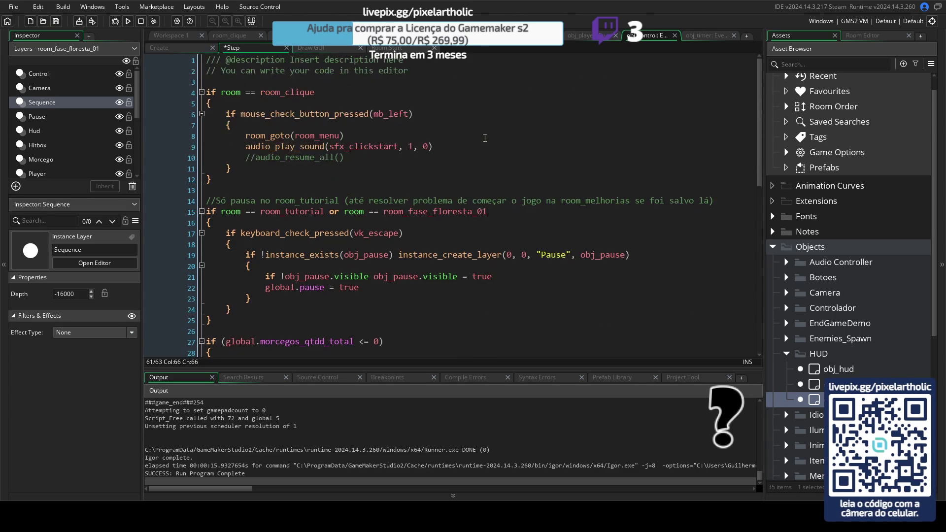
scroll(393, 260, down, 8)
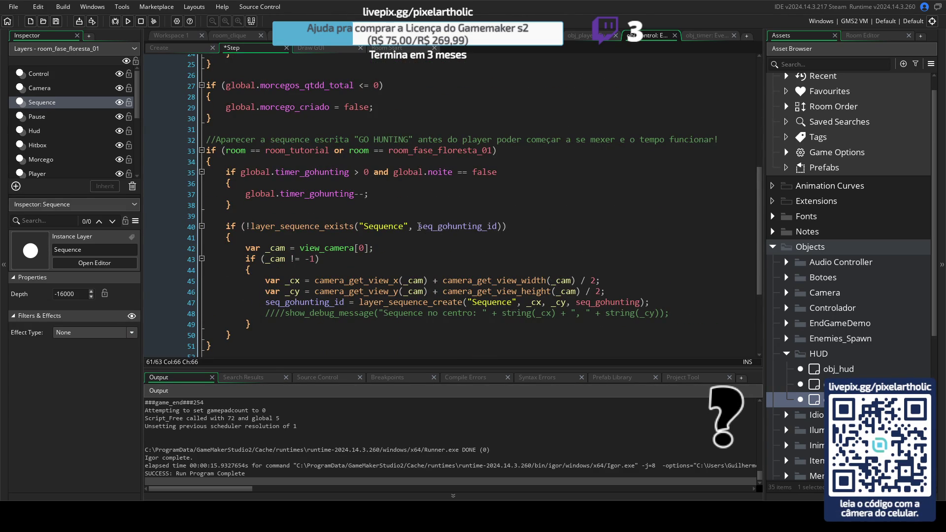
double_click(420, 227)
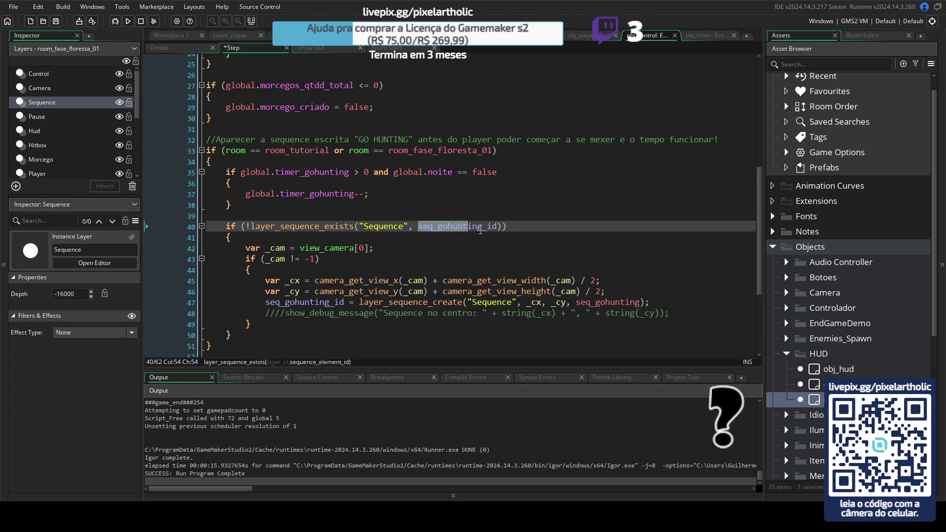
click(551, 231)
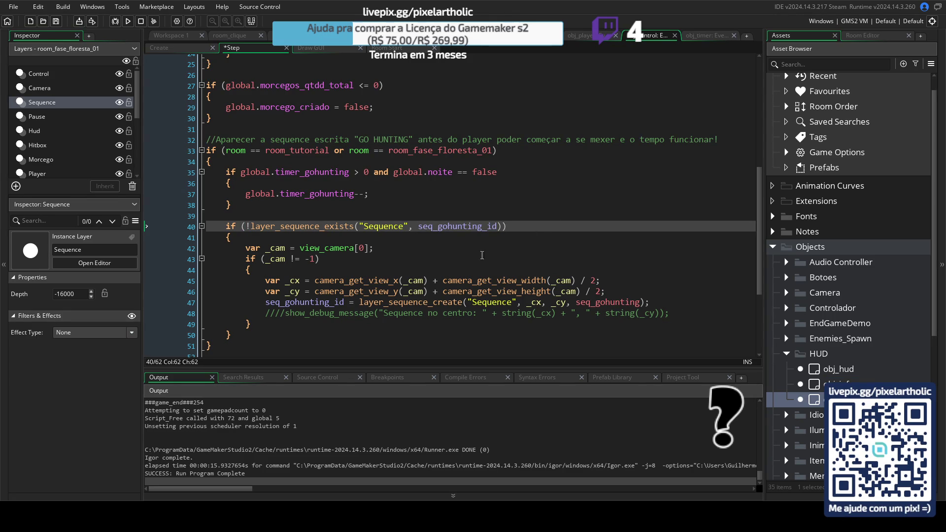
click(426, 280)
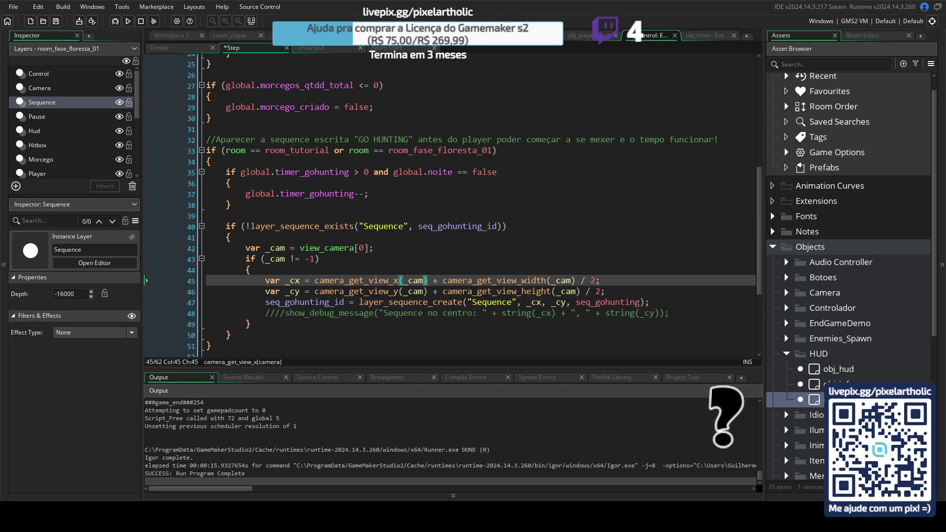
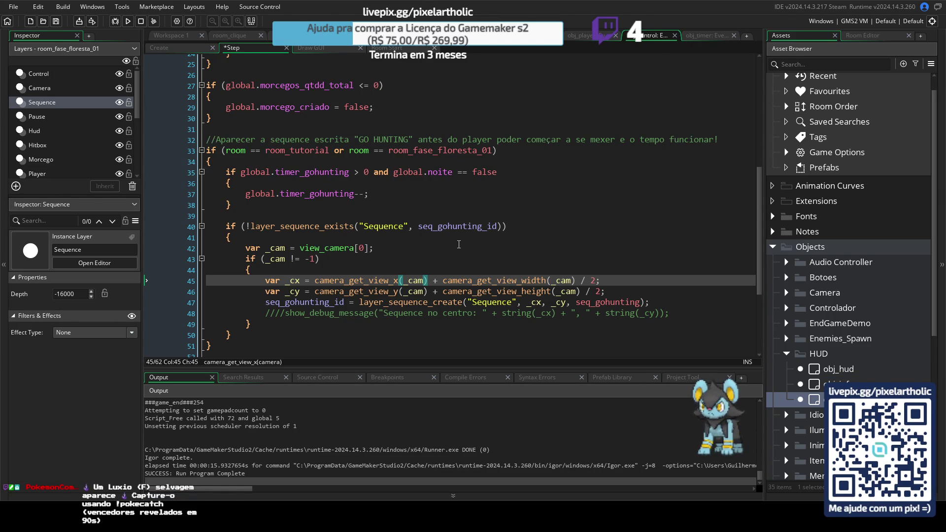
- Review the camera-centre code and uncomment the sequence-centre debug message on line 48
click(497, 292)
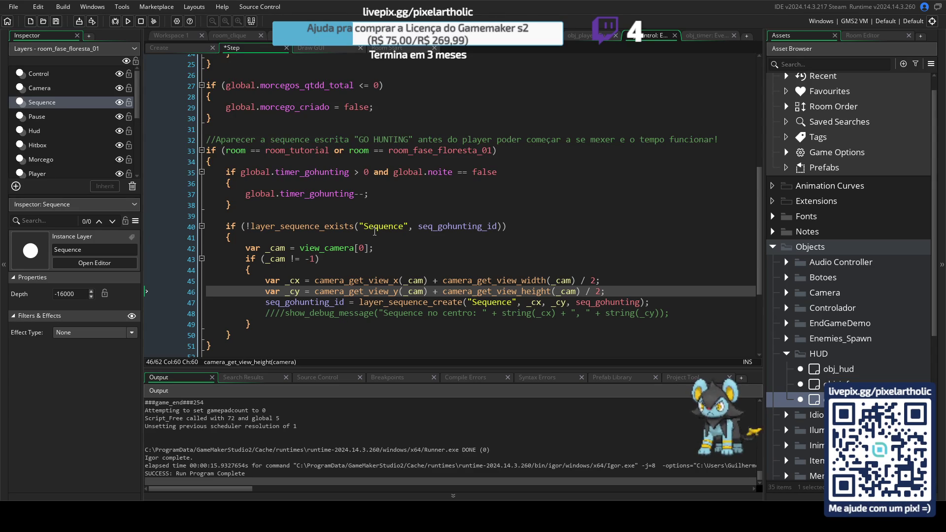
scroll(466, 211, up, 7)
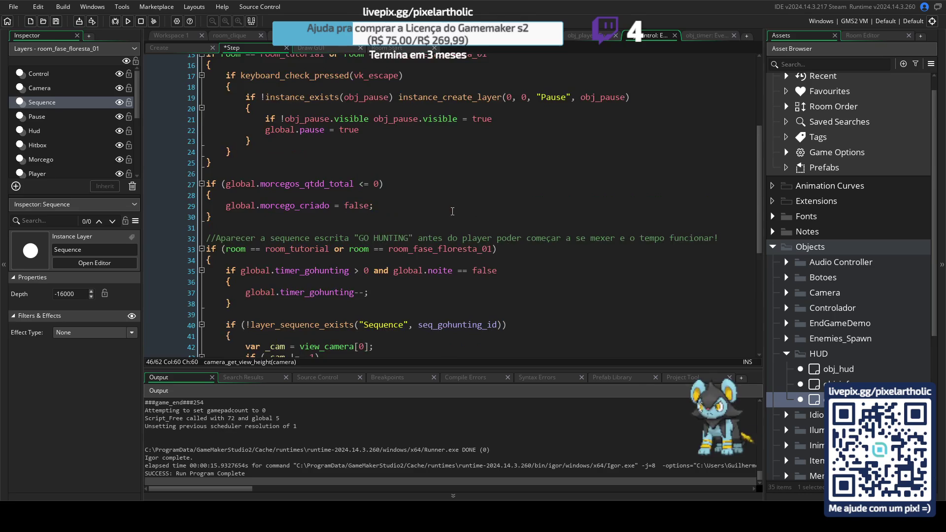
scroll(458, 212, down, 8)
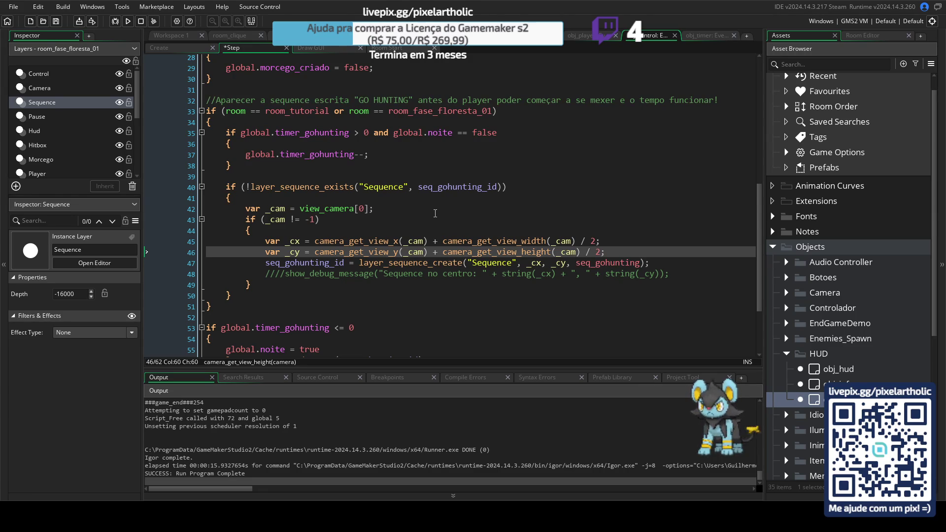
click(369, 263)
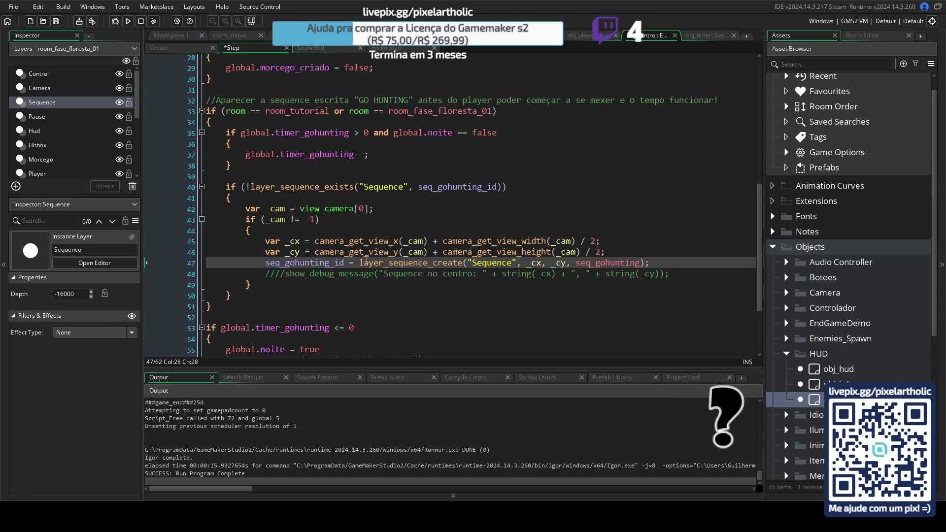
double_click(277, 274)
key(Delete)
- Test-run the game into Day 2, then bring up the room_fase_floresta_01 room editor
key(F5)
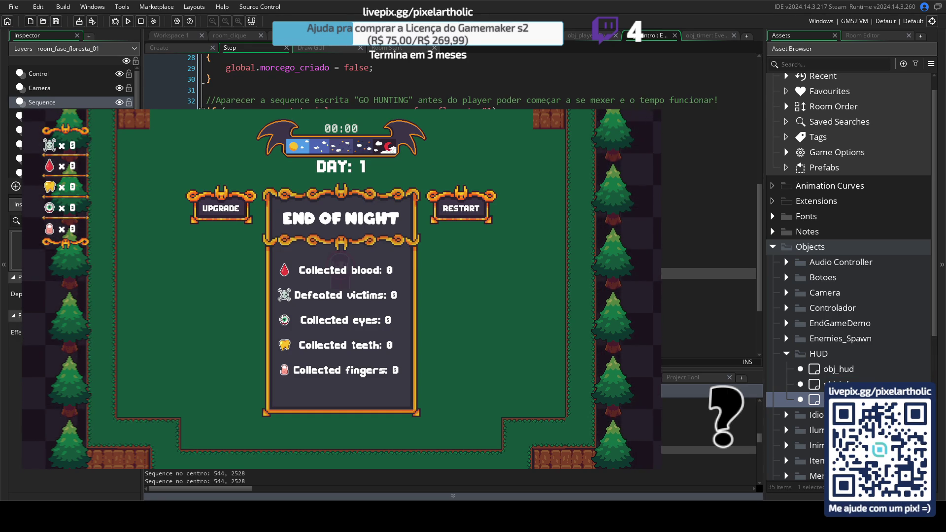
click(478, 208)
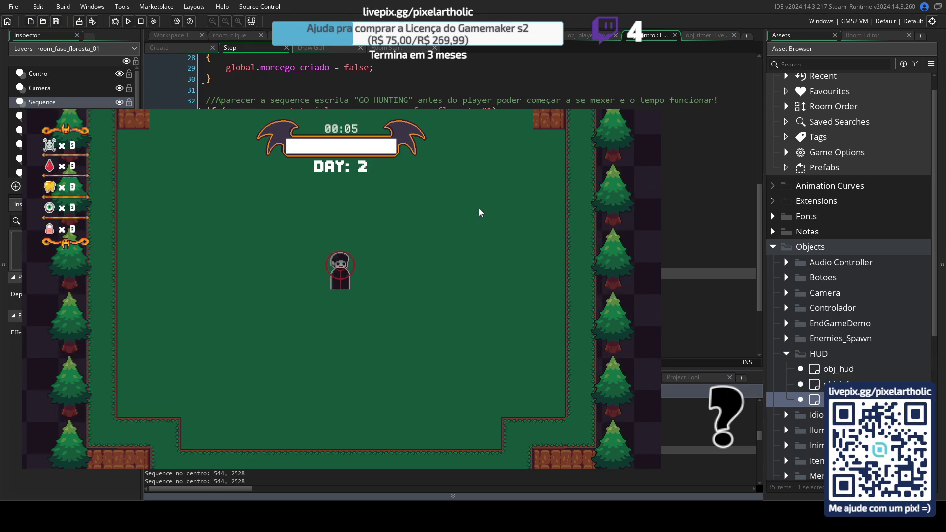
key(a)
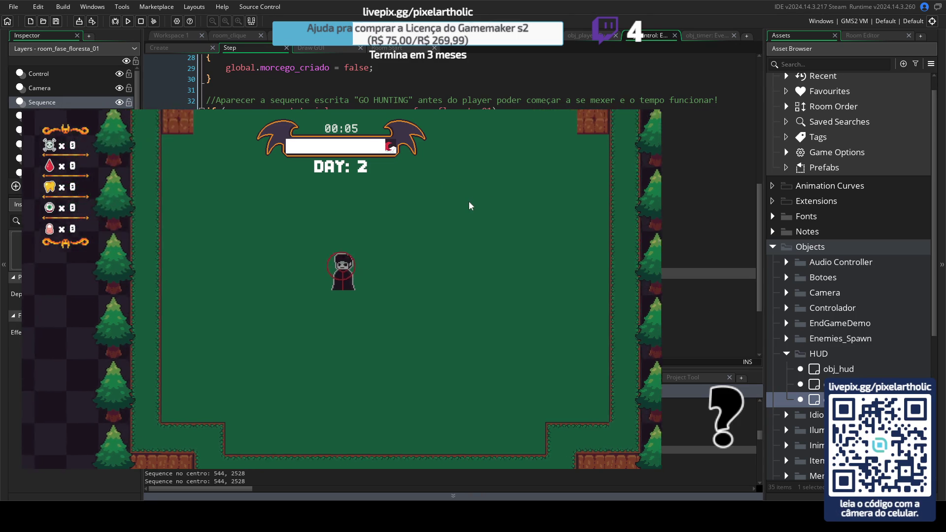
key(w)
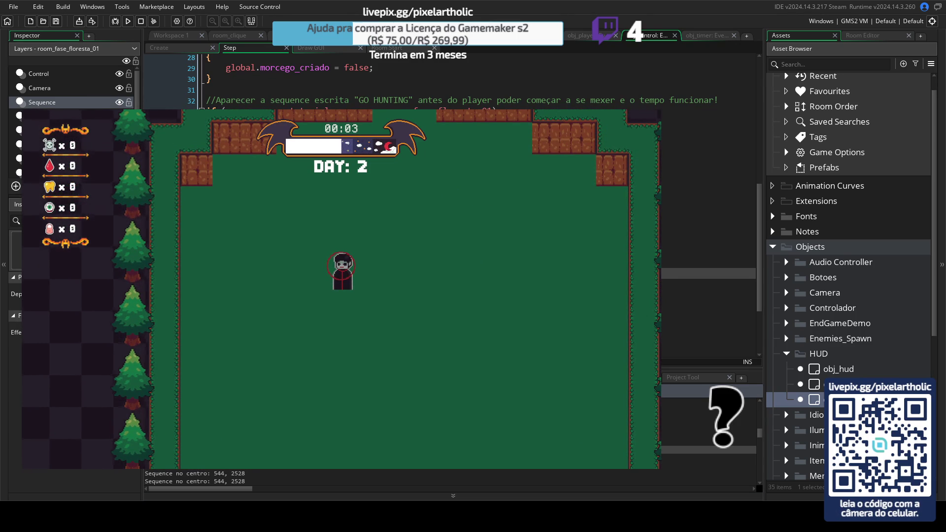
key(alt+Tab)
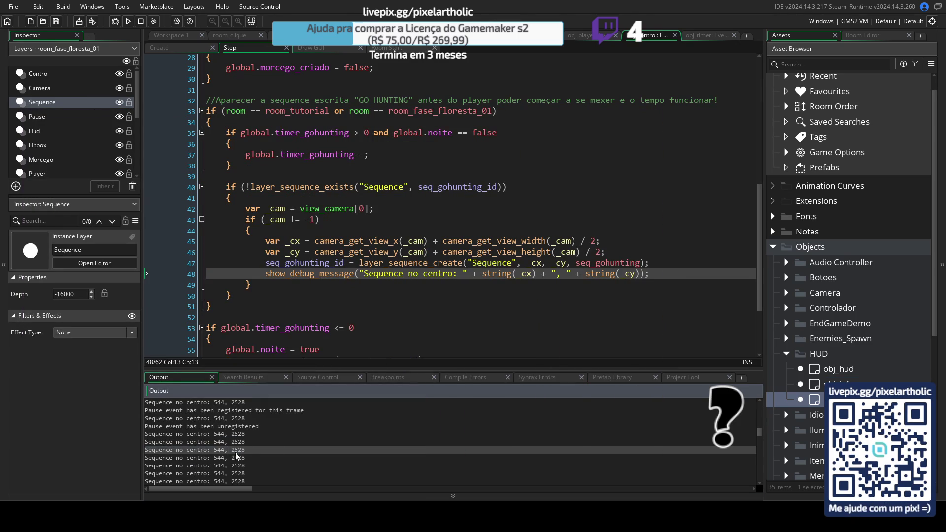
click(306, 35)
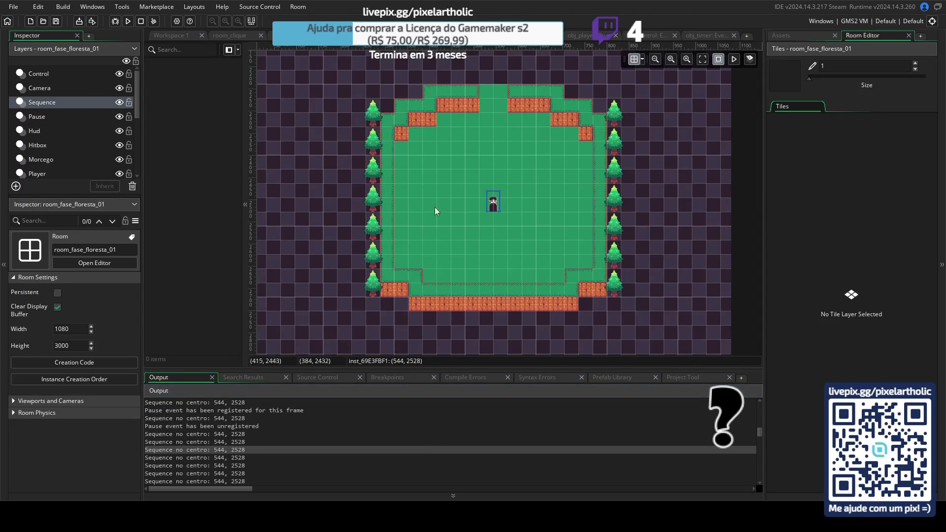
- Read the player instance's position (544, 2528), check the Output log, and return to obj_control Step
click(493, 205)
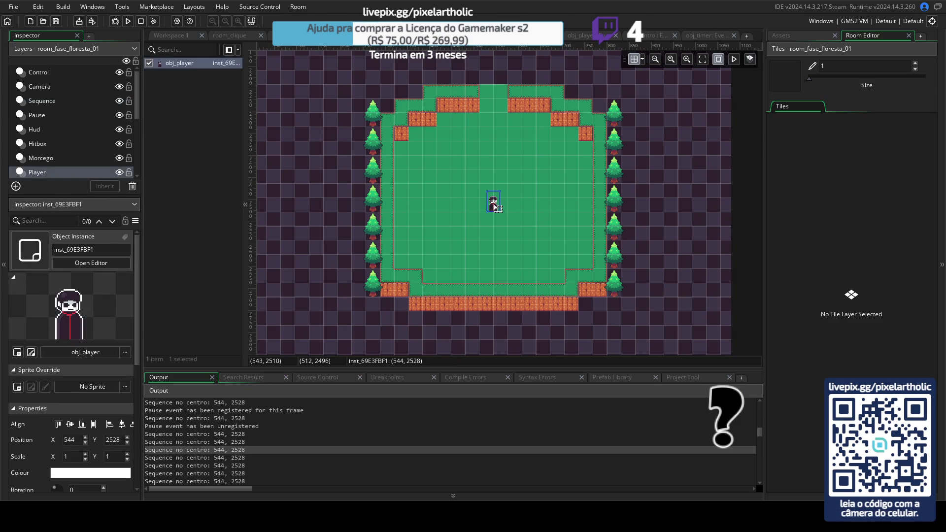
click(72, 440)
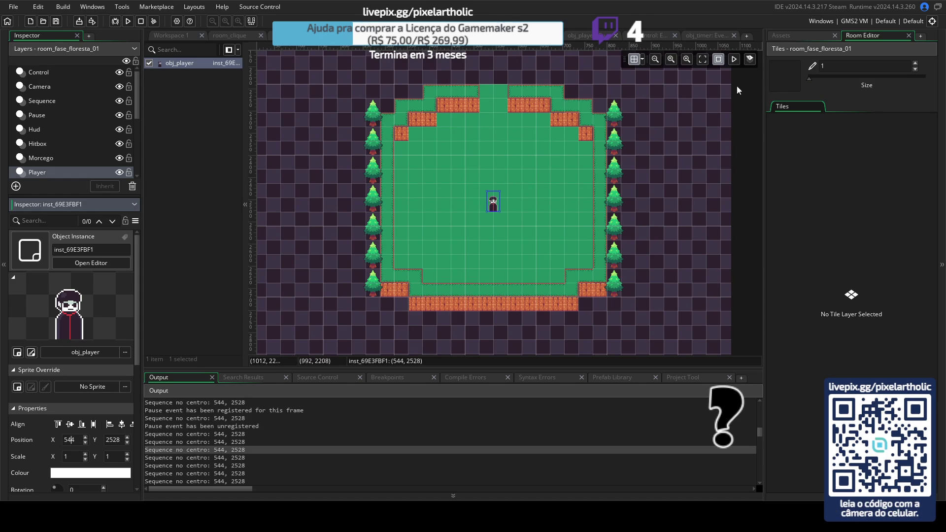
click(792, 34)
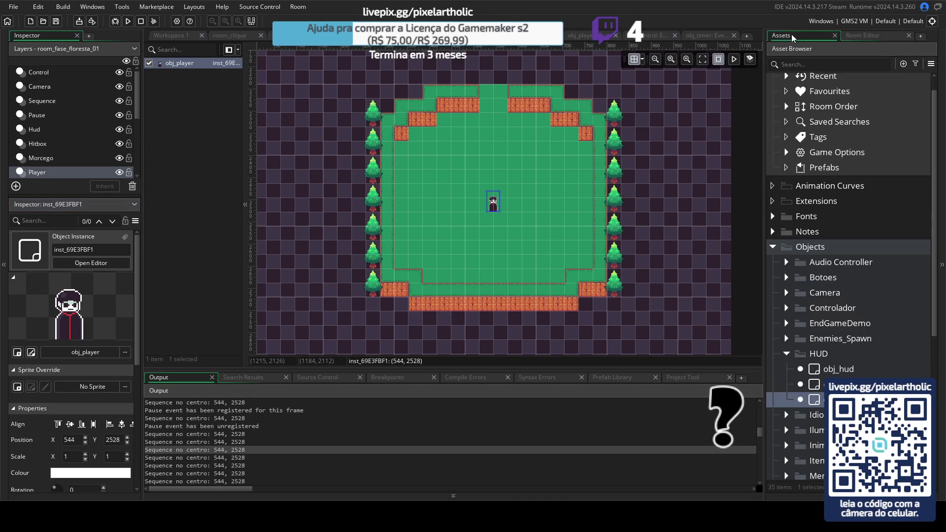
click(787, 353)
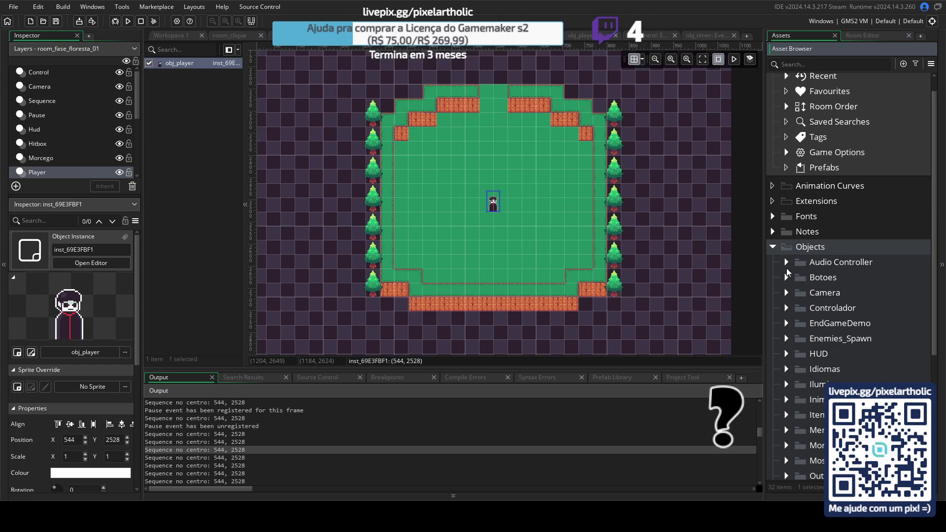
scroll(838, 330, down, 2)
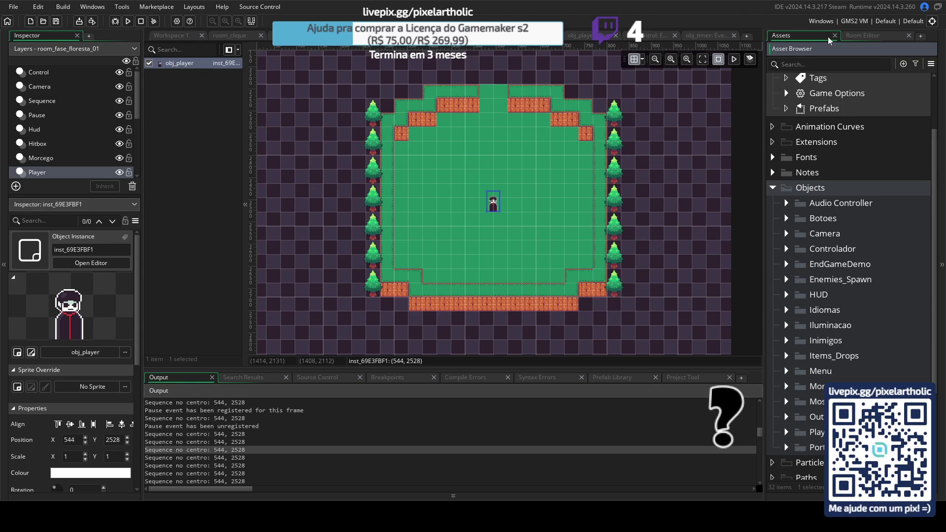
scroll(103, 131, down, 5)
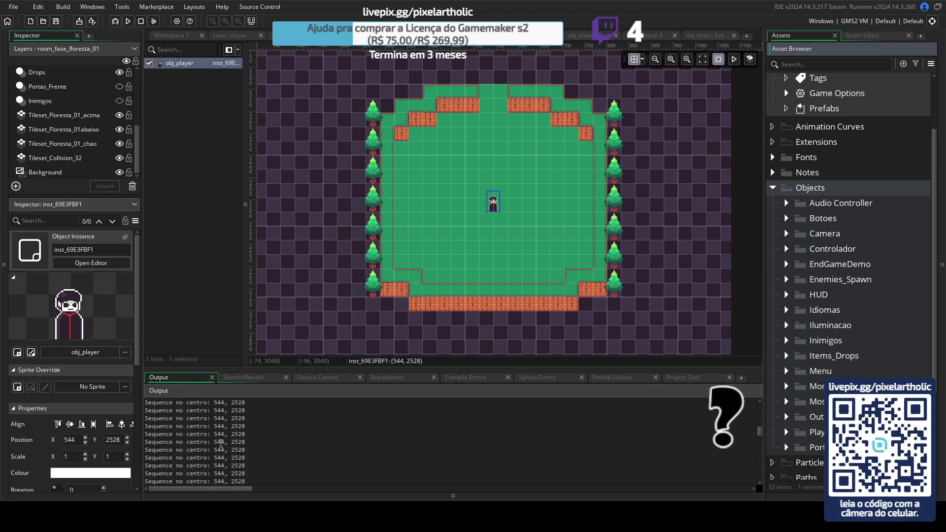
click(760, 431)
mouse_move(760, 430)
mouse_down()
mouse_move(761, 413)
mouse_move(760, 475)
mouse_up()
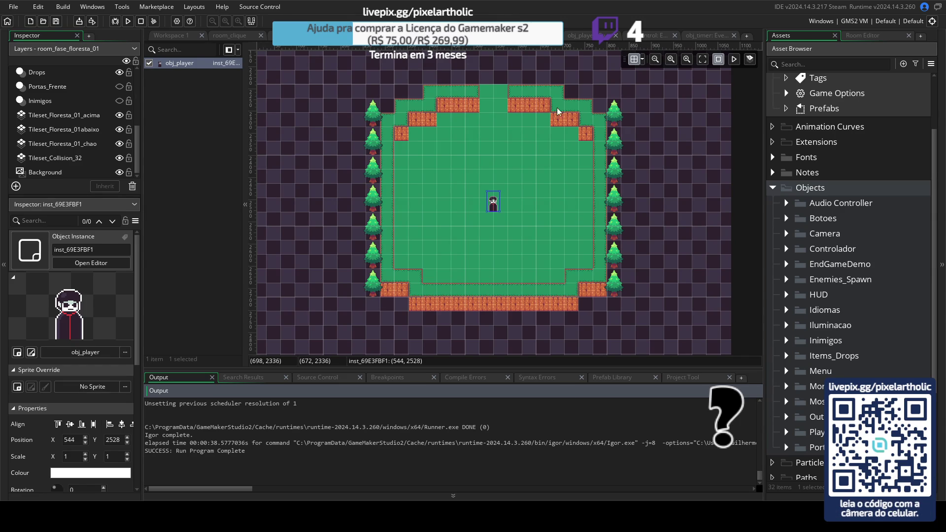
click(649, 34)
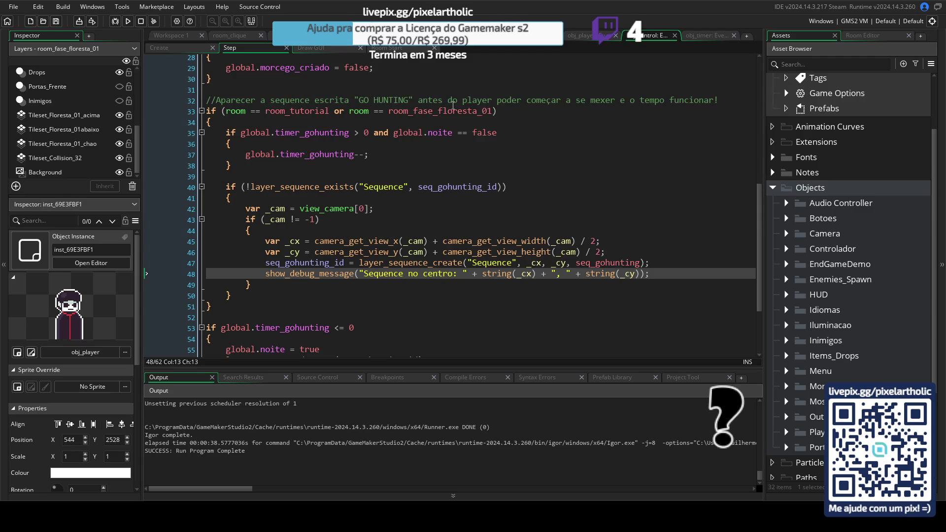
- Run the game and note the logged sequence centres 544, 2144 and 544, 2528 before closing
key(F5)
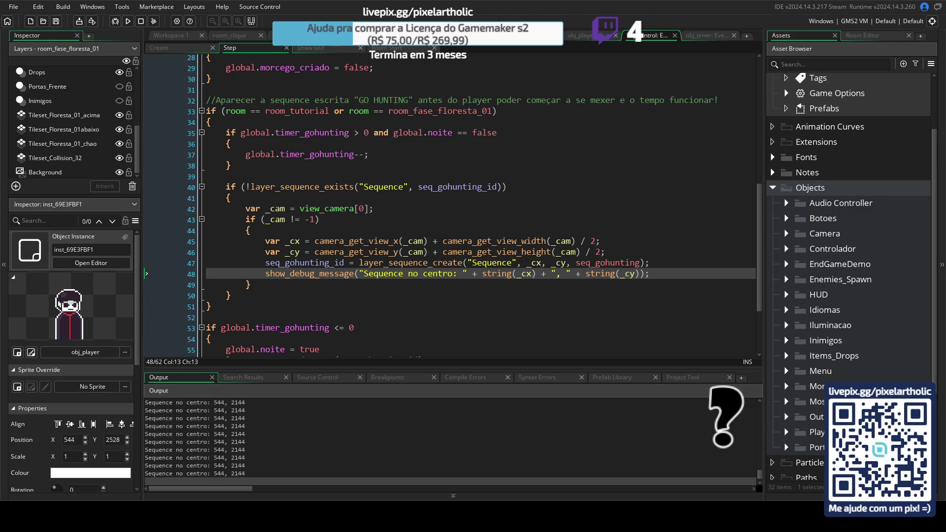
drag(212, 465, 224, 473)
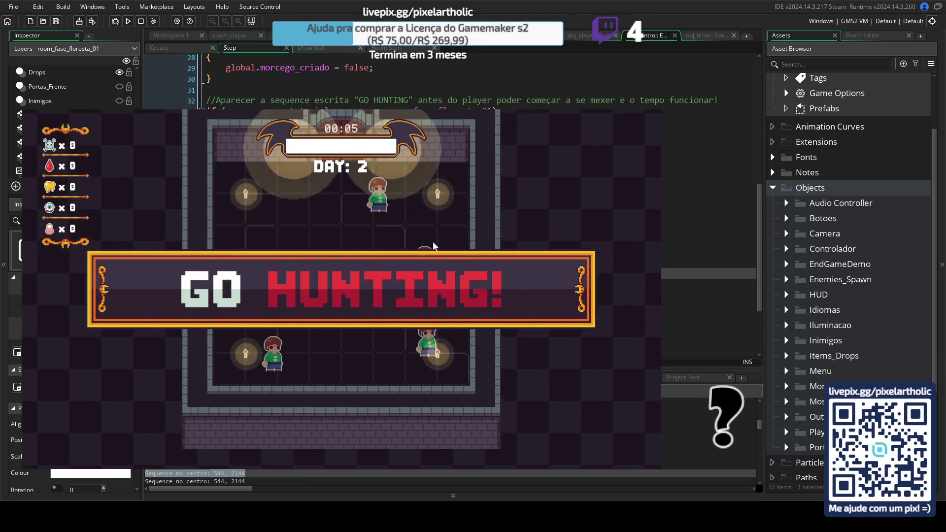
key(d)
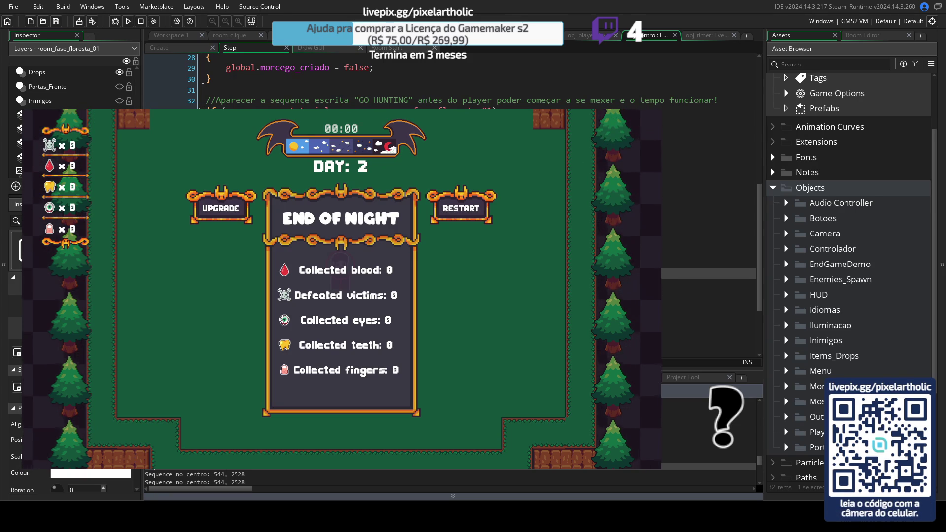
key(Escape)
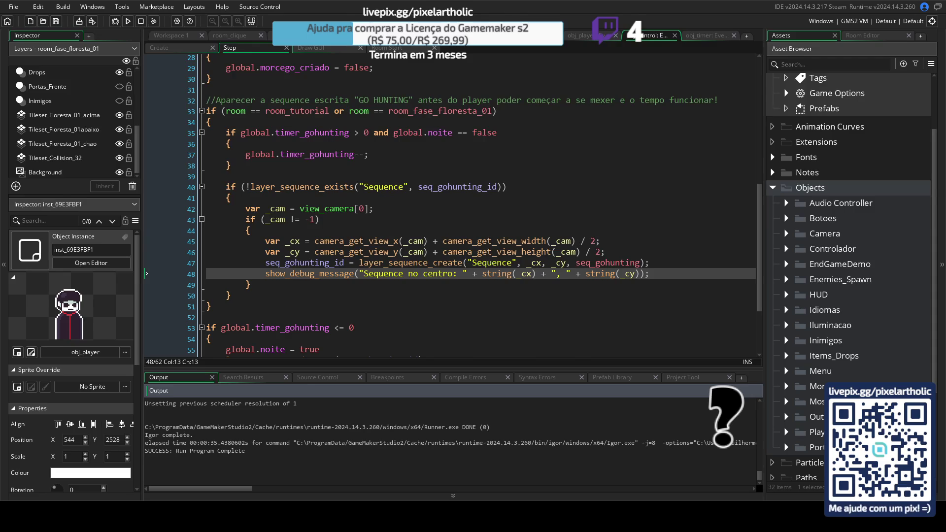
scroll(137, 113, up, 3)
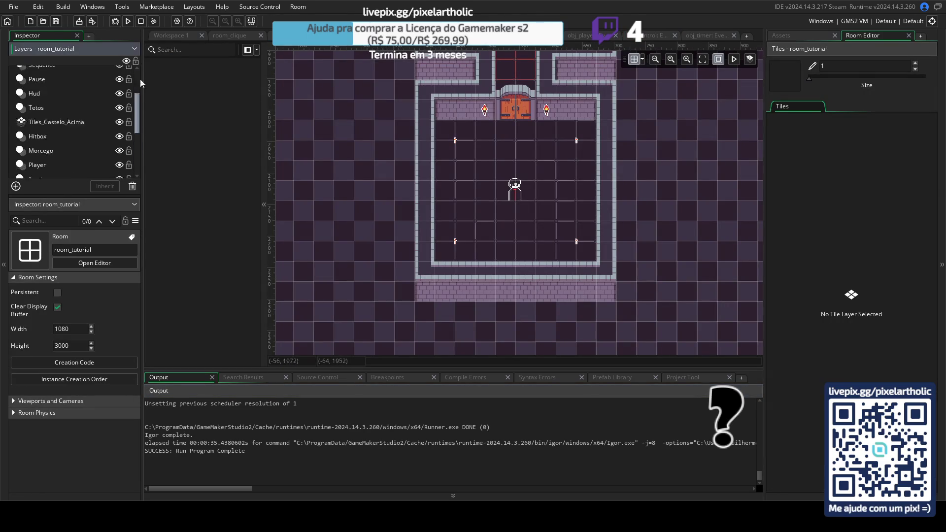
click(48, 105)
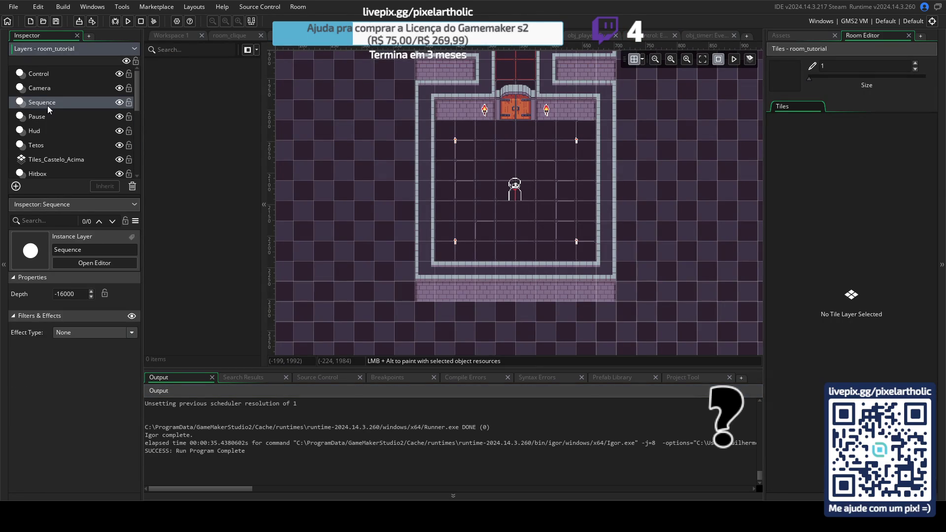
click(389, 37)
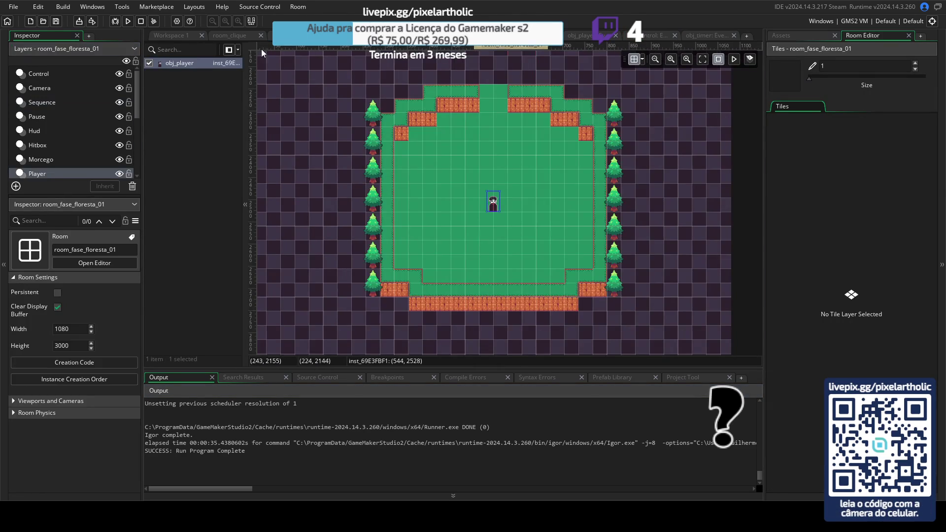
click(41, 103)
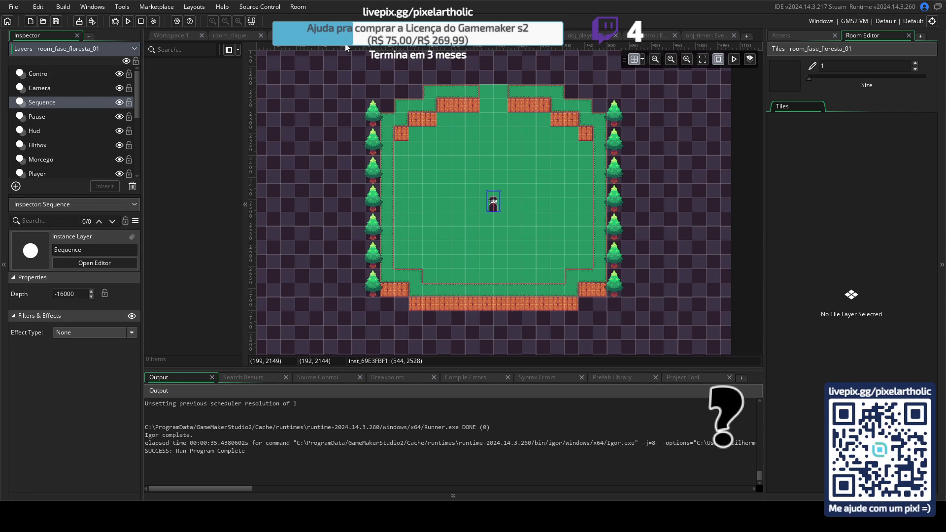
click(298, 35)
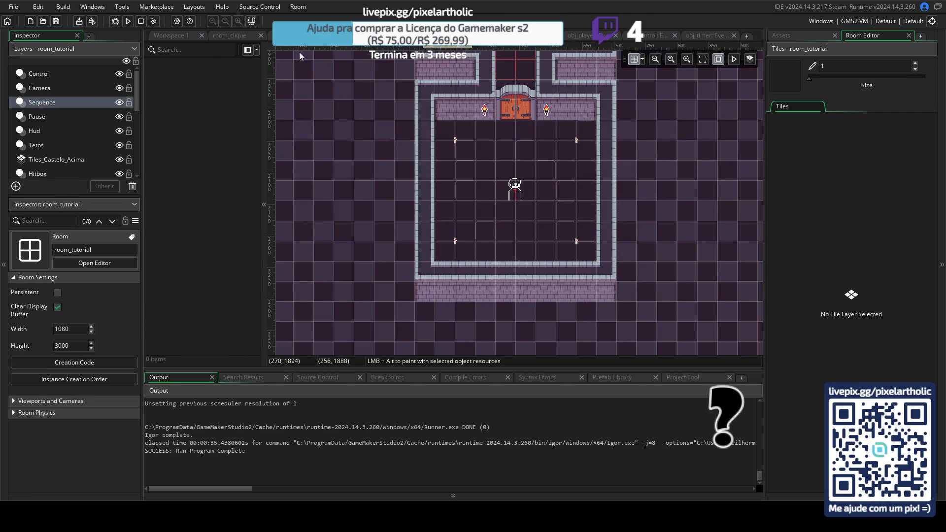
click(49, 75)
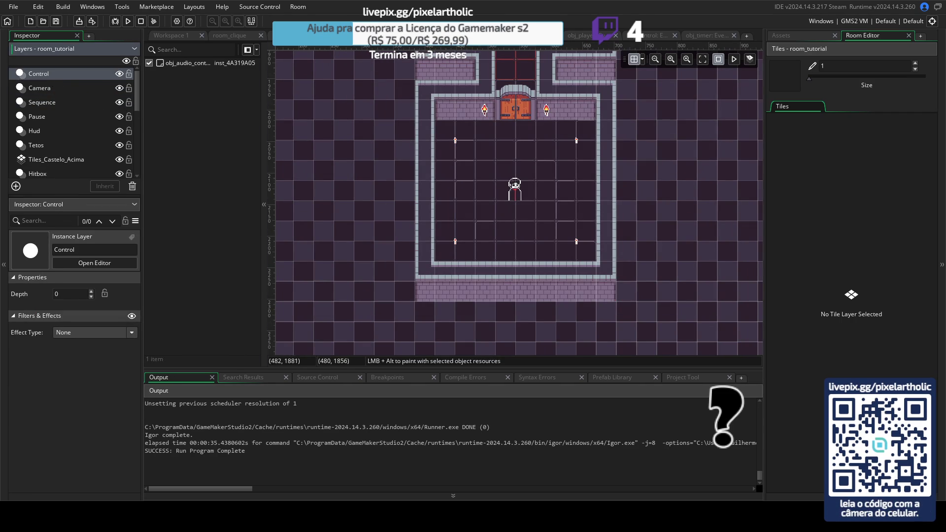
key(ctrl+Tab)
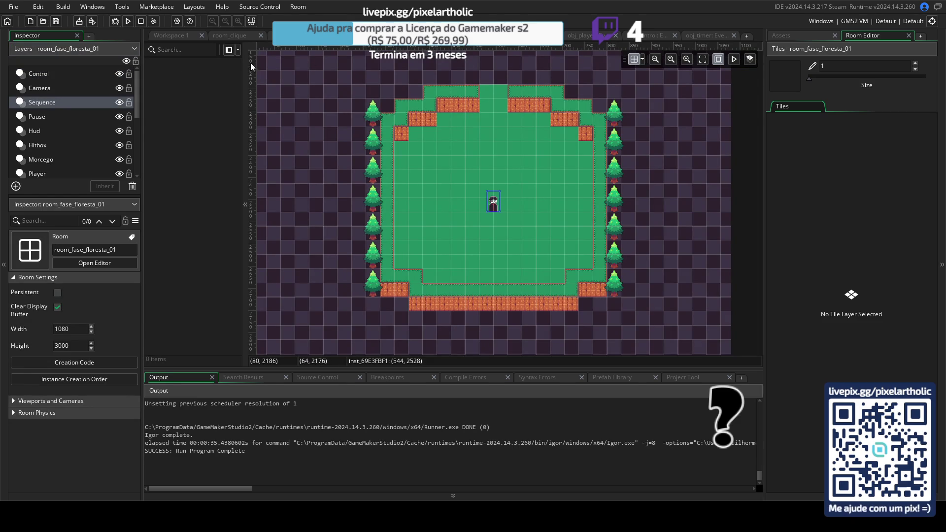
click(54, 101)
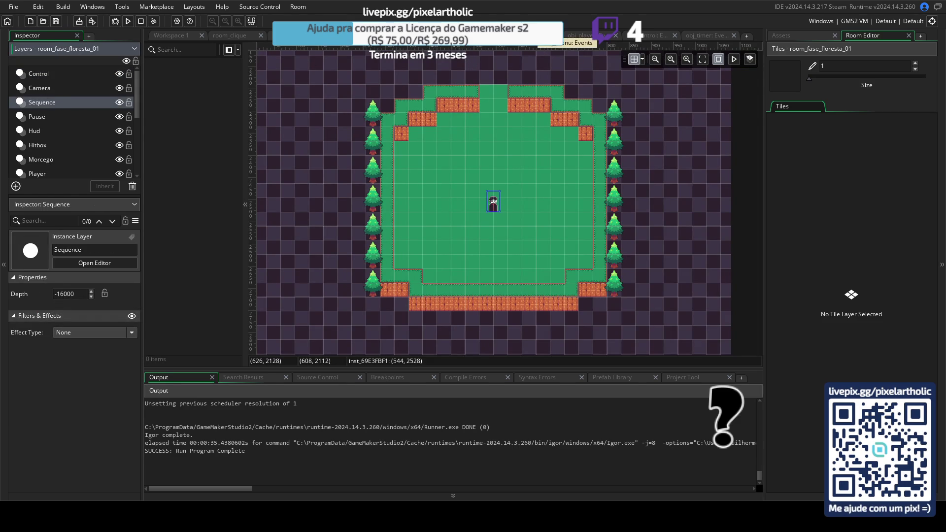
click(653, 36)
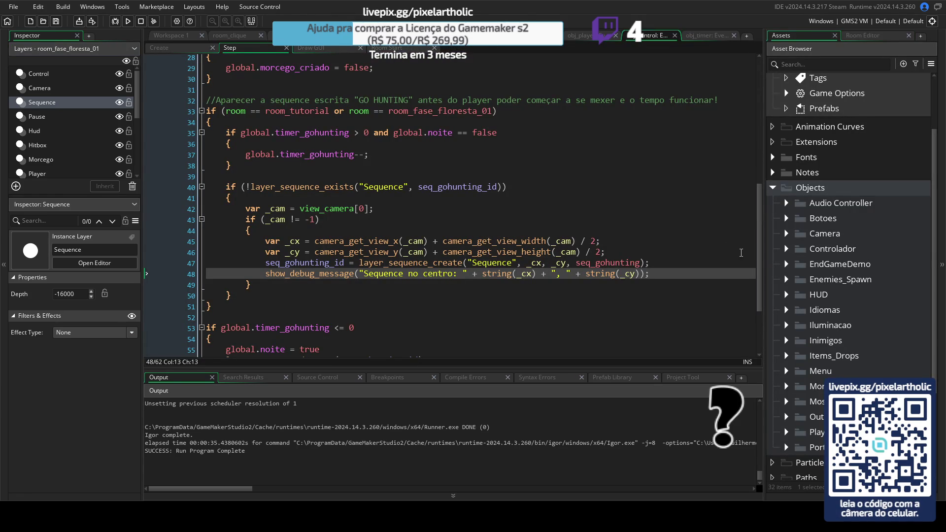
drag(759, 263, 764, 126)
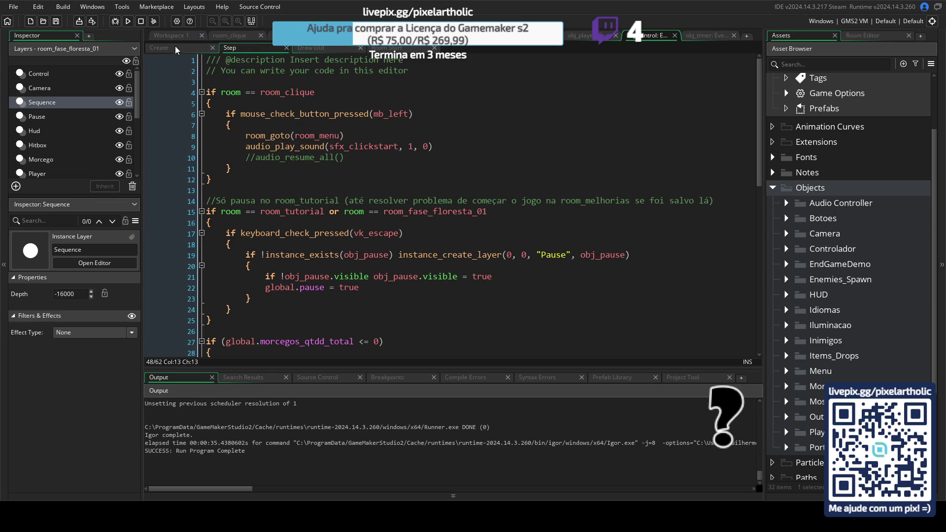
scroll(346, 170, down, 5)
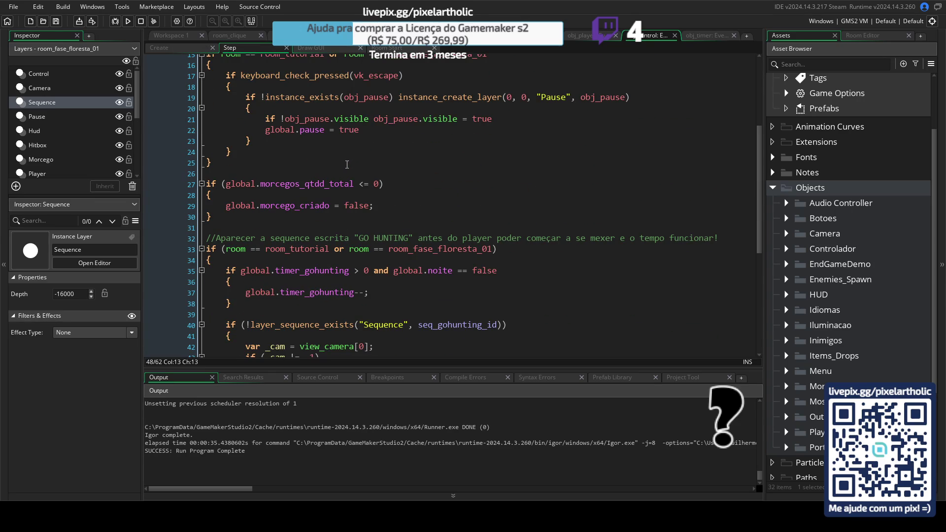
scroll(347, 162, up, 1)
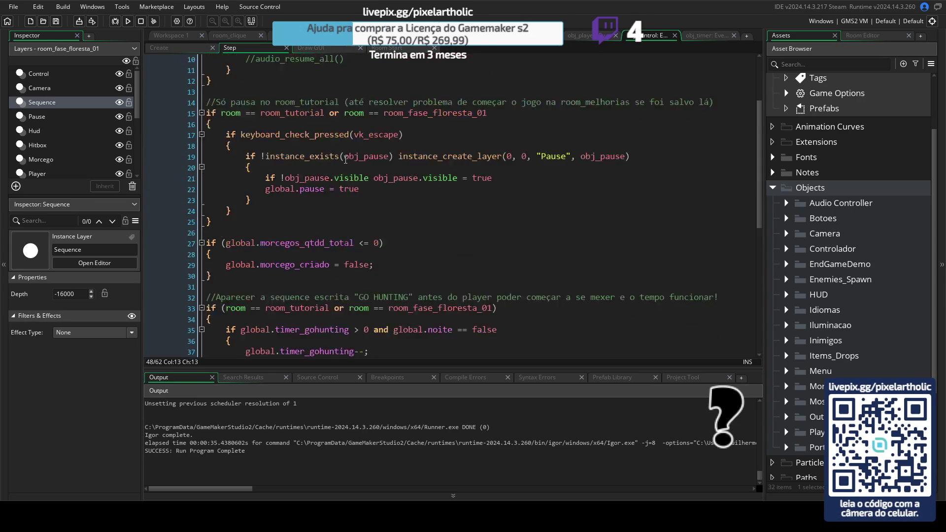
scroll(346, 160, up, 4)
scroll(346, 159, down, 5)
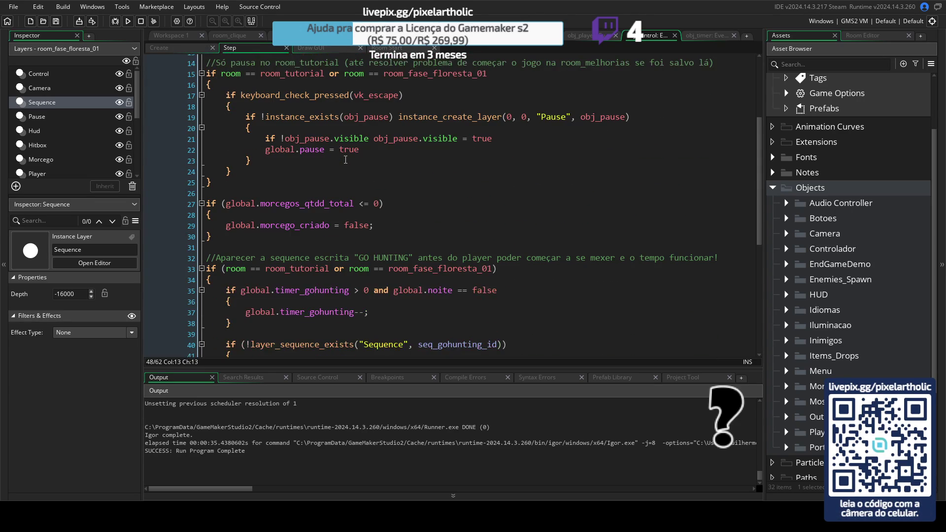
scroll(345, 160, down, 3)
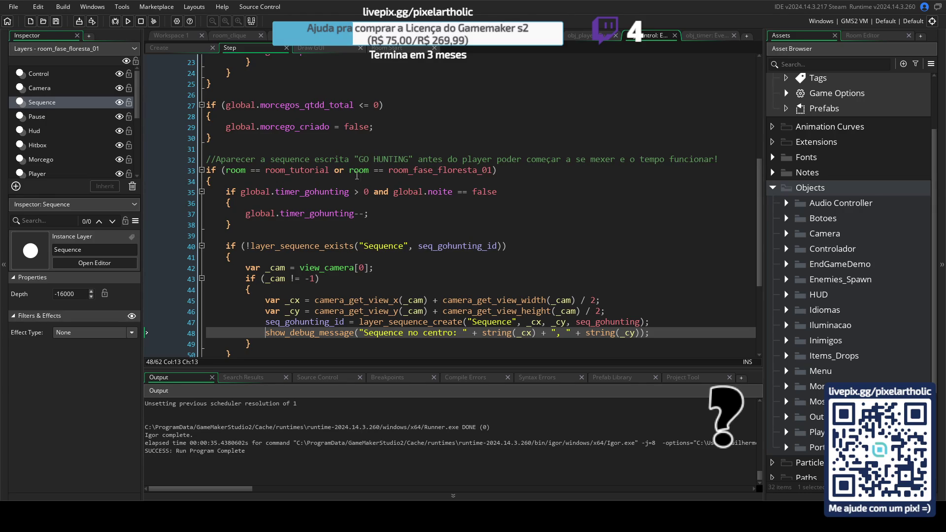
click(340, 170)
click(487, 170)
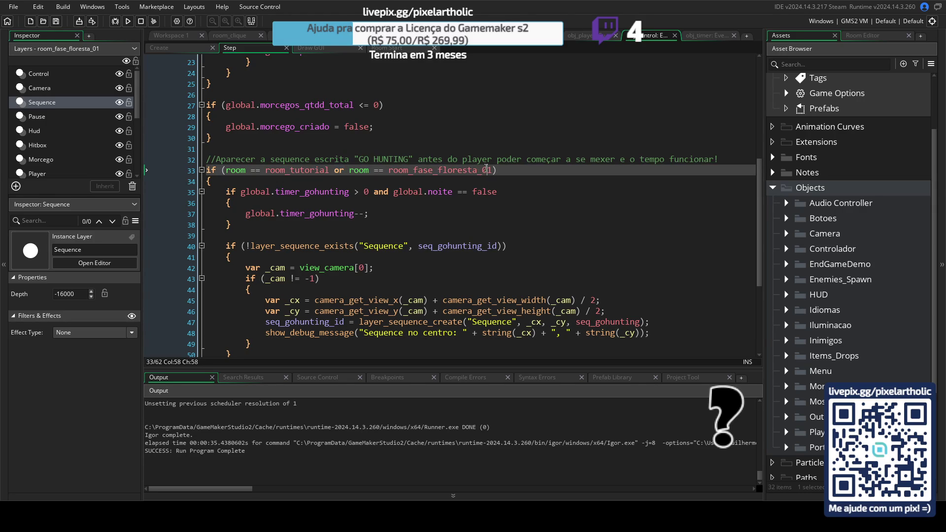
scroll(288, 179, down, 2)
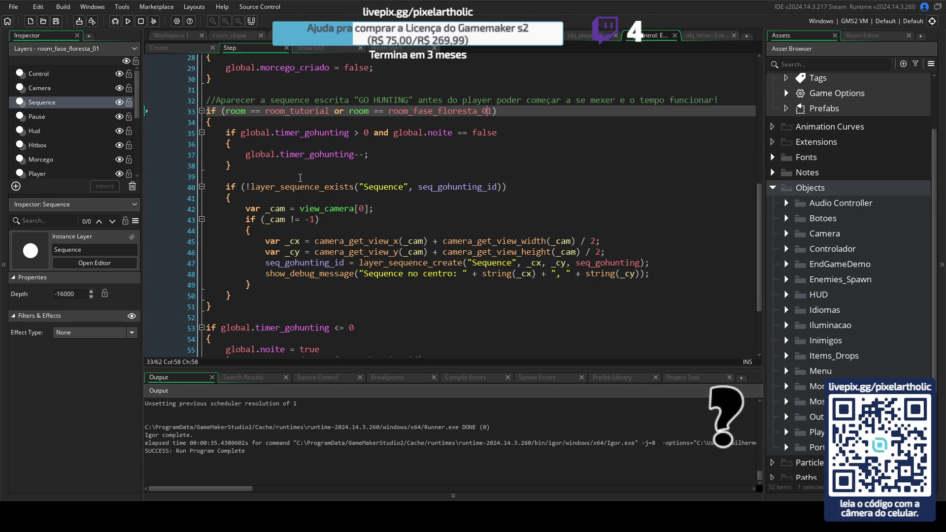
scroll(313, 171, down, 2)
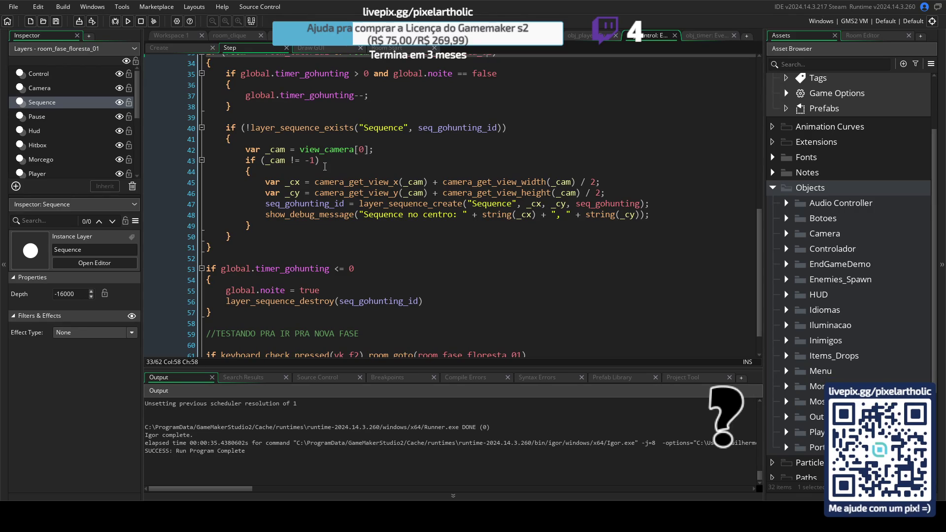
click(431, 308)
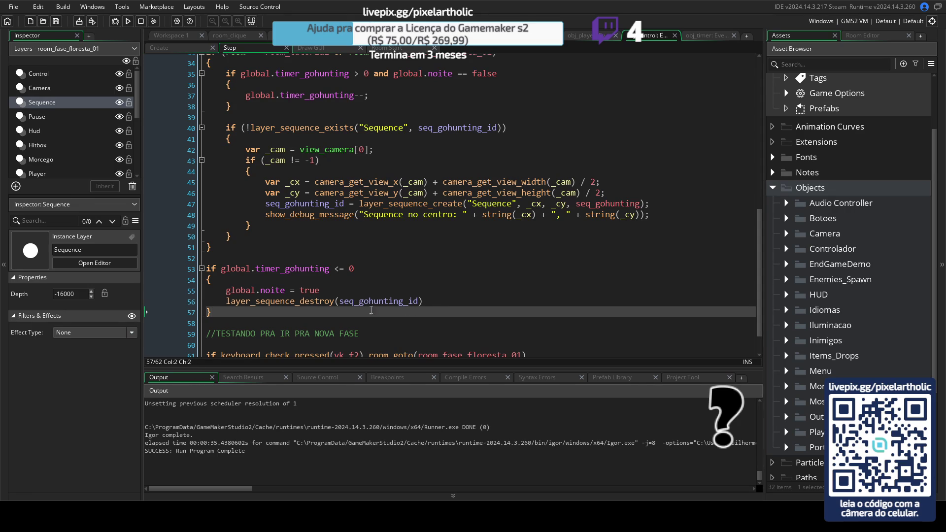
click(435, 300)
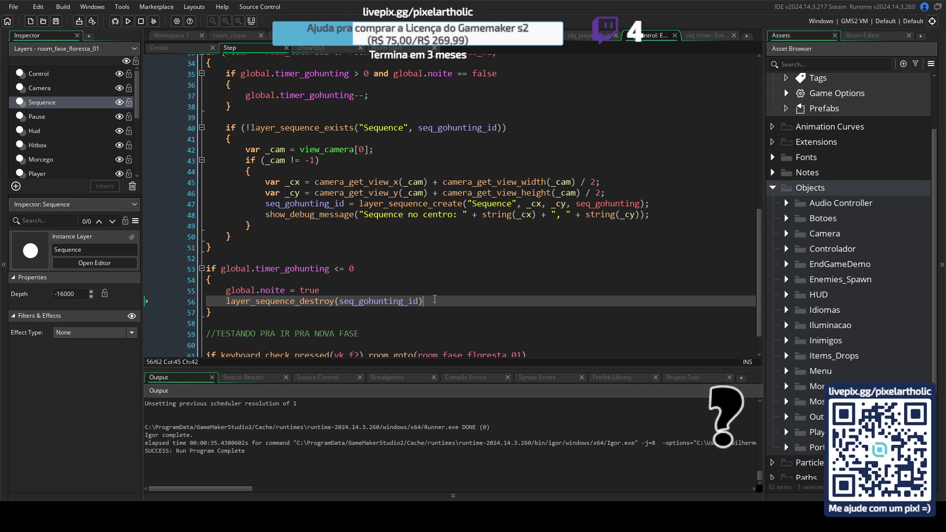
scroll(434, 300, up, 1)
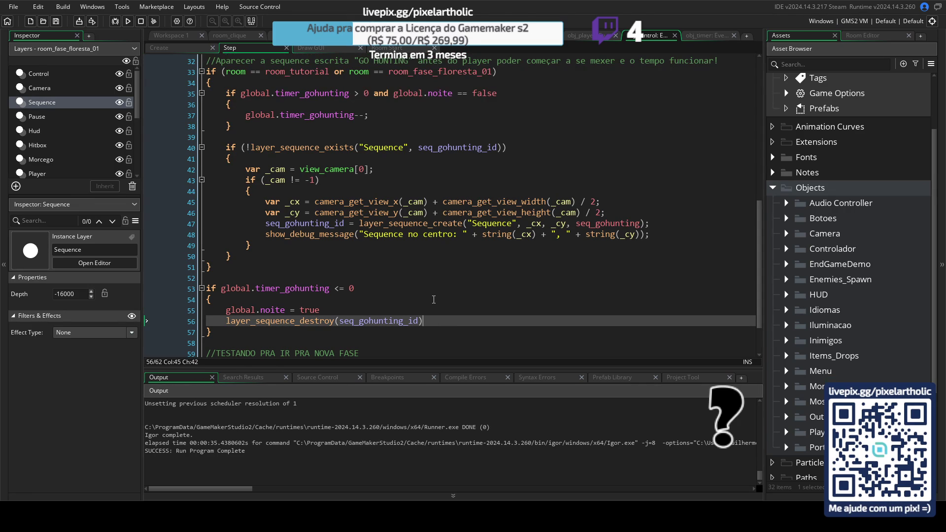
- Comment out layer_sequence_destroy on line 56 with // and test-run the forest room
drag(221, 320, 426, 322)
click(439, 319)
click(222, 320)
text(//)
key(F5)
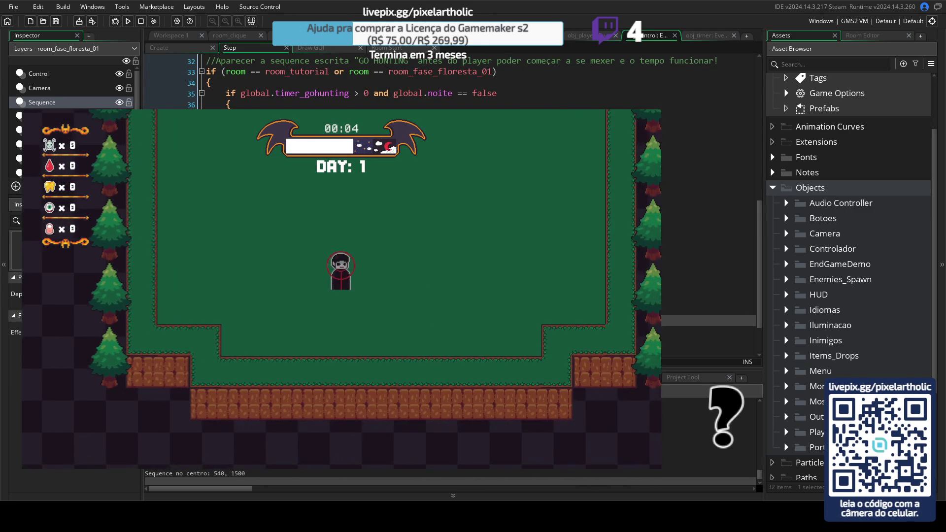
key(Escape)
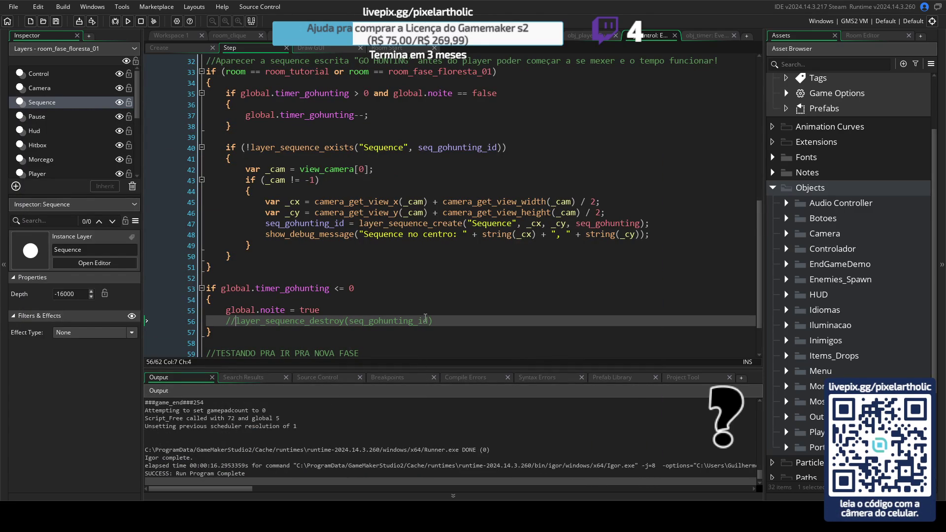
- Restore the layer_sequence_destroy line and review the sequence-creation call on line 47
key(BackSpace)
key(BackSpace)
click(443, 325)
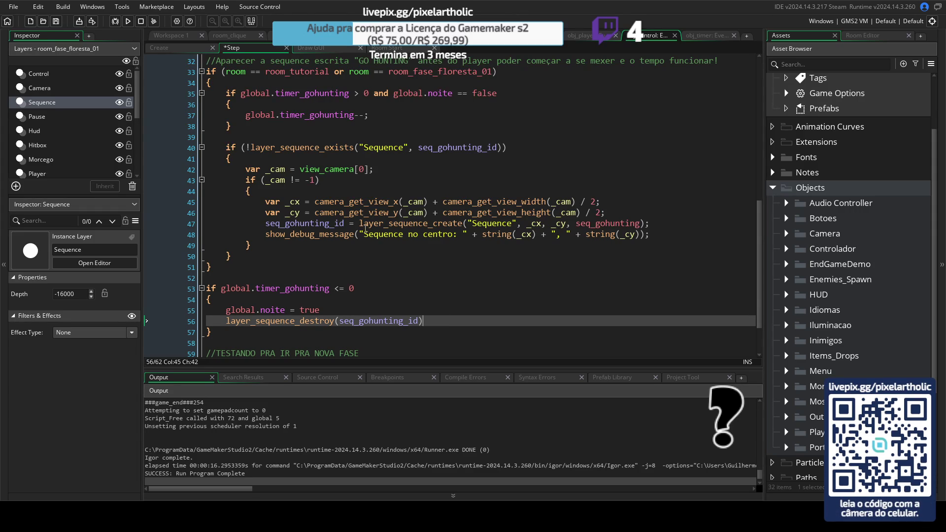
click(376, 222)
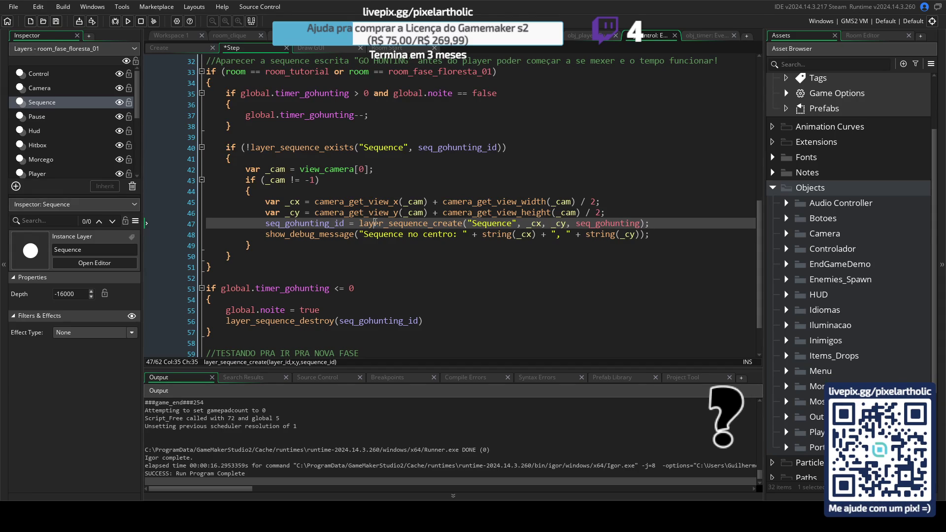
scroll(494, 229, up, 3)
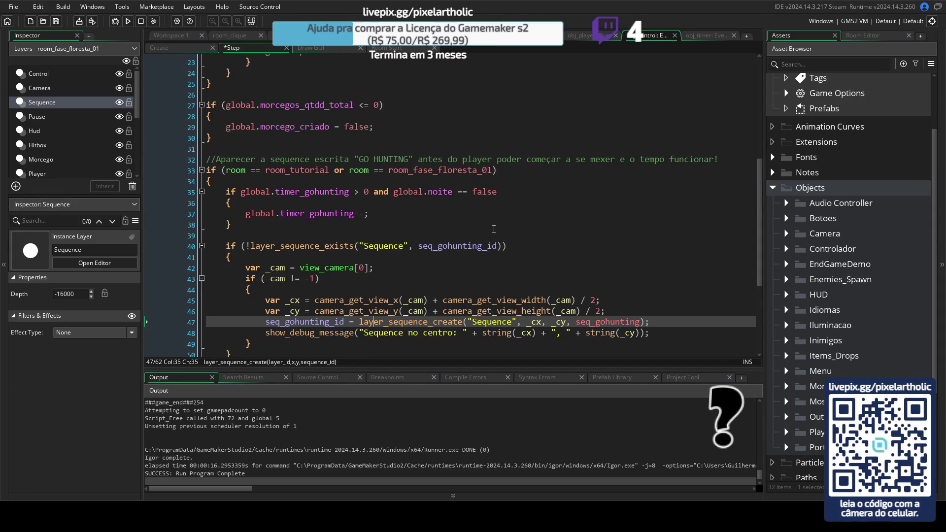
scroll(494, 229, down, 1)
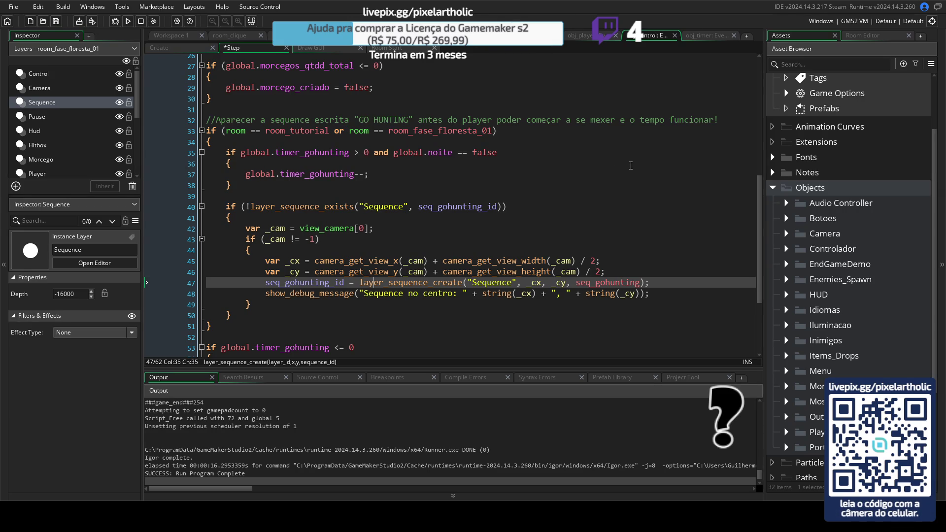
- Review seq_gohunting_id, the layer_sequence_exists check on line 40, and the seq_gohunting argument
click(340, 282)
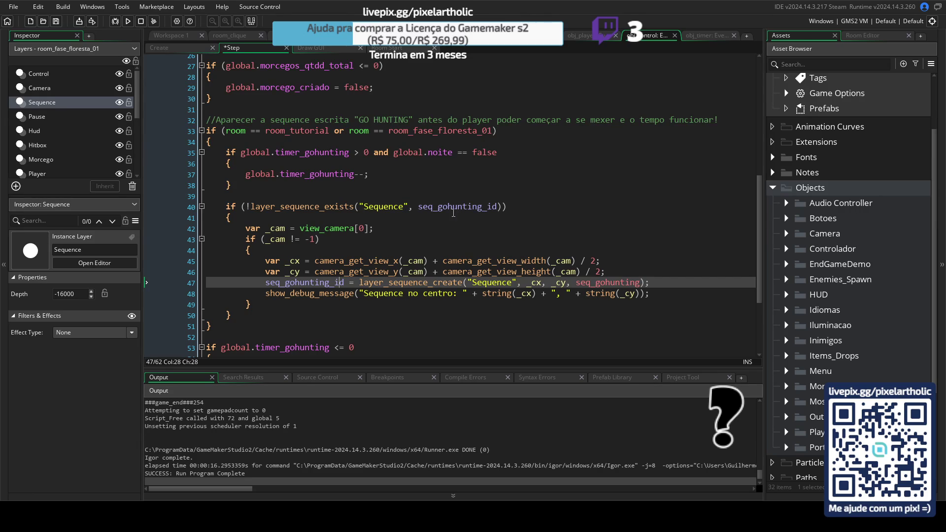
scroll(370, 182, up, 7)
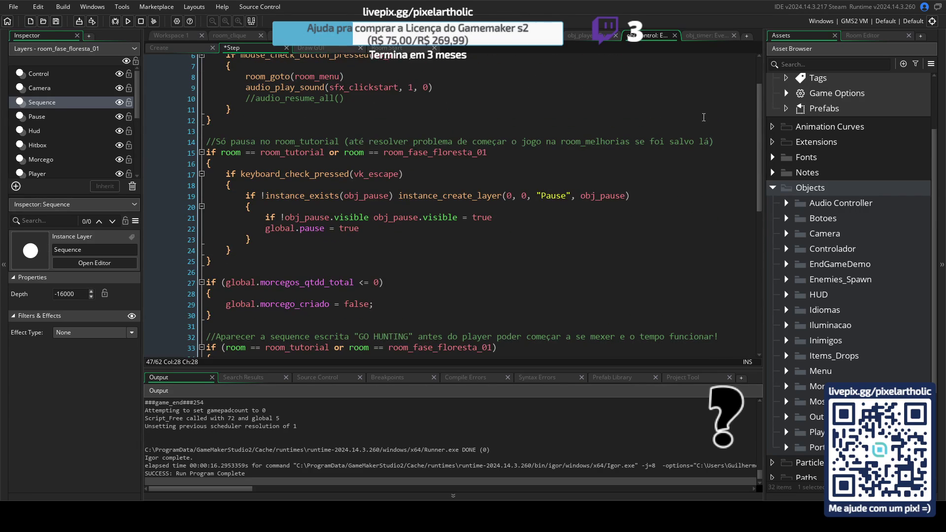
scroll(466, 246, down, 6)
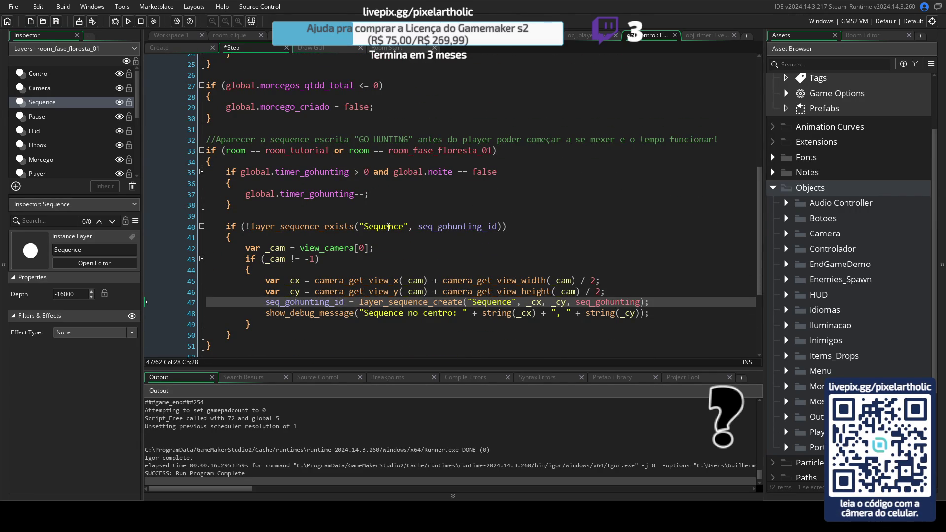
click(388, 226)
click(302, 226)
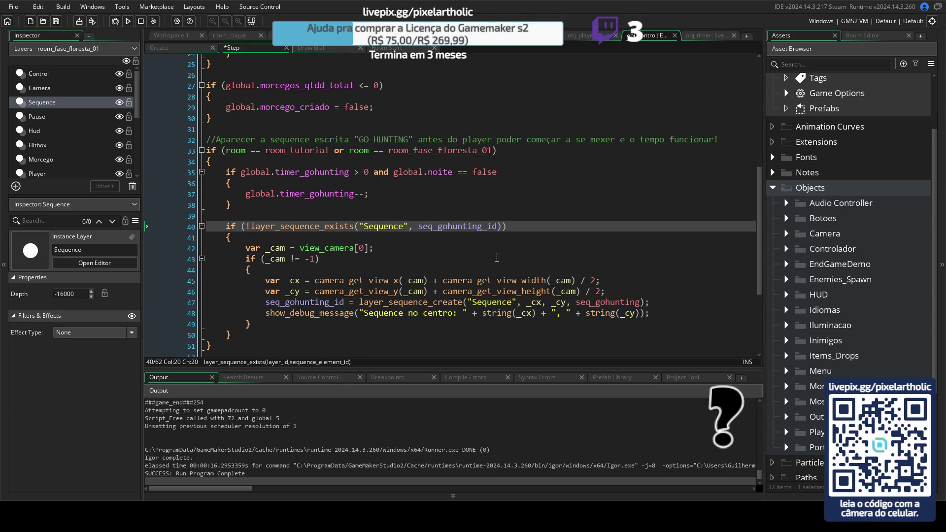
drag(265, 302, 660, 305)
click(661, 301)
click(629, 301)
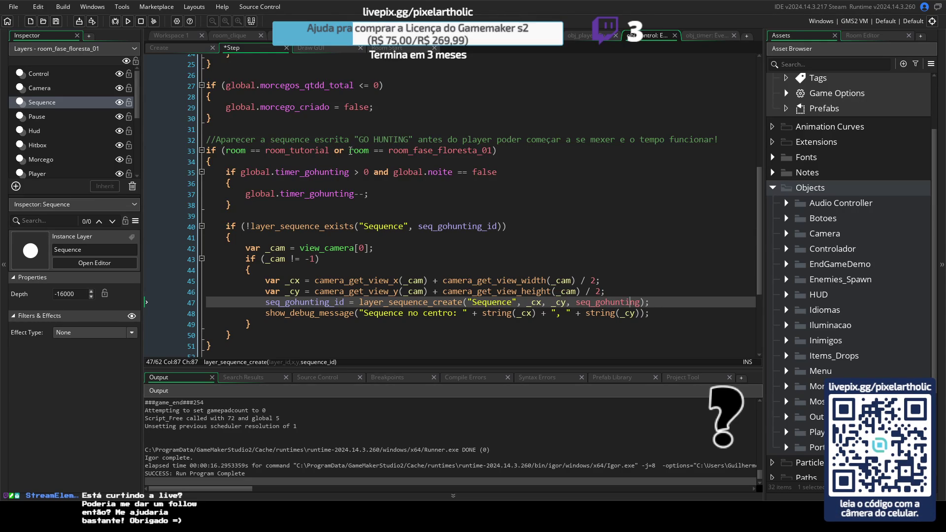
- Delete 'room == room_tutorial or ' from the line-33 condition and test-run the game
drag(350, 150, 226, 151)
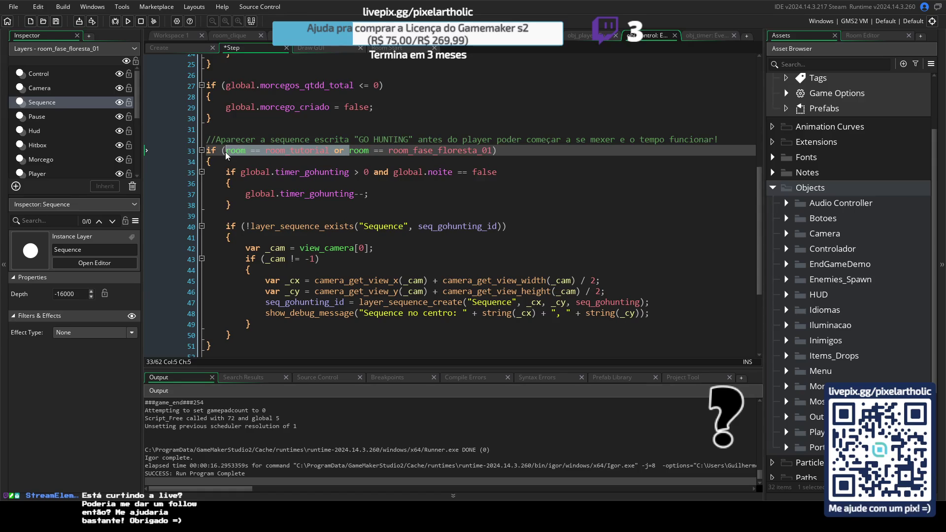
key(BackSpace)
key(F5)
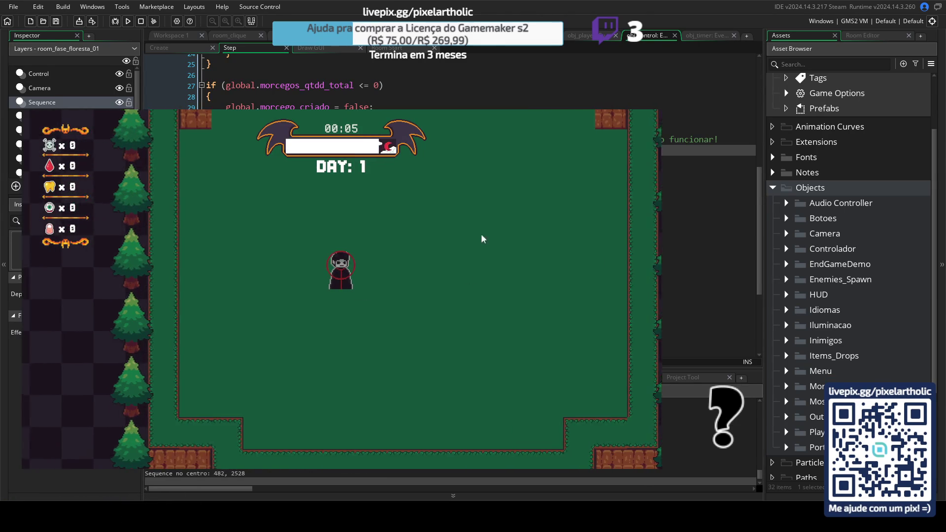
- Close the game, restore the tutorial-room check on line 33, re-comment the debug line, and save
key(Escape)
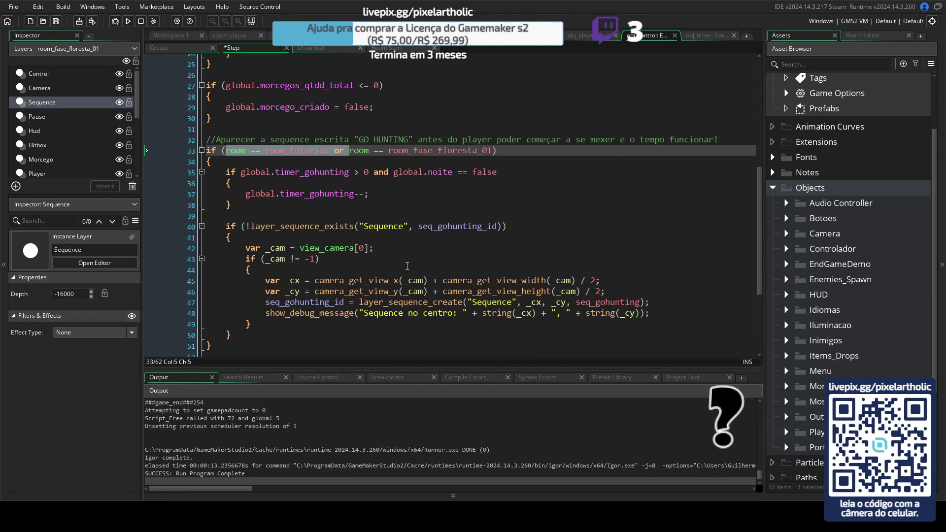
key(ctrl+k)
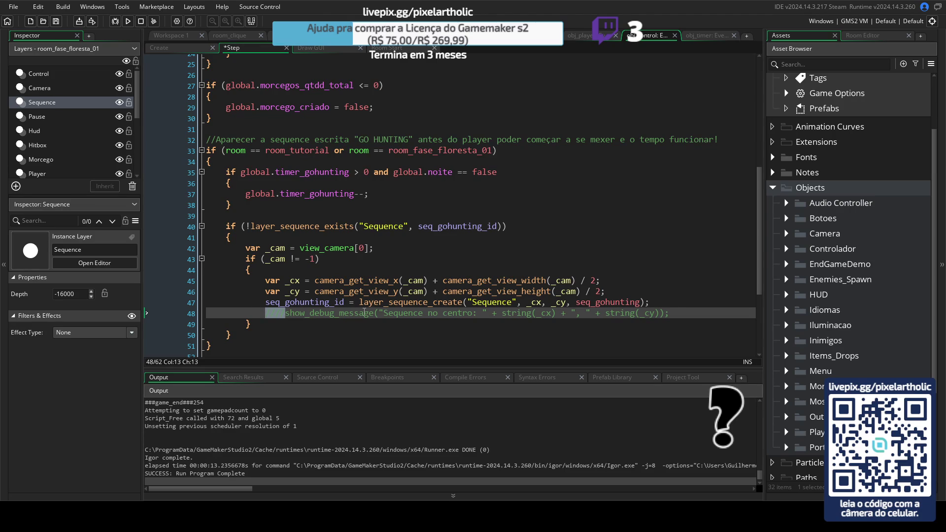
click(359, 314)
text(////)
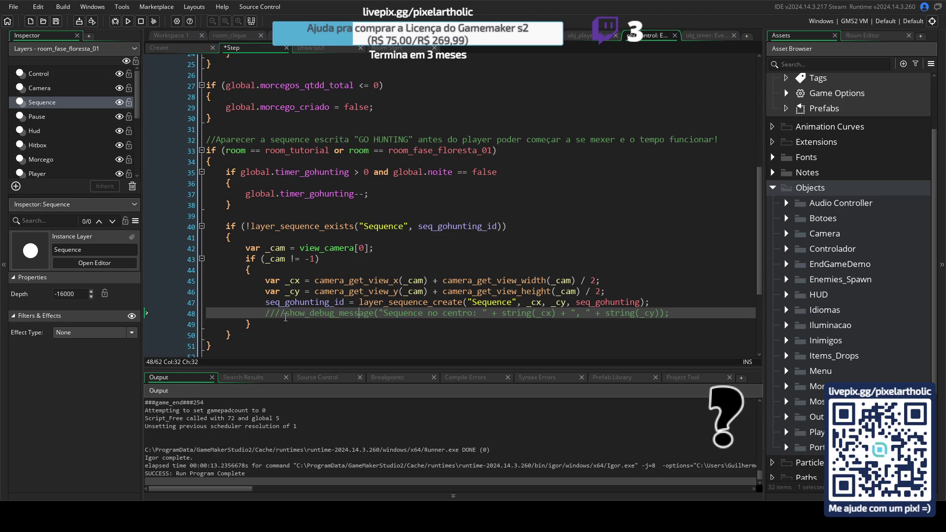
key(ctrl+z)
click(369, 303)
key(ctrl+s)
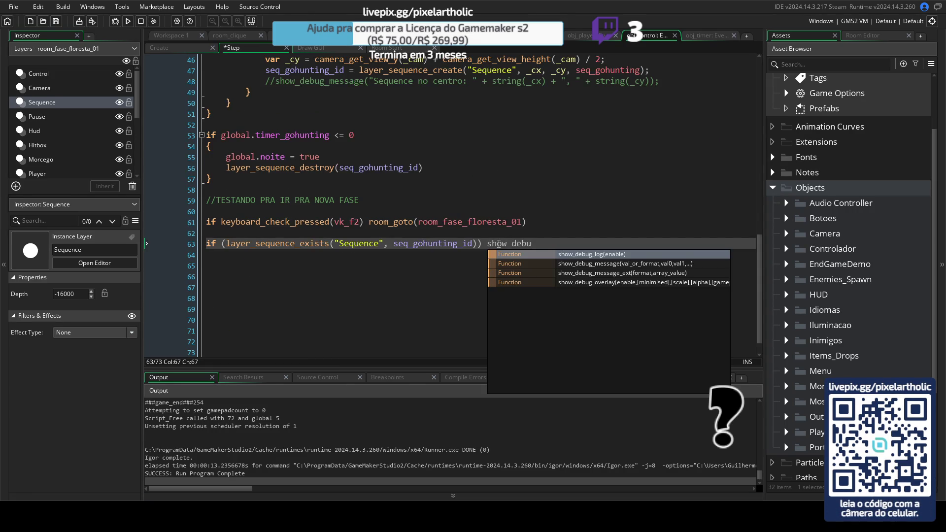
- Add 'Sequence existe' / else 'Sequence não existe' debug messages on line 63 and run the game
key(Down)
key(Return)
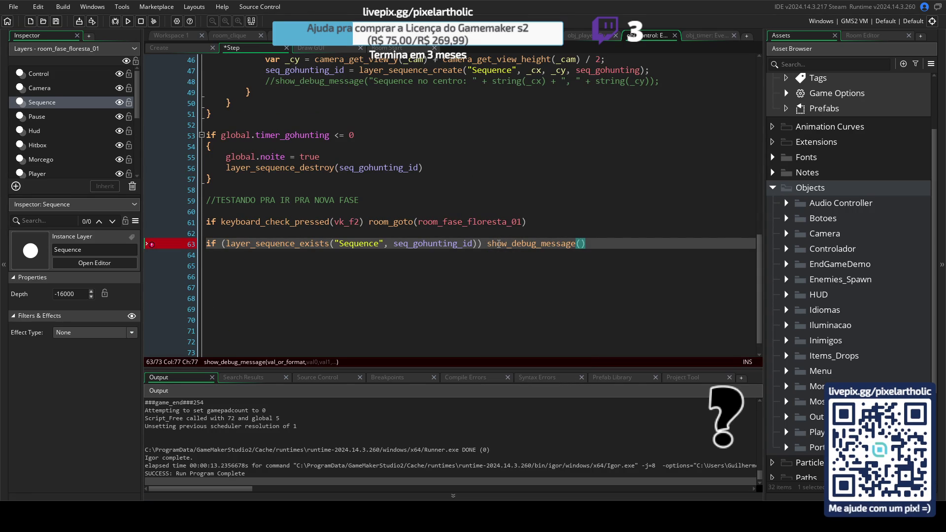
text("Sequenc)
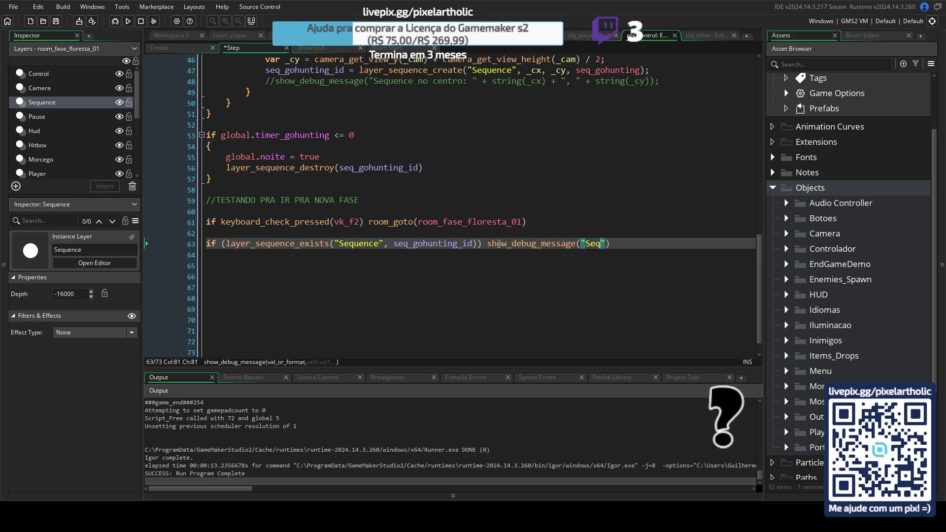
text(e existe)
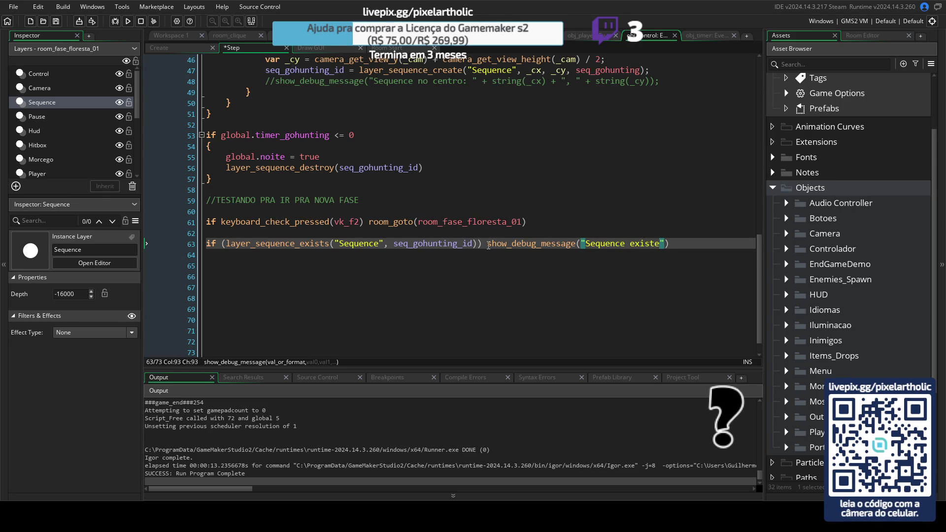
drag(487, 244, 673, 248)
key(ctrl+c)
click(674, 247)
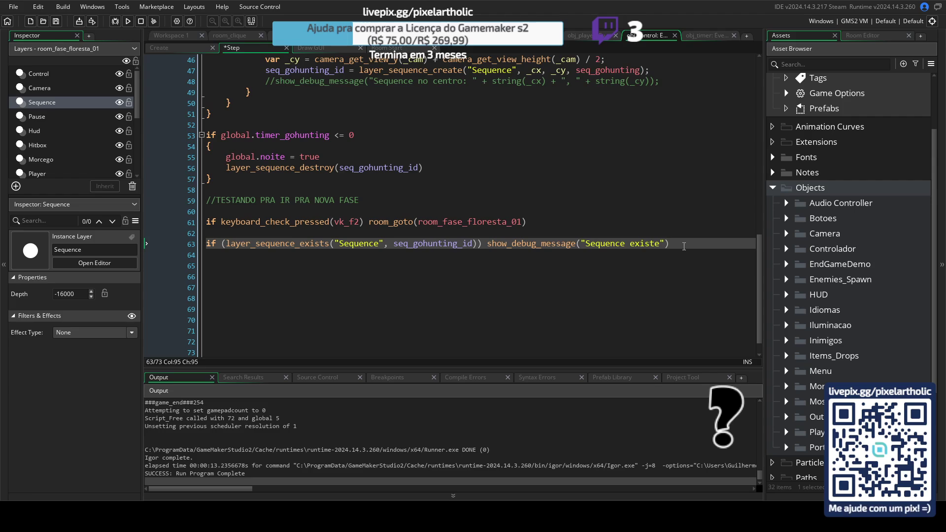
text( else)
key(ctrl+v)
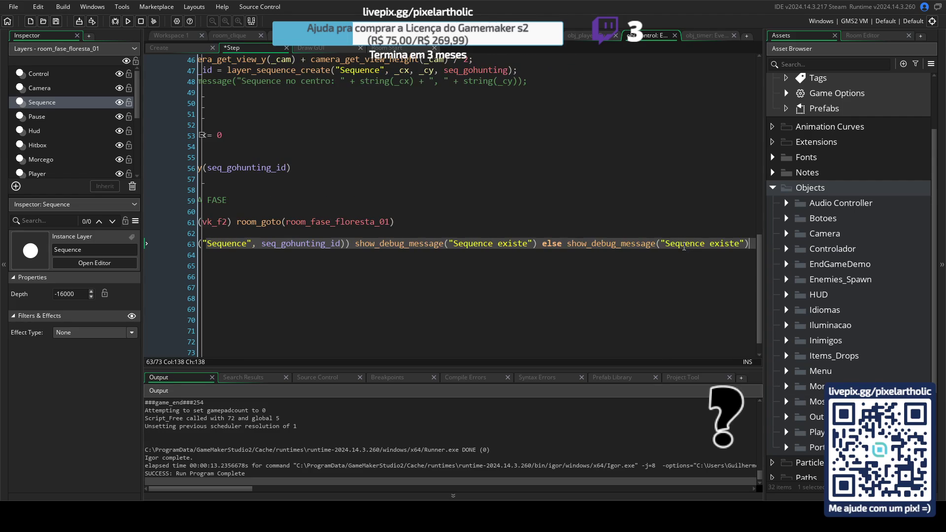
click(710, 244)
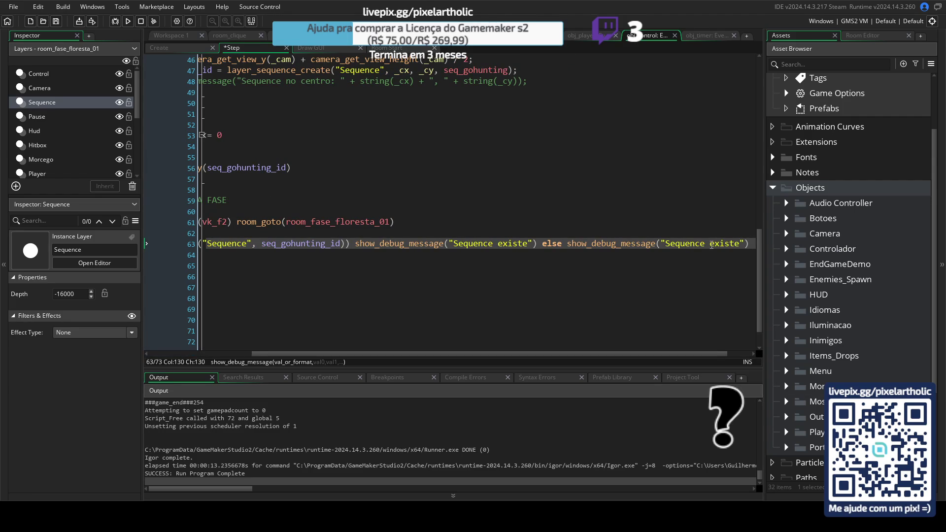
text(não)
key(F5)
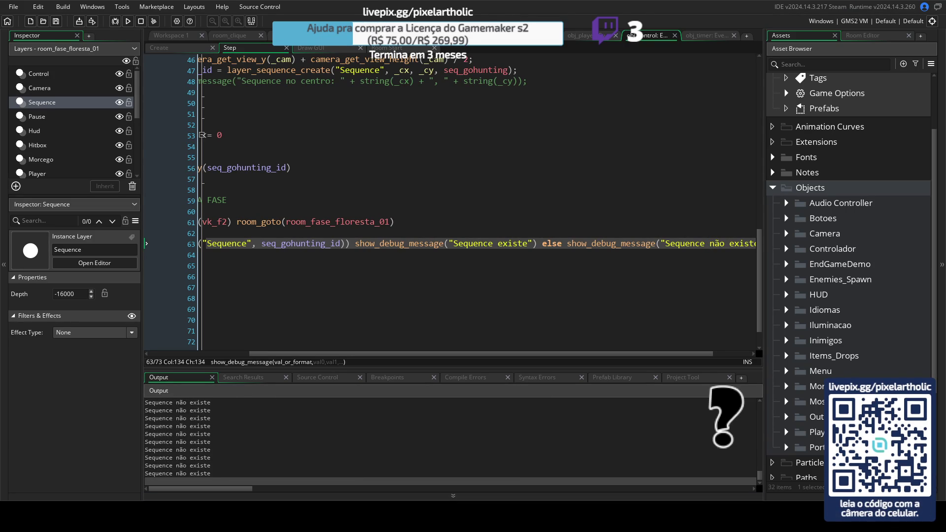
- Comment out the line-63 debug check with // and open room_fase_floresta_01
key(alt+Tab)
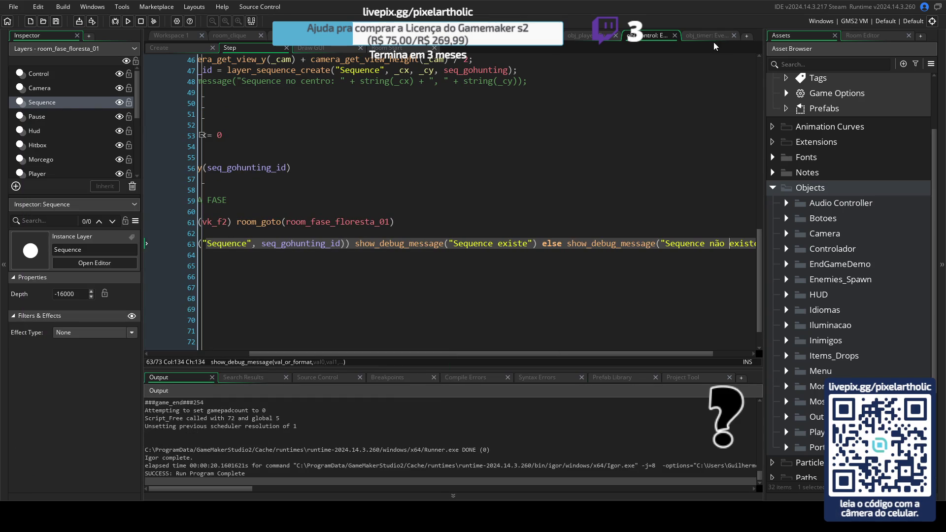
drag(443, 353, 344, 354)
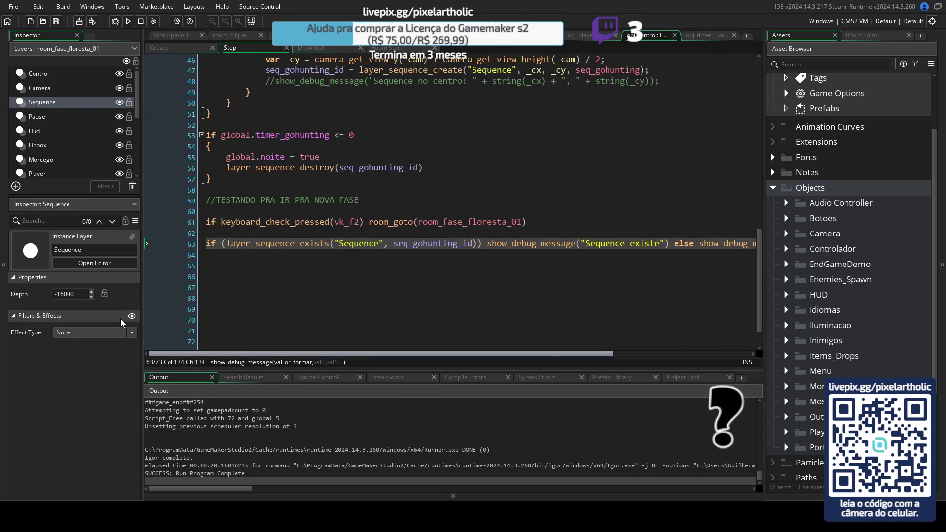
click(200, 244)
text(//)
key(Down)
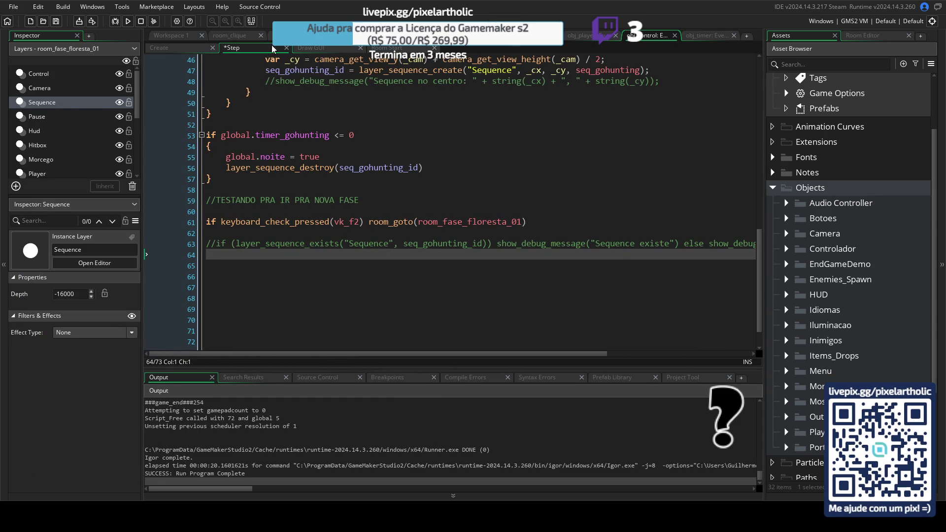
click(74, 102)
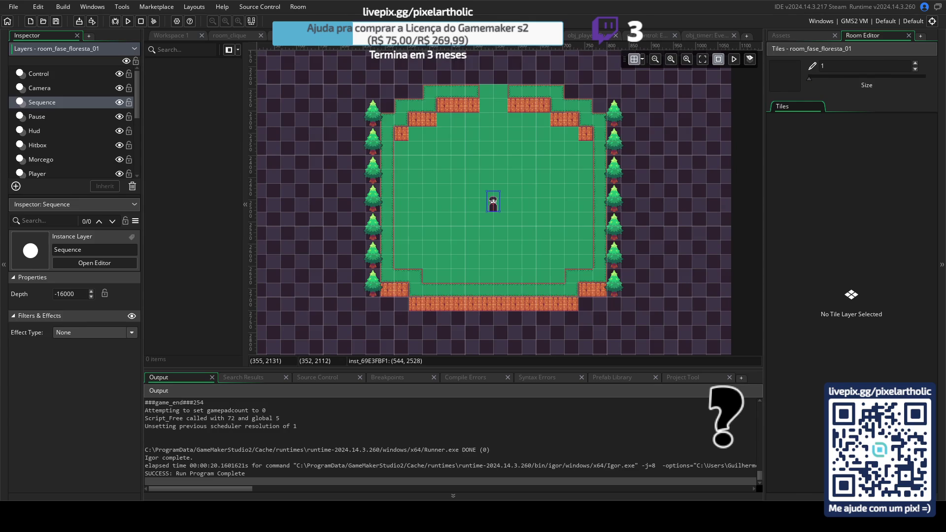
- Check room_tutorial's Sequence layer depth setting and test-run the game
click(296, 36)
click(55, 105)
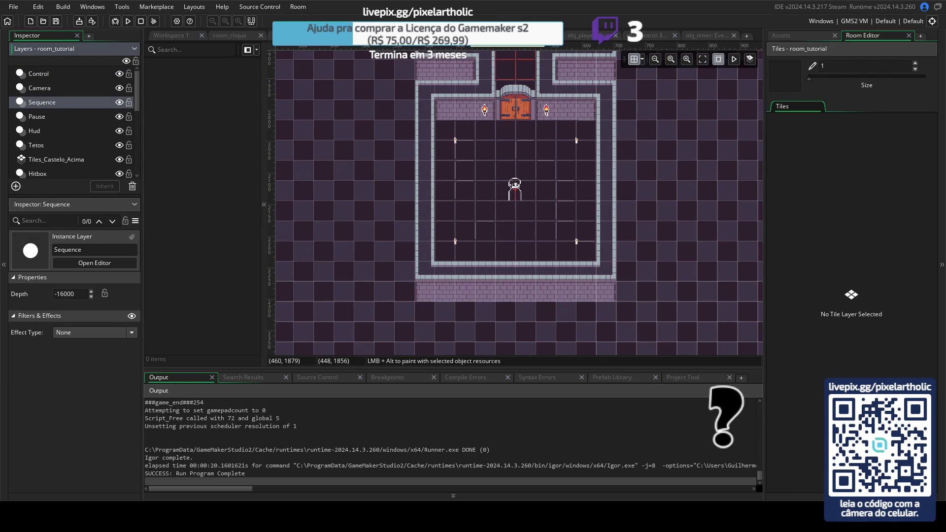
click(61, 293)
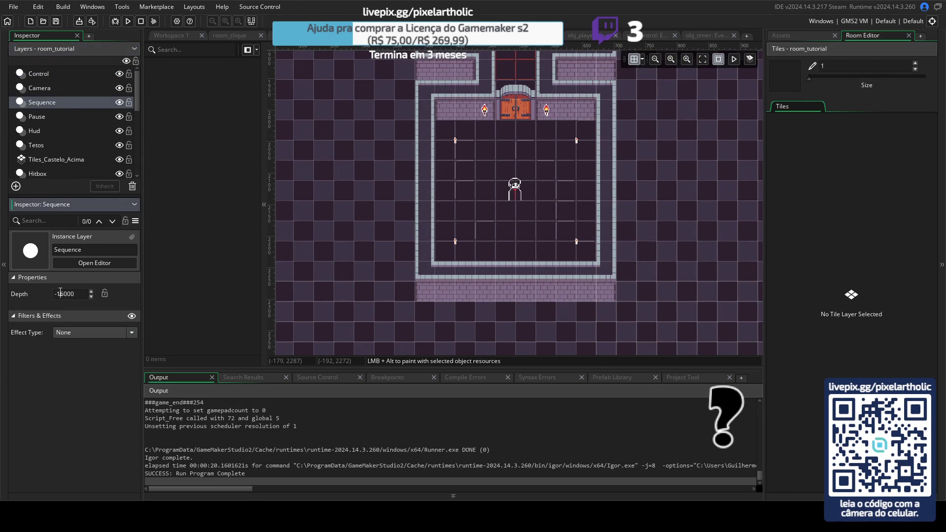
key(F5)
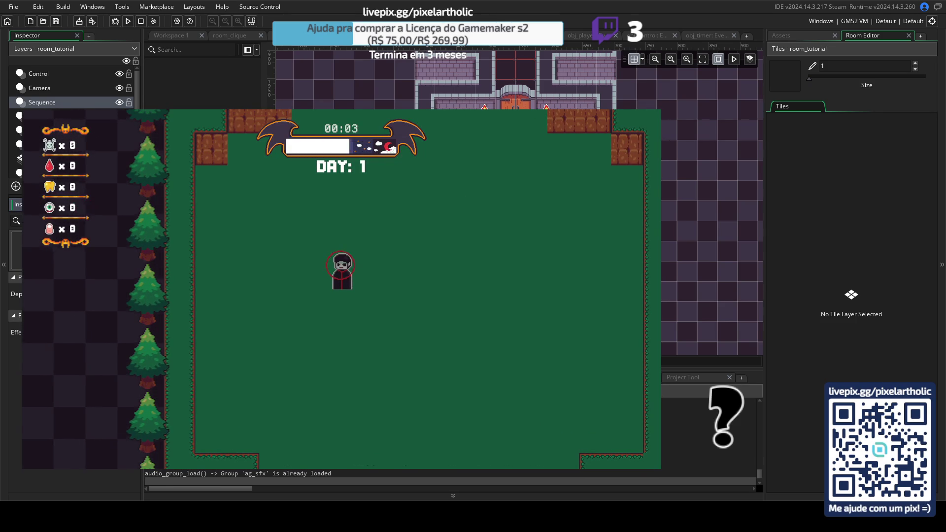
key(Escape)
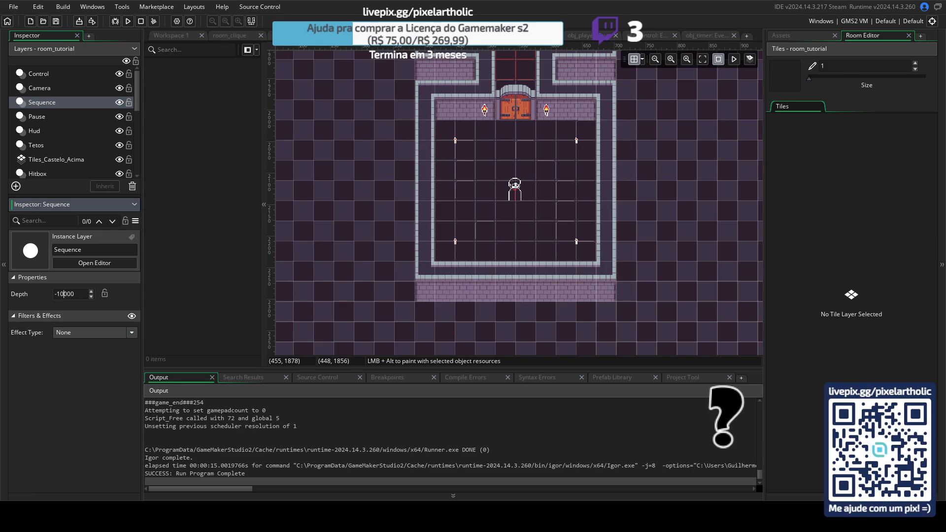
- Set the forest room's Sequence layer depth to -10000 and test-run the game again
click(59, 103)
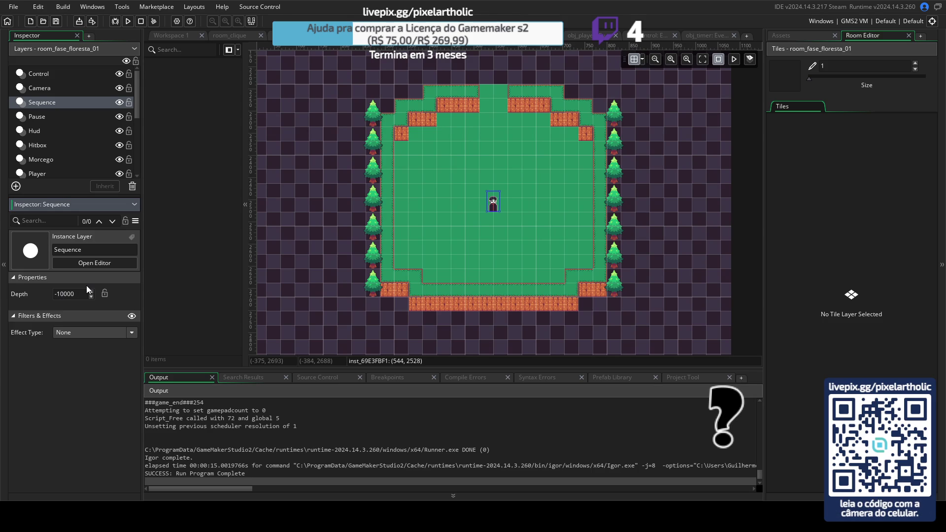
key(F5)
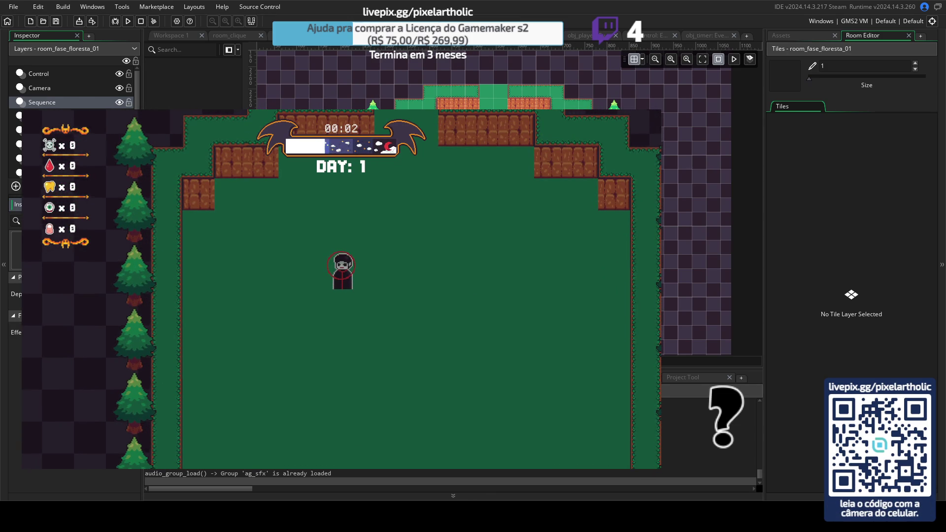
key(Escape)
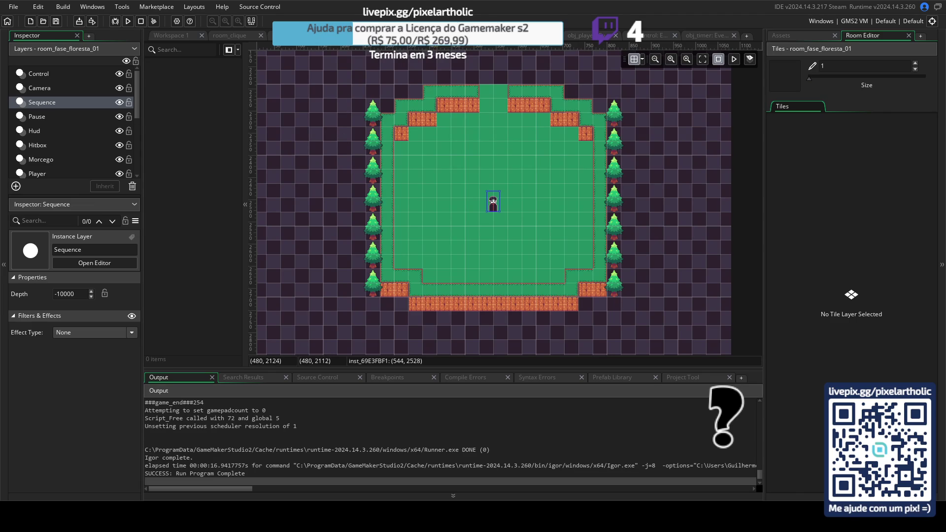
- Hide the acima and chao tile layers, select the abaixo layer, and widen the tile palette
scroll(53, 120, down, 5)
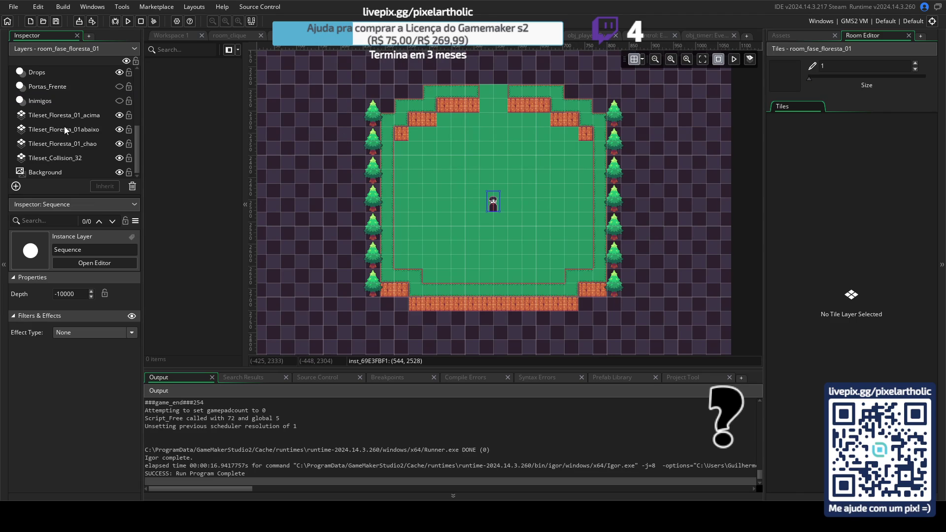
click(119, 115)
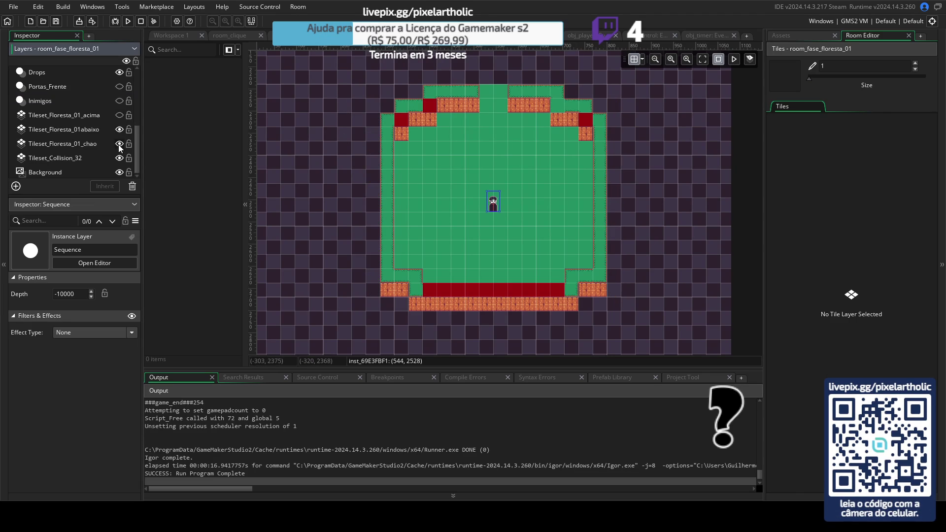
click(119, 144)
click(97, 132)
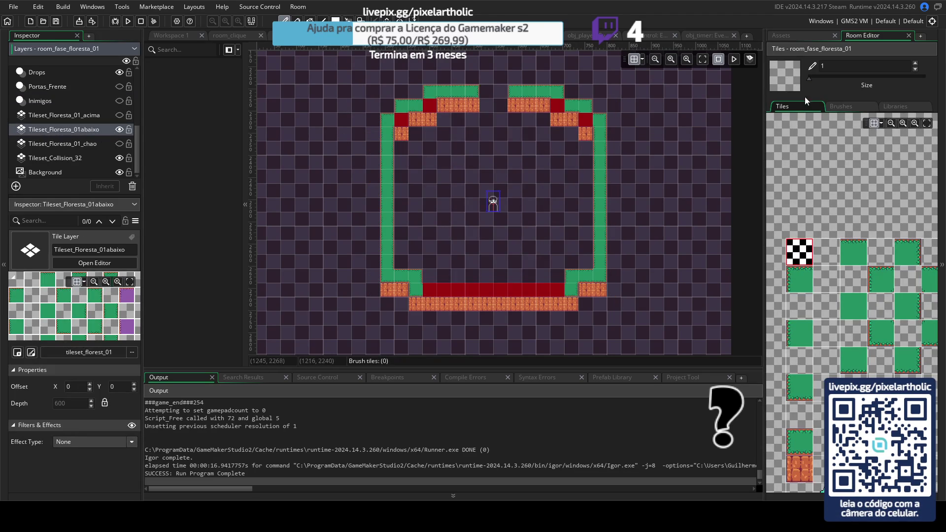
scroll(896, 335, down, 10)
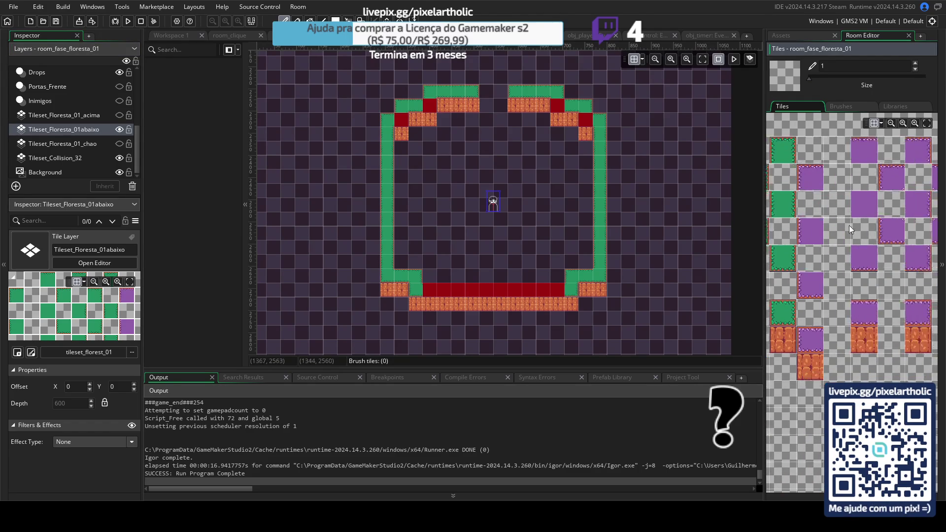
scroll(830, 222, left, 1)
drag(764, 217, 644, 217)
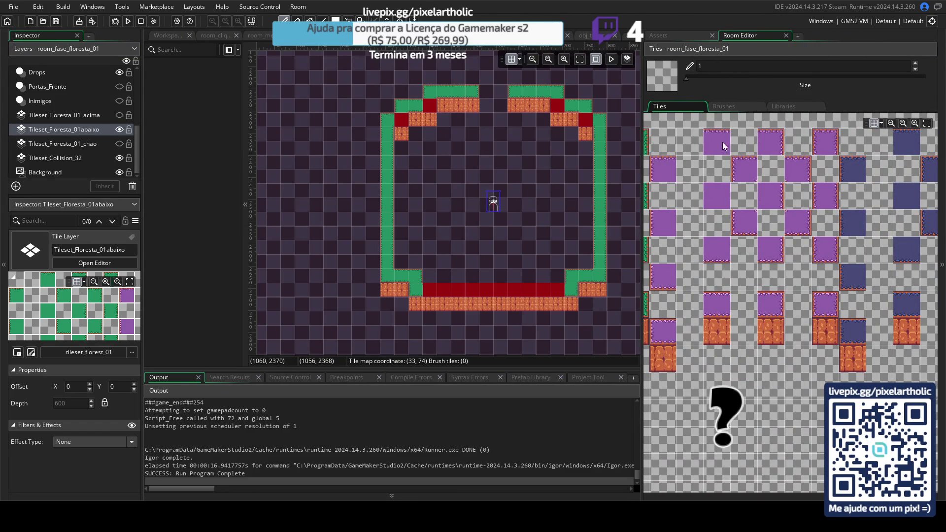
- Paint purple tiles along the forest room's top edge and lower-left corner
click(744, 168)
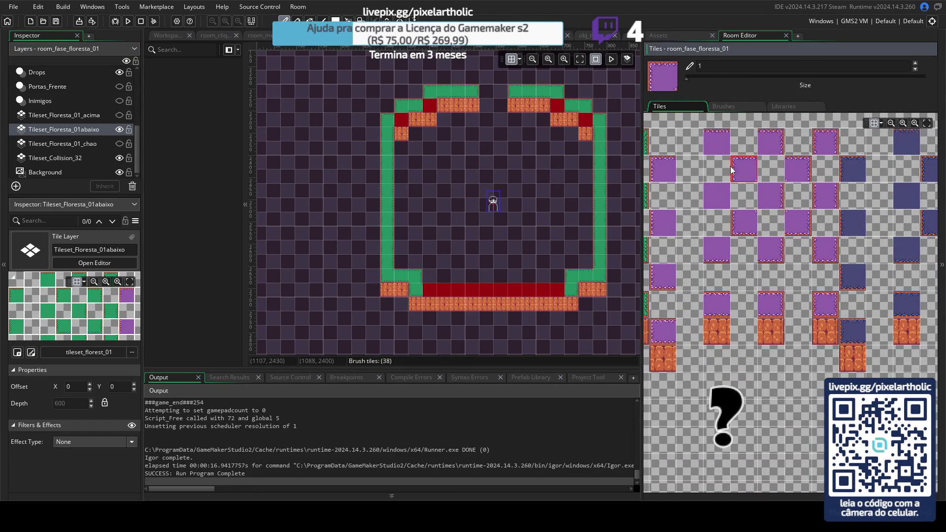
click(386, 123)
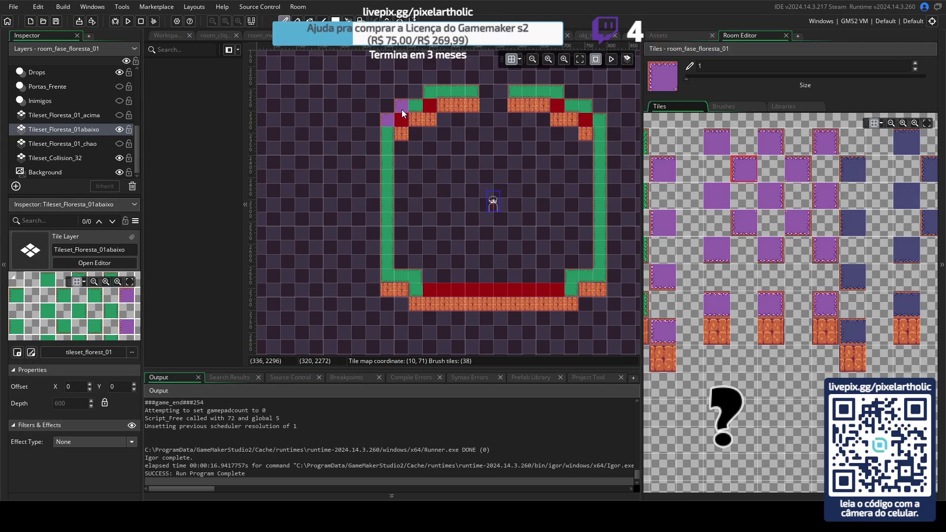
click(718, 304)
click(449, 96)
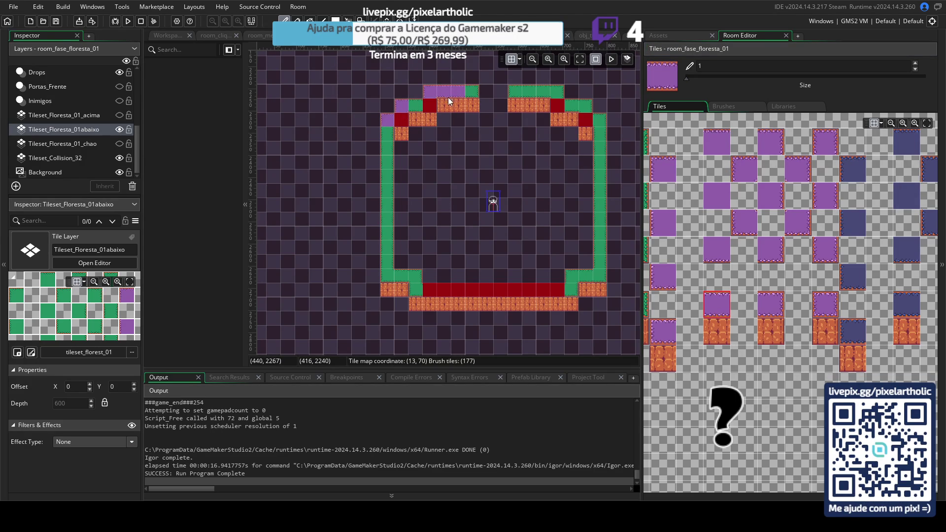
click(776, 301)
click(472, 91)
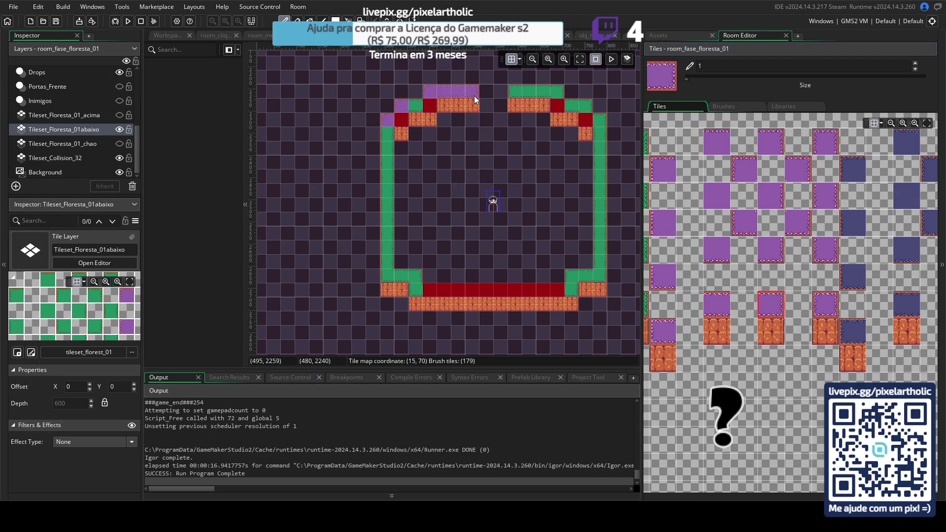
click(718, 310)
click(417, 124)
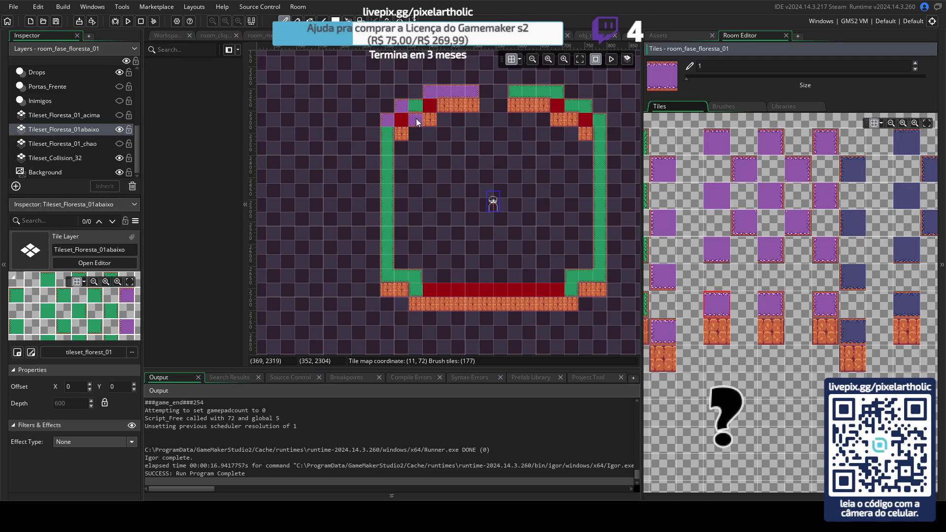
click(406, 276)
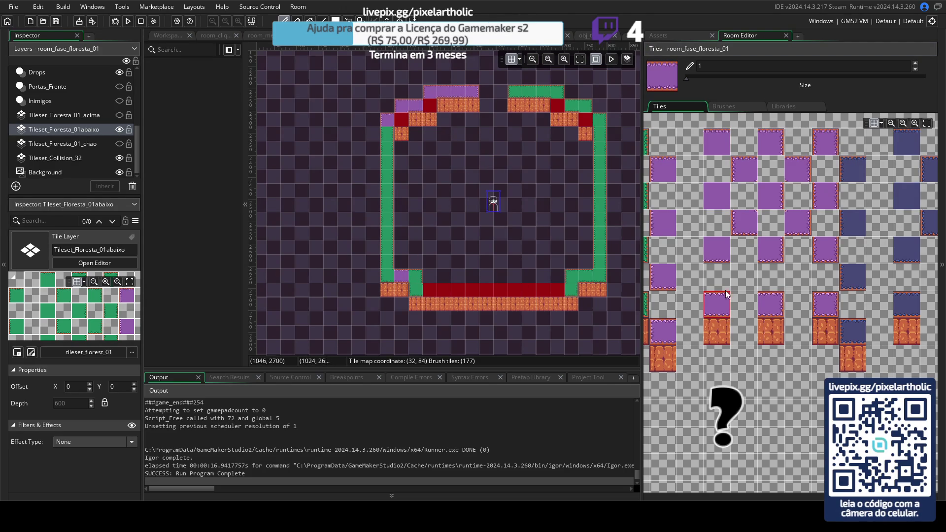
click(744, 222)
click(413, 289)
click(798, 174)
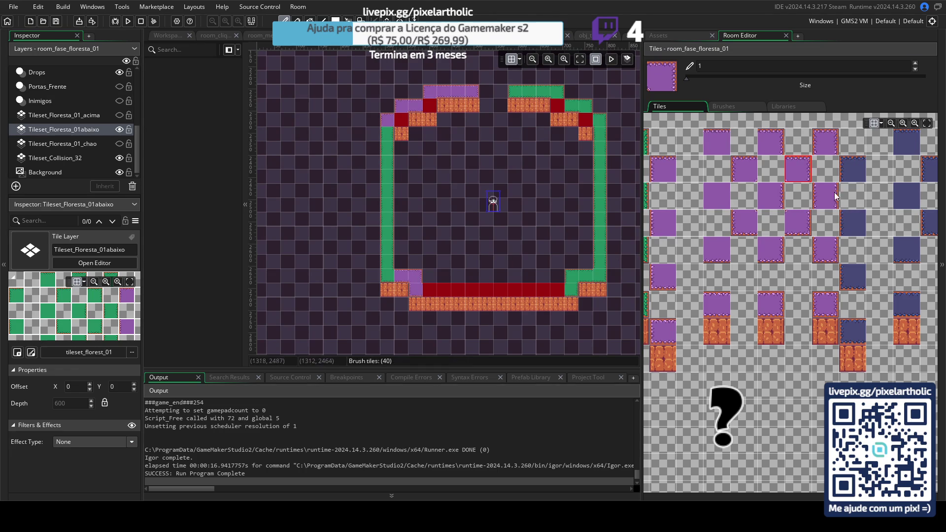
click(746, 221)
click(383, 279)
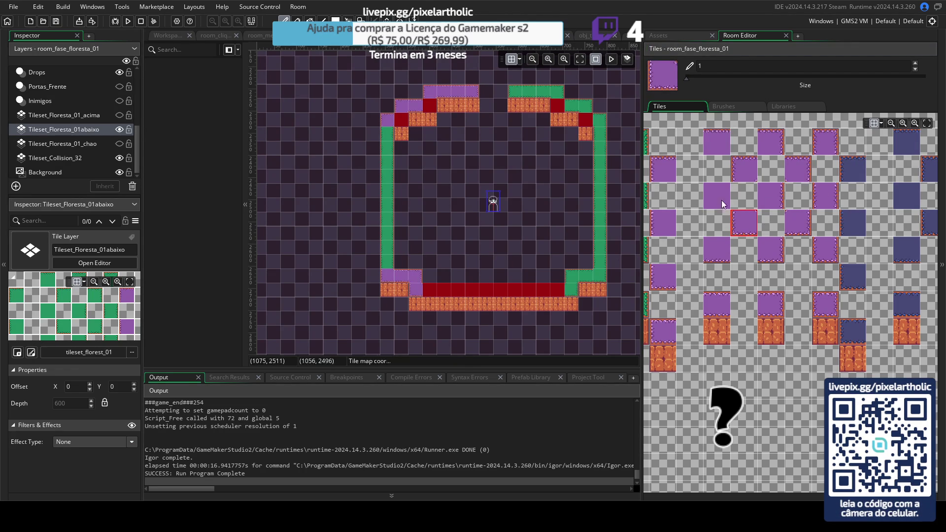
click(822, 195)
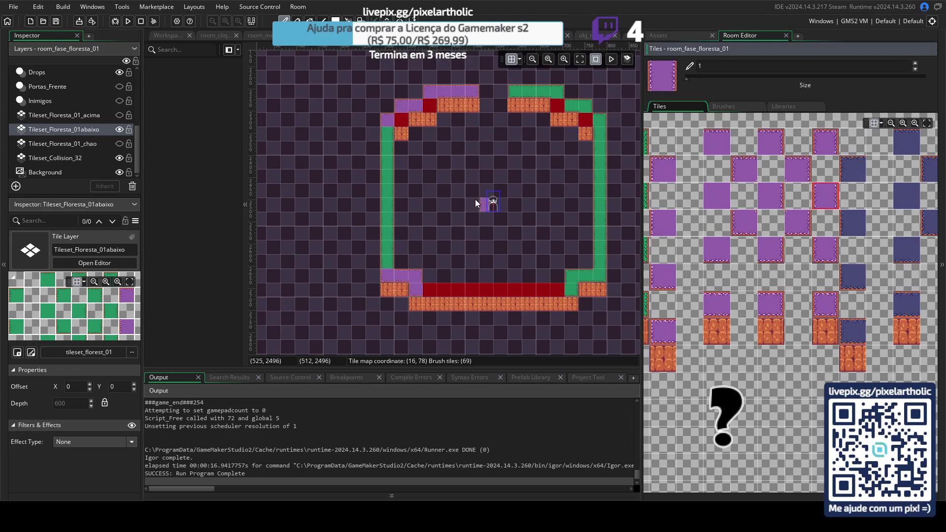
key(l)
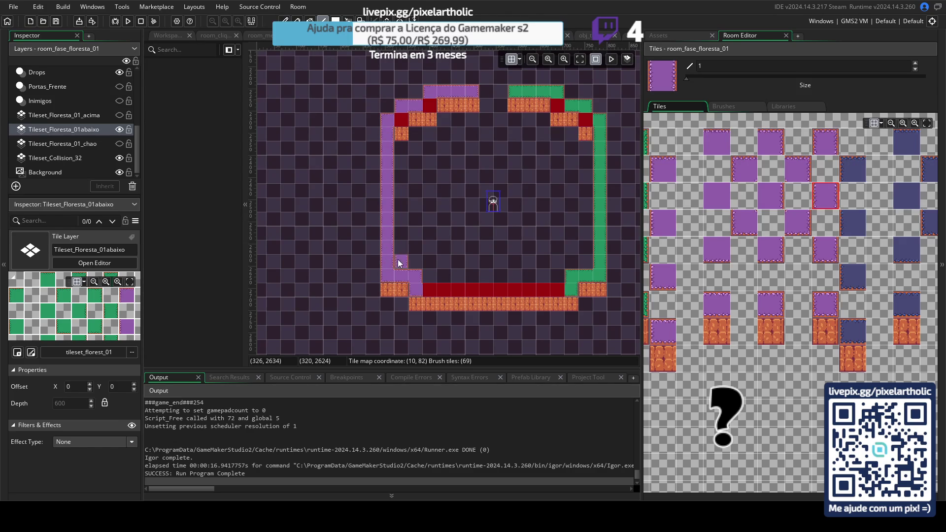
- Toggle the chao and acima layers' visibility to compare the green floor against the purple tiles
click(90, 146)
click(119, 145)
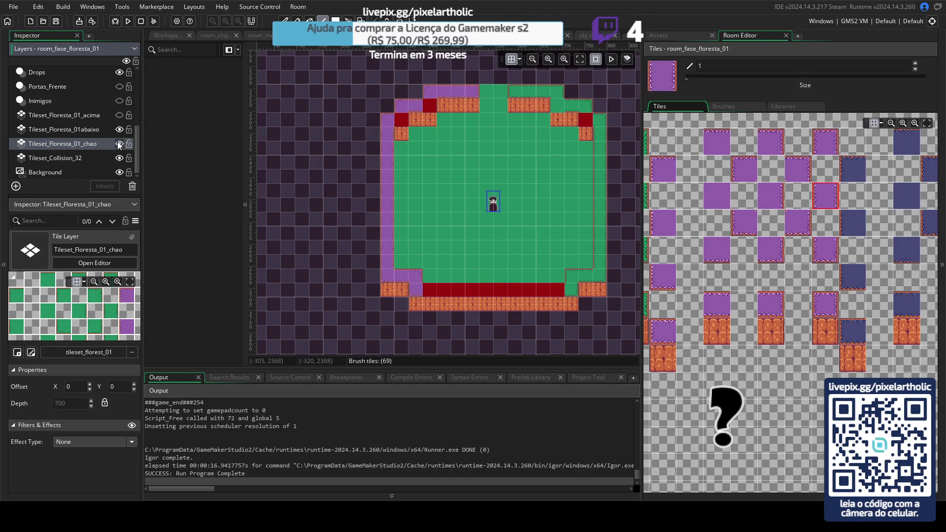
click(119, 116)
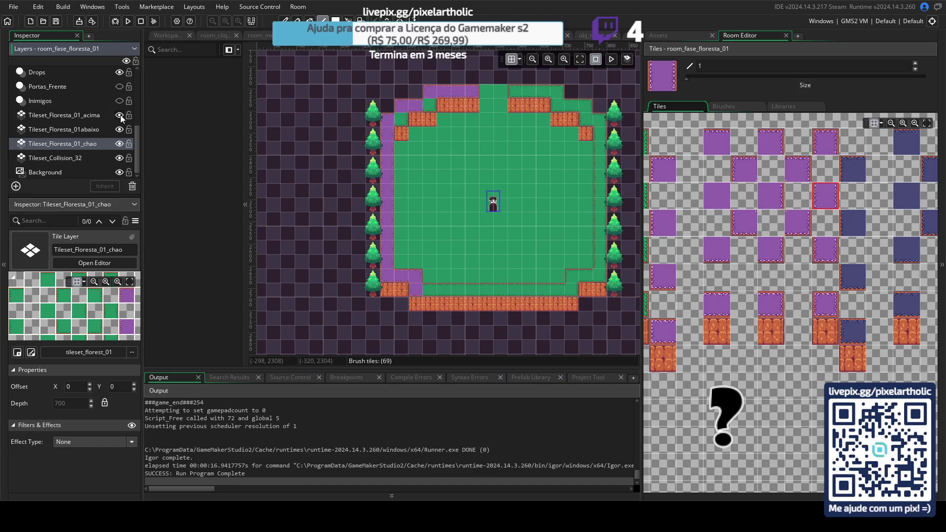
click(119, 115)
click(119, 116)
click(73, 116)
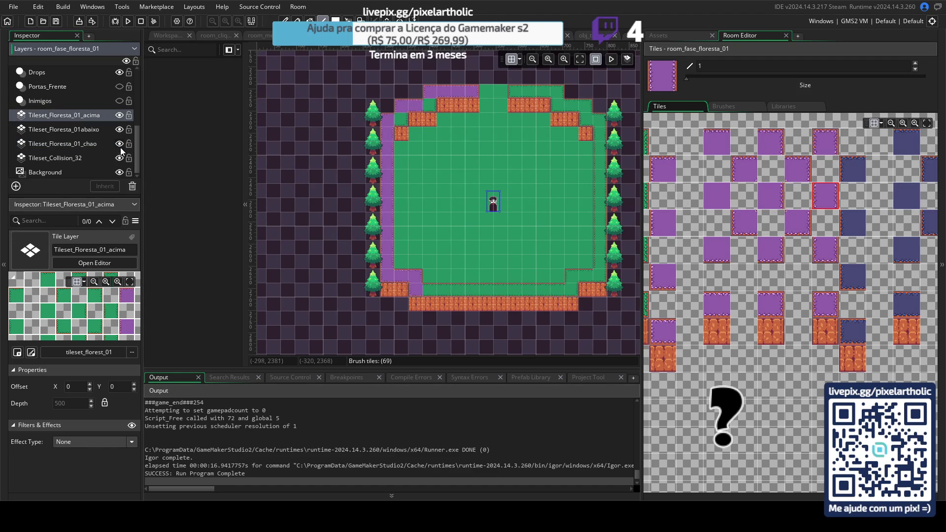
click(119, 144)
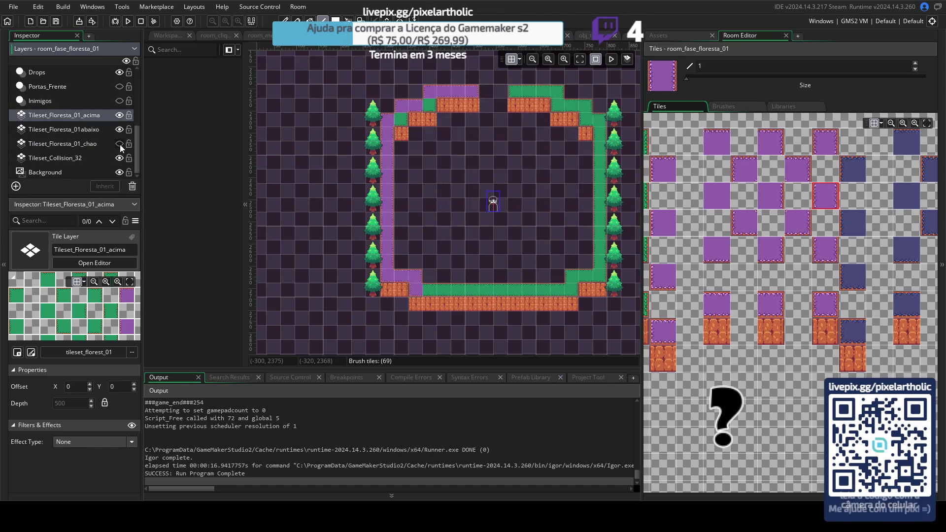
click(806, 216)
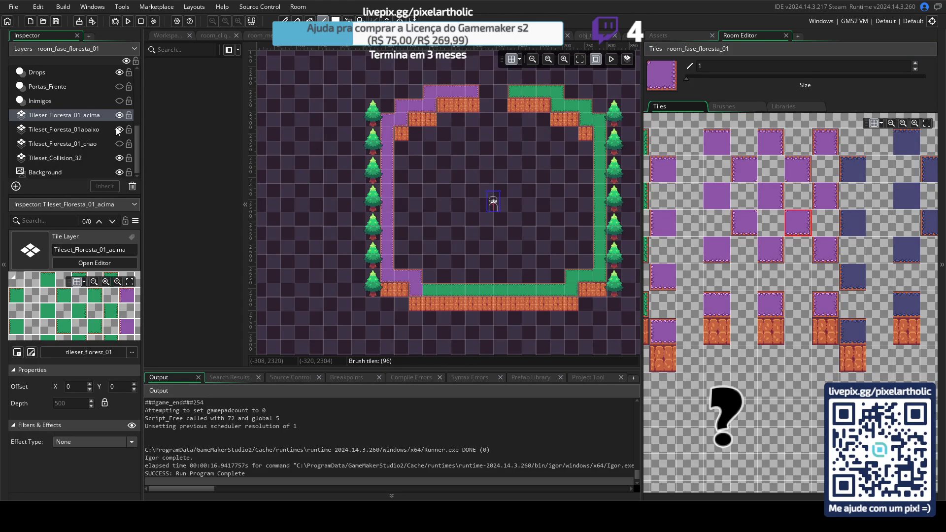
click(118, 144)
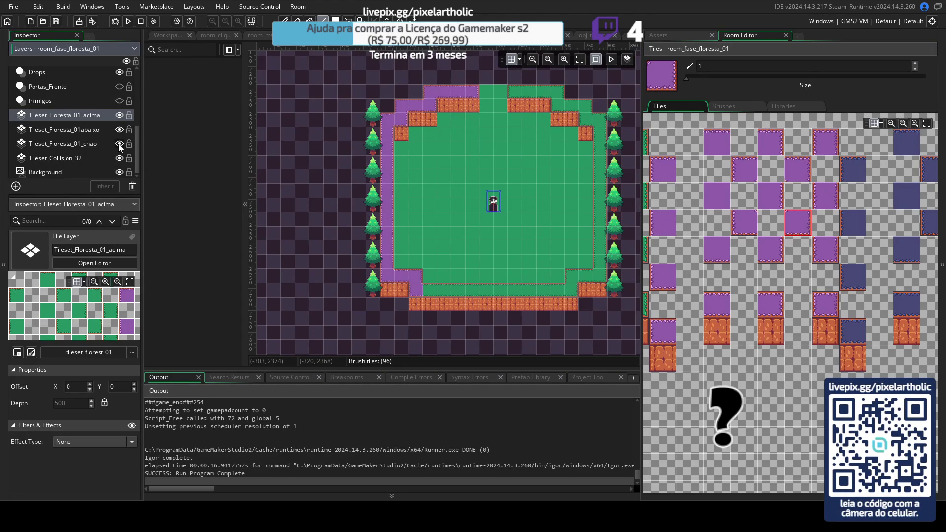
click(118, 144)
click(119, 144)
click(119, 129)
click(119, 130)
click(119, 115)
click(119, 115)
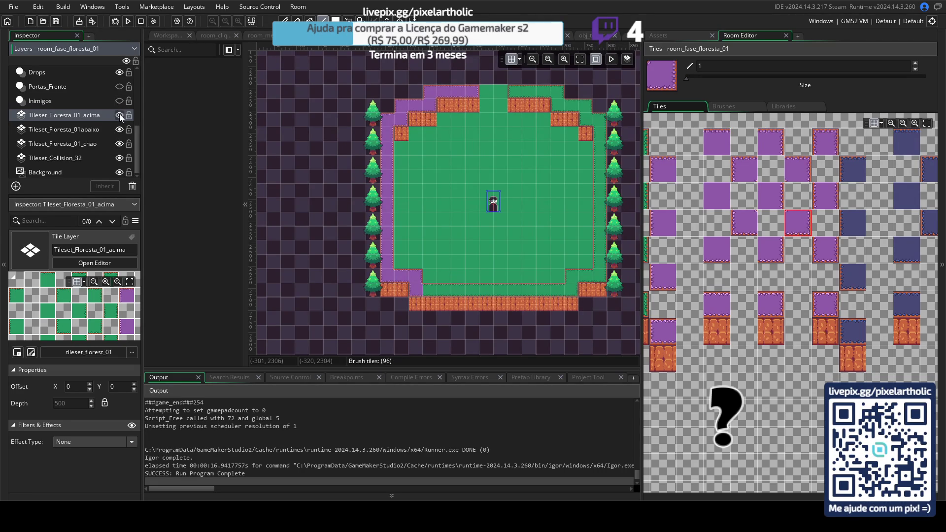
- Paint a strip of purple tiles along the room's bottom edge and test-run the game
click(717, 308)
drag(422, 291, 454, 293)
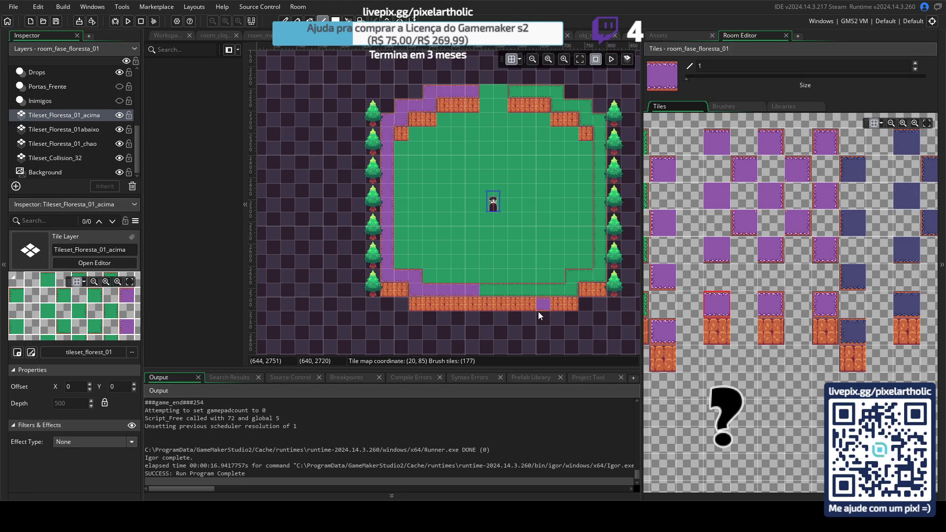
key(F5)
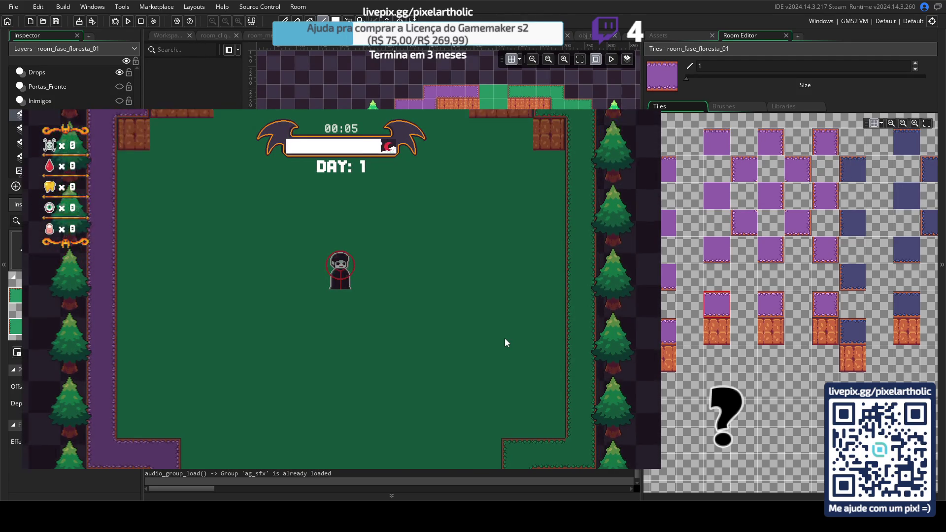
- Walk the player up-left and up-right through the running forest room
key(a)
key(w)
key(w)
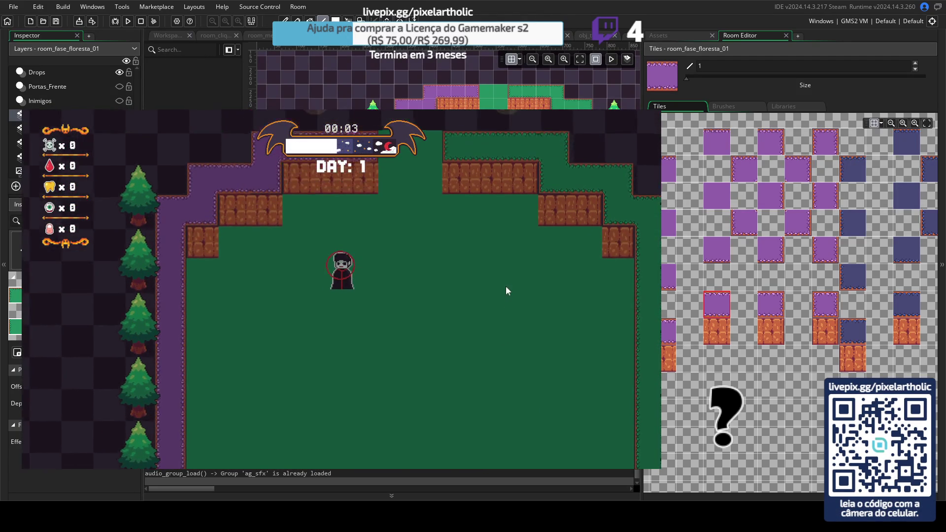
key(d)
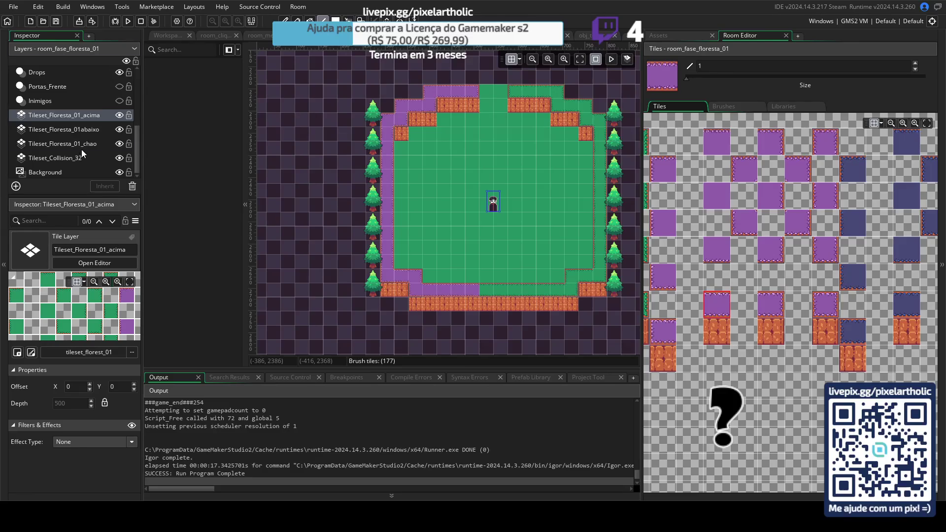
- Fill the left half of the chao floor layer with purple rectangles and run the game
click(73, 144)
click(708, 191)
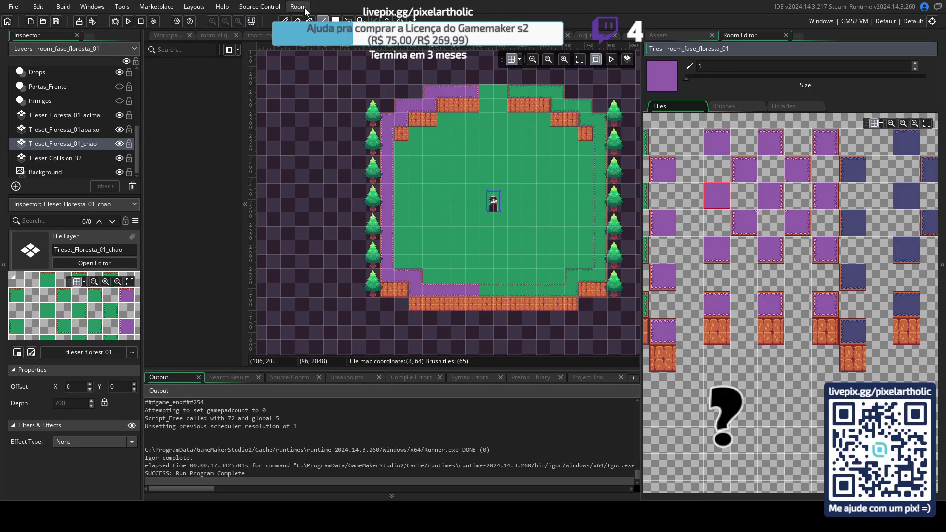
key(r)
mouse_move(465, 181)
mouse_down()
mouse_move(461, 274)
mouse_move(448, 274)
mouse_up()
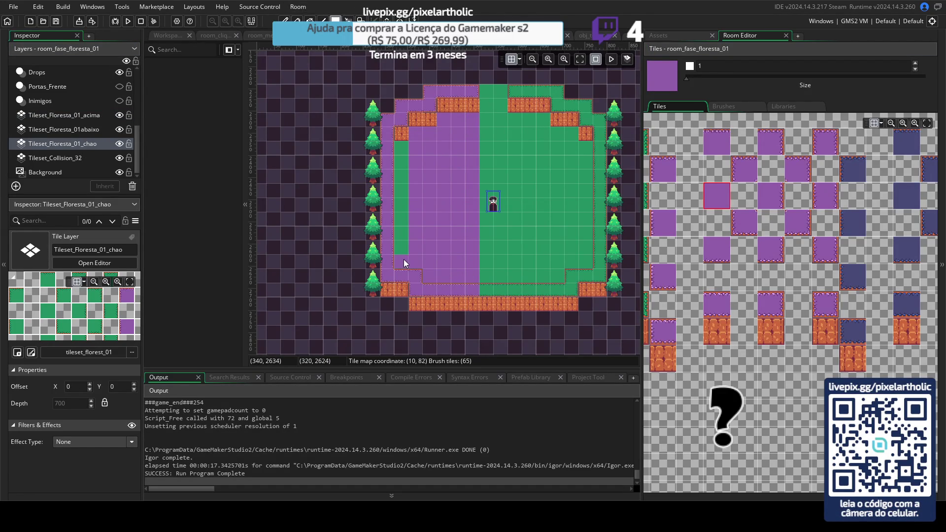
drag(404, 259, 407, 150)
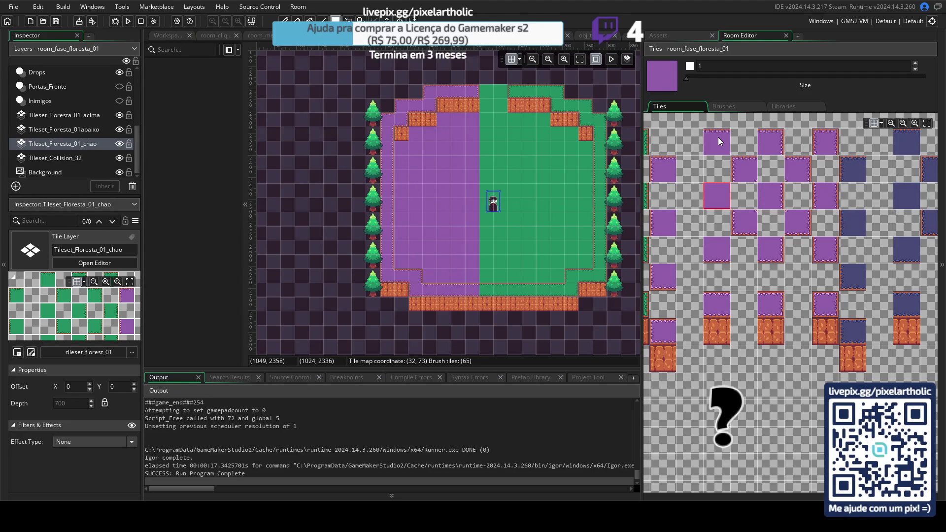
key(F5)
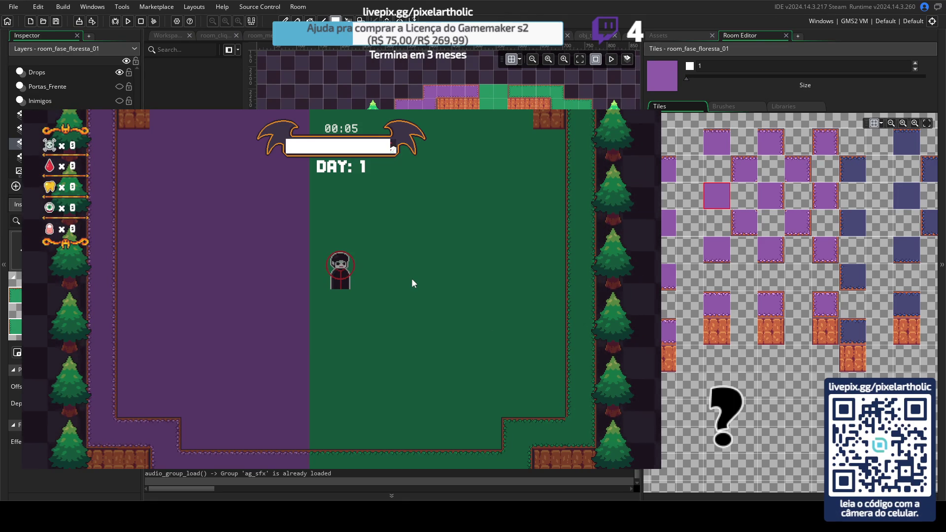
- Walk the player left and up, quit the test run, and place one purple floor tile
key(a)
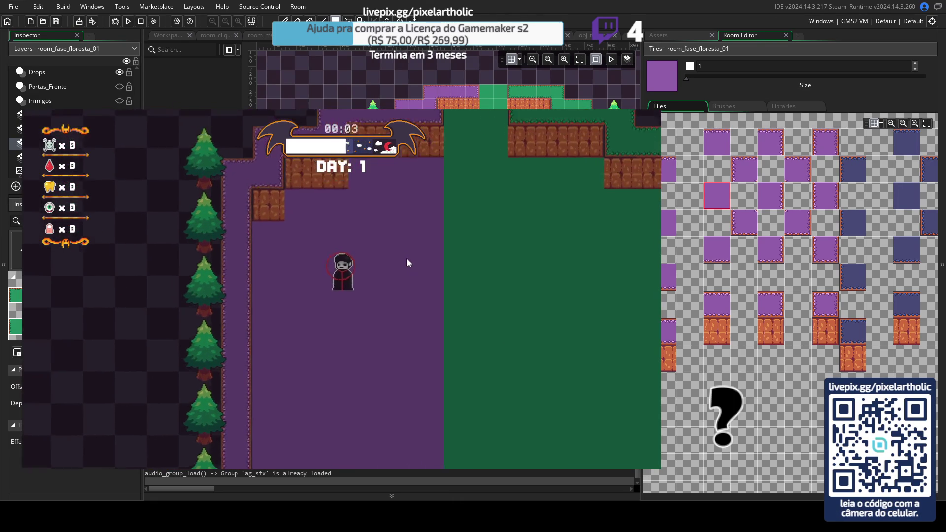
key(w)
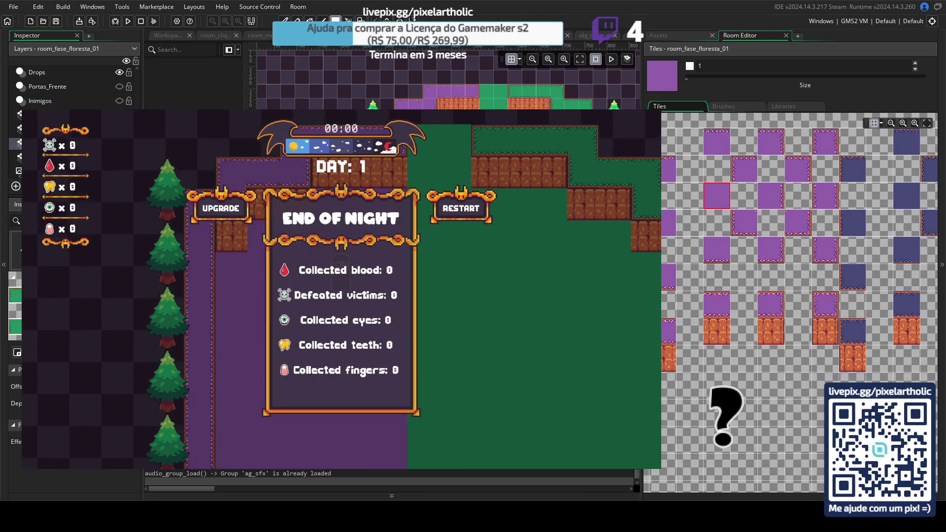
key(Escape)
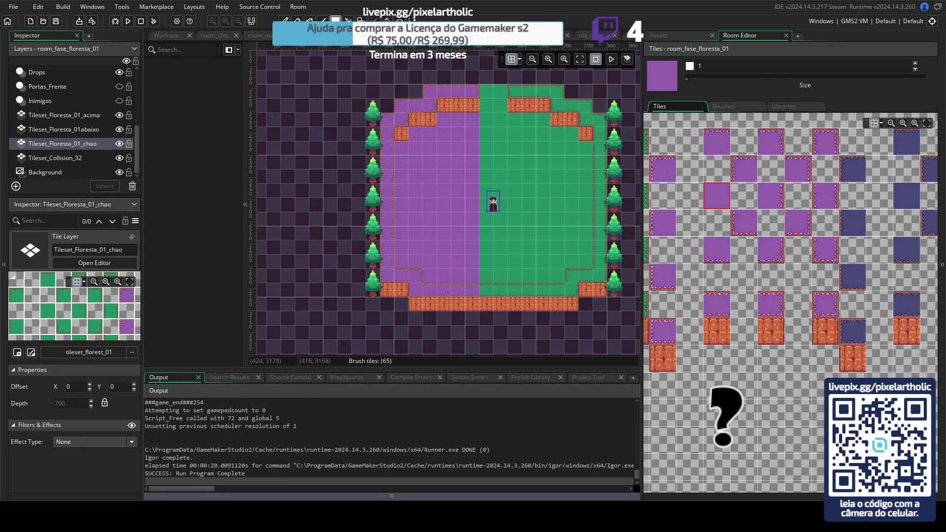
click(557, 232)
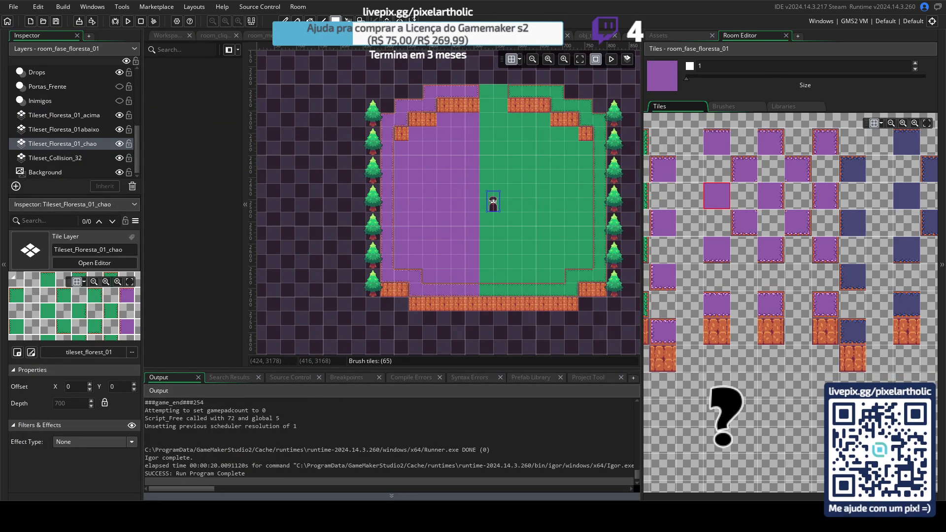
- Check two objects' Step event code and return to the forest room
click(584, 36)
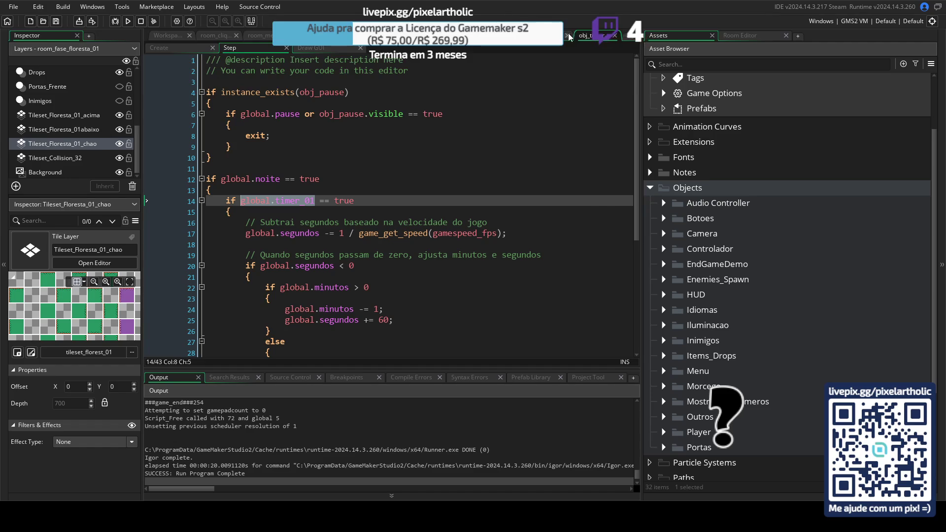
click(614, 37)
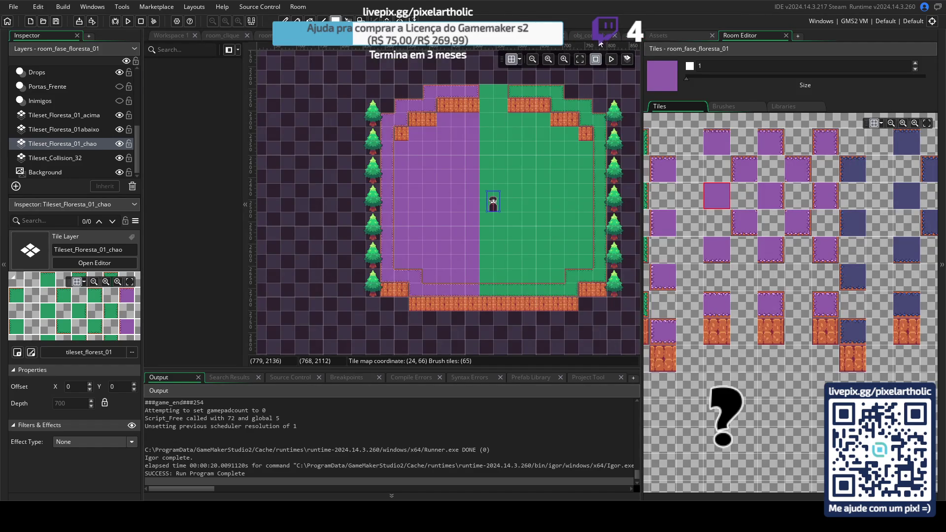
click(598, 37)
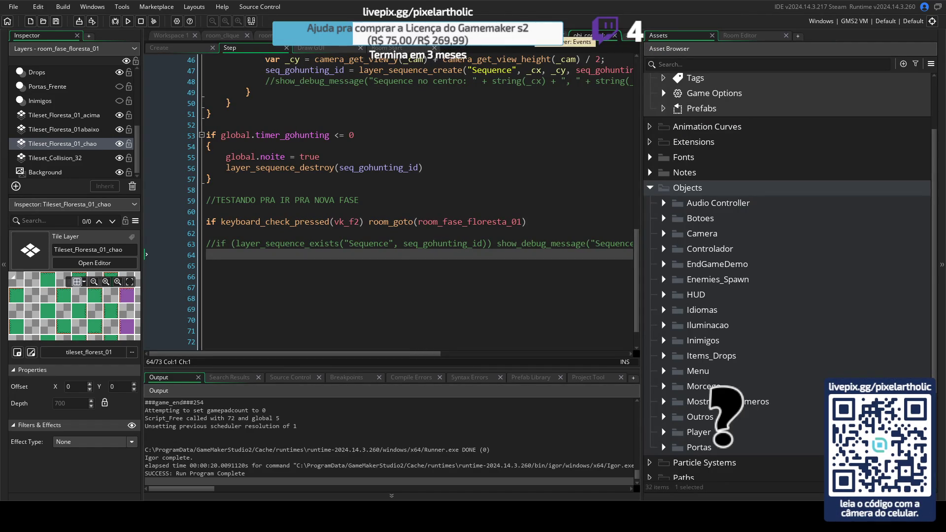
click(615, 36)
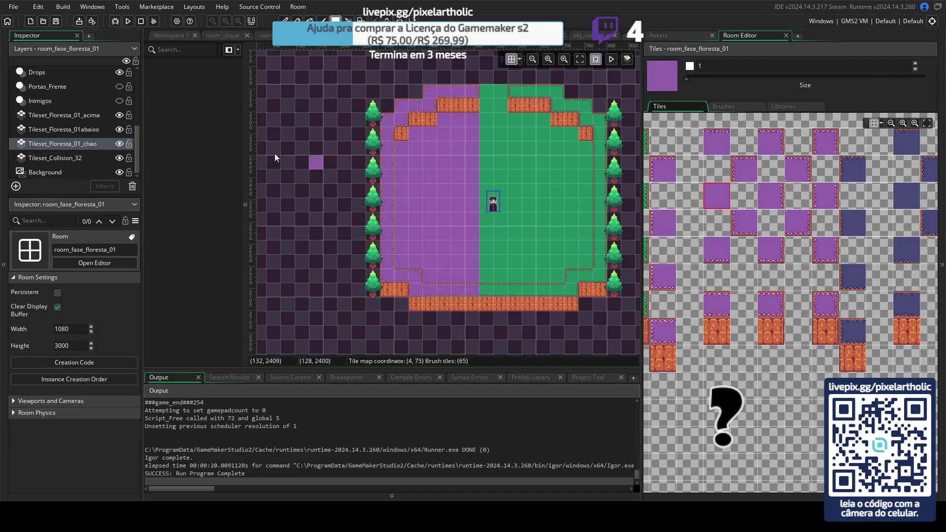
- Toggle the upper forest tiles' visibility and select the Tileset_Floresta_01_acima layer
click(120, 116)
click(120, 117)
click(89, 117)
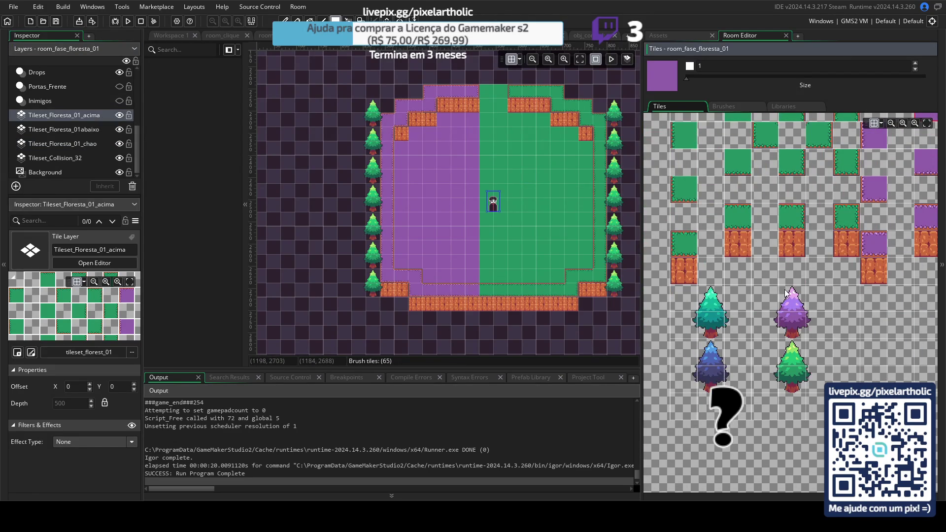
- Repaint the left tree column with purple trees on the acima layer, then run a test with F5
drag(769, 294, 811, 315)
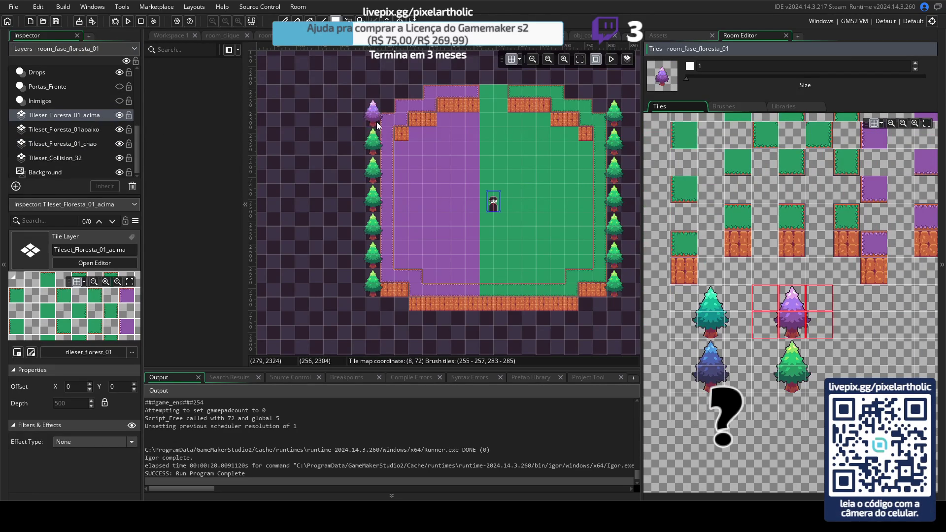
key(d)
drag(373, 114, 373, 285)
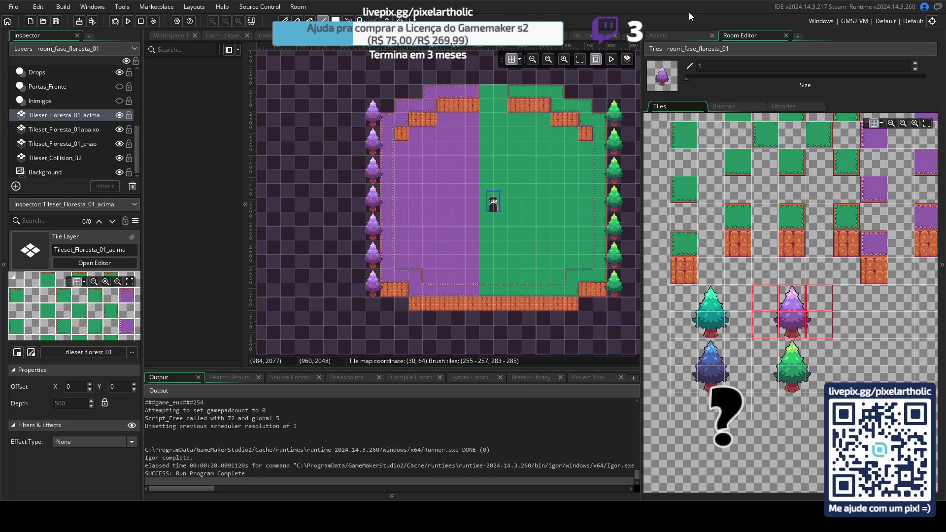
key(F5)
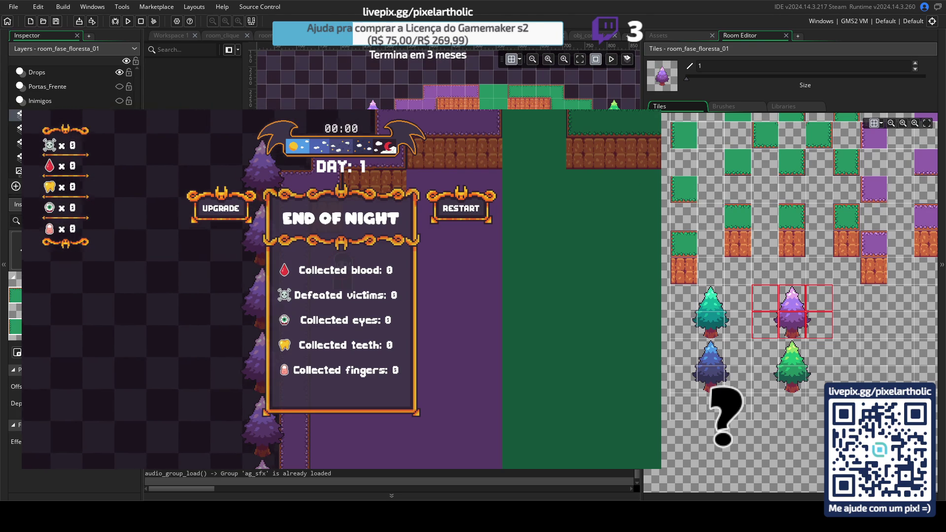
- Restart the night for Day 2, walk the player around, then select the Tileset_Floresta_01_chao layer
click(480, 216)
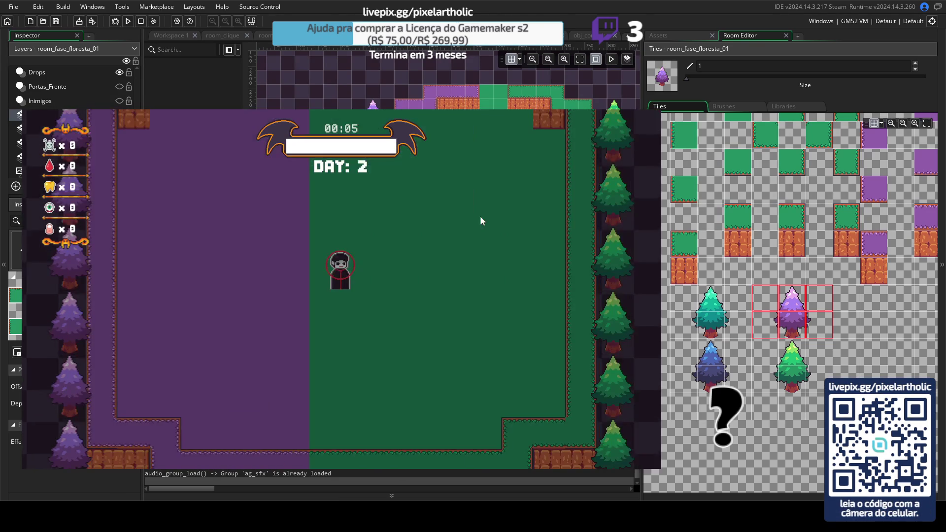
key(a)
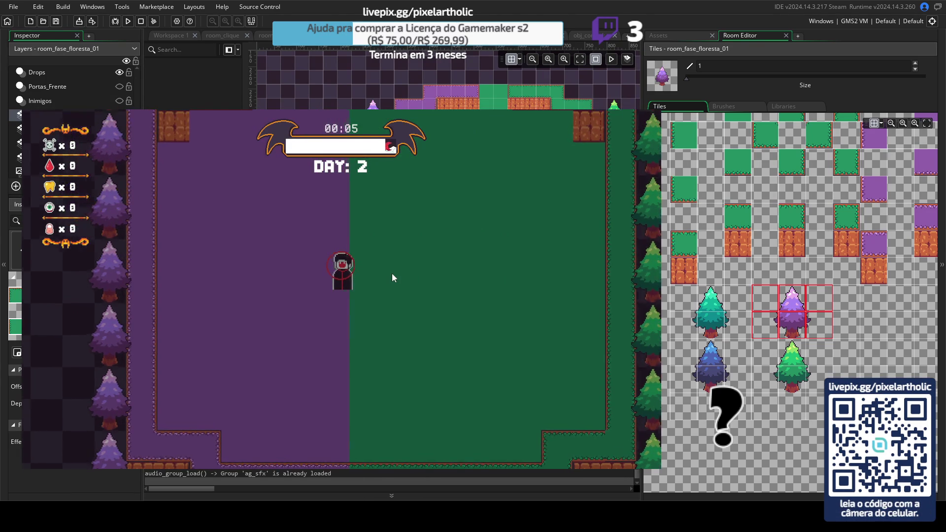
key(a)
key(d)
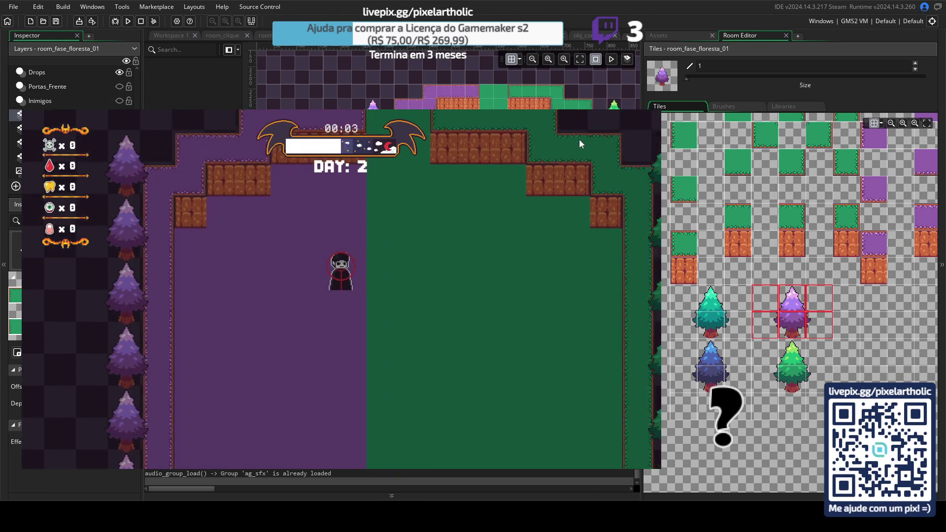
key(w)
key(d)
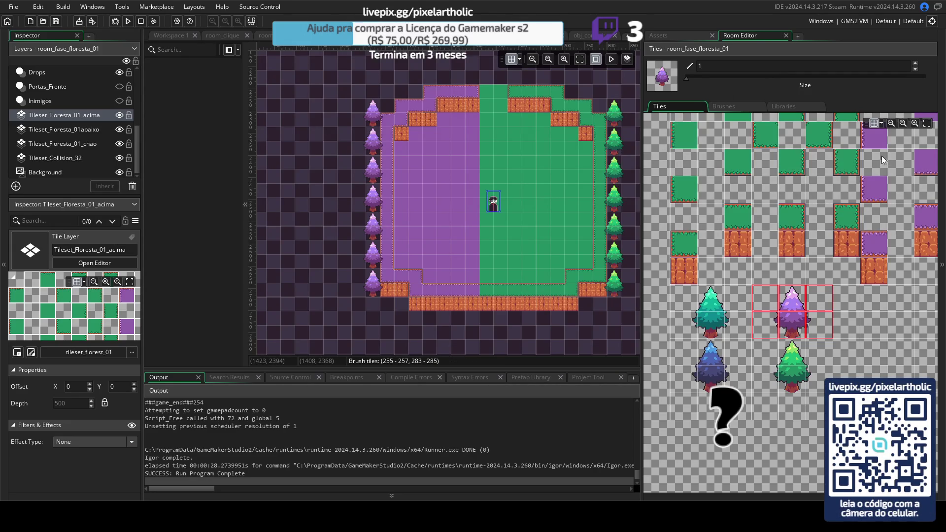
click(78, 147)
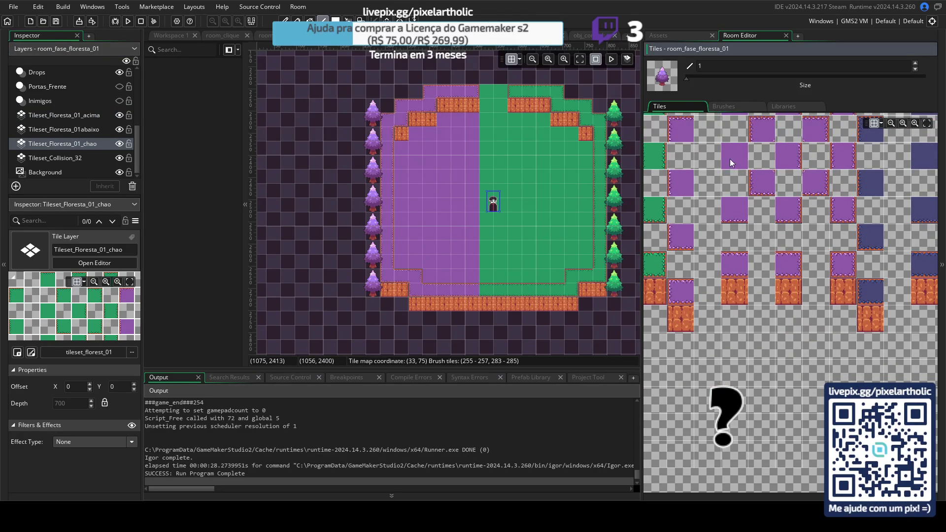
- Extend the purple floor one column rightward and pick a new tile on the acima layer
click(729, 160)
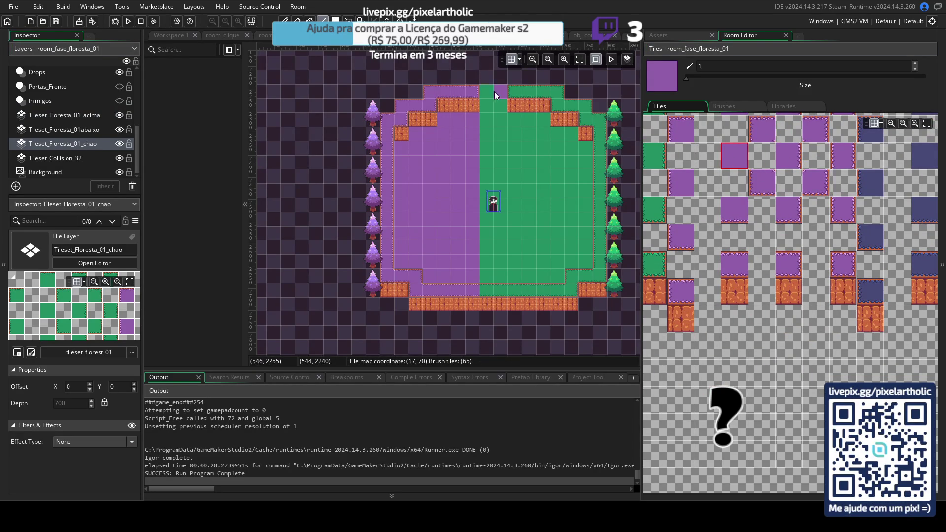
drag(489, 171, 486, 280)
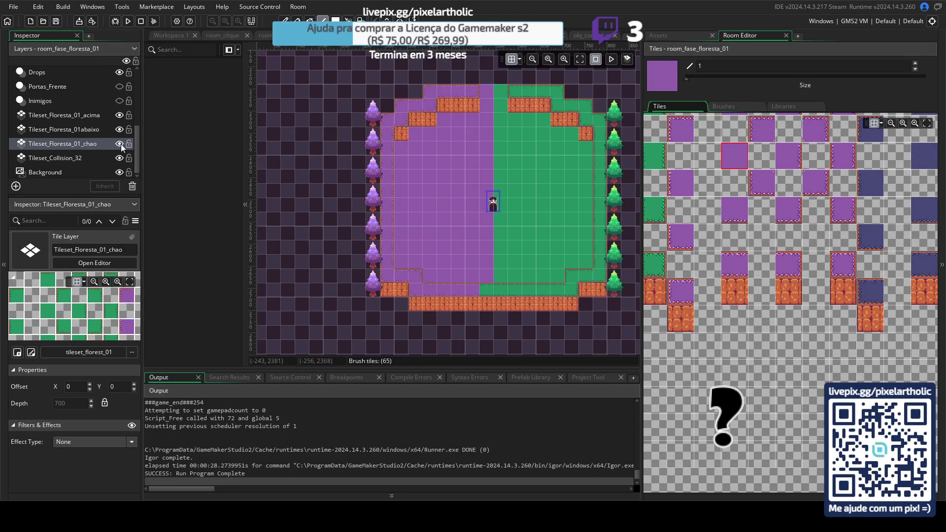
click(120, 129)
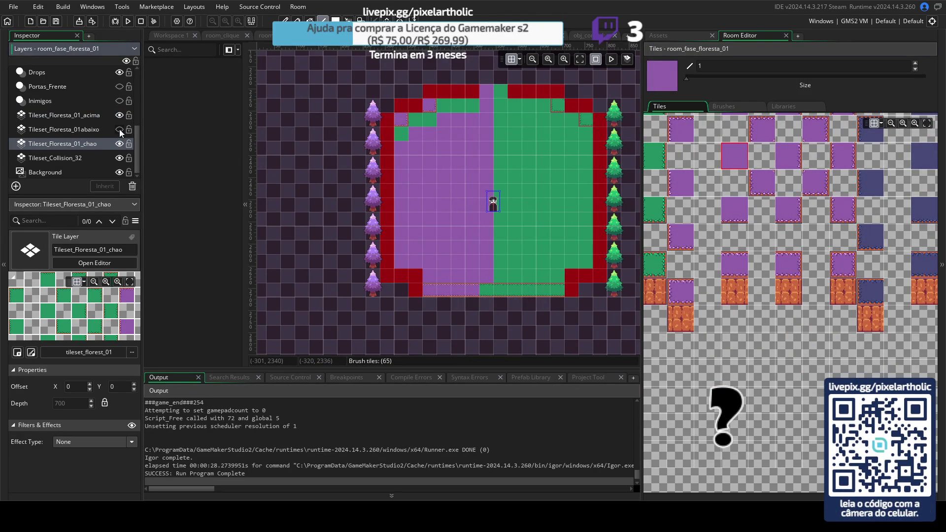
click(120, 129)
click(101, 117)
click(746, 258)
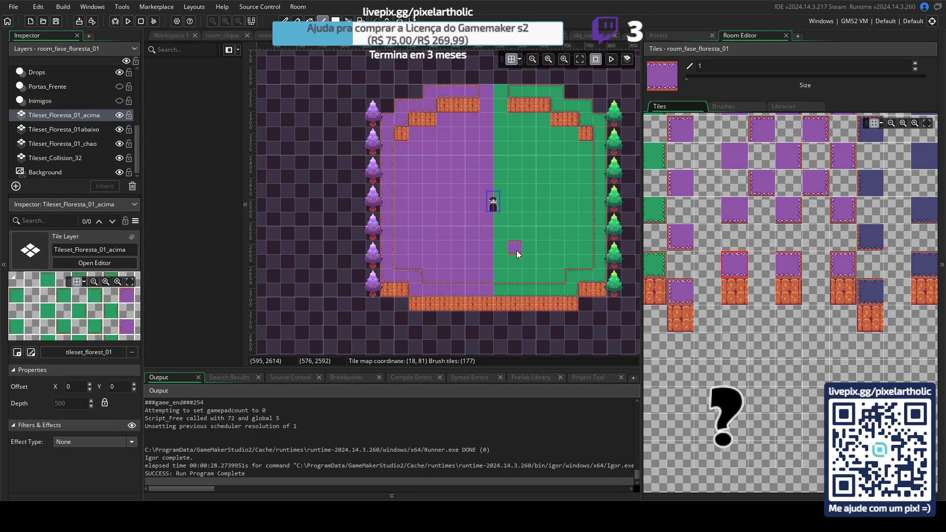
- Bring up the obj_controller Step event code from the room editor
scroll(838, 249, right, 2)
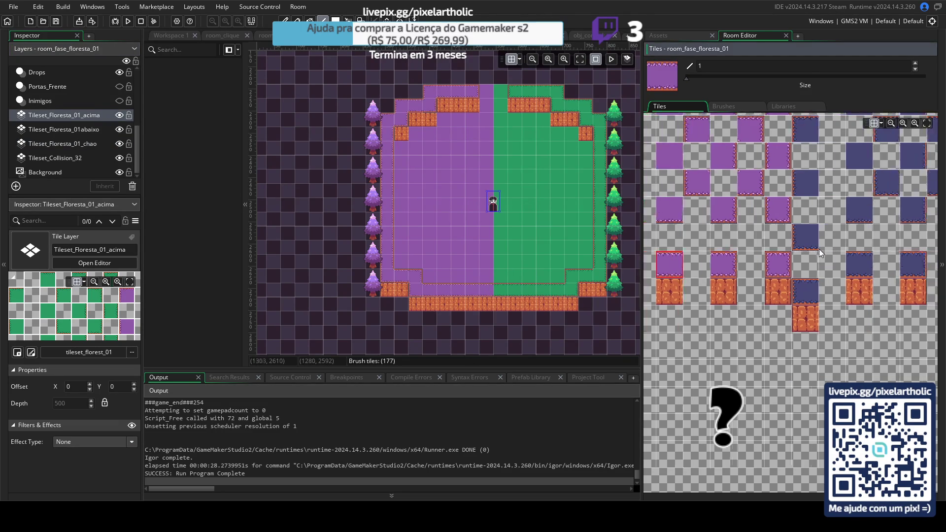
scroll(839, 249, right, 3)
scroll(818, 267, left, 3)
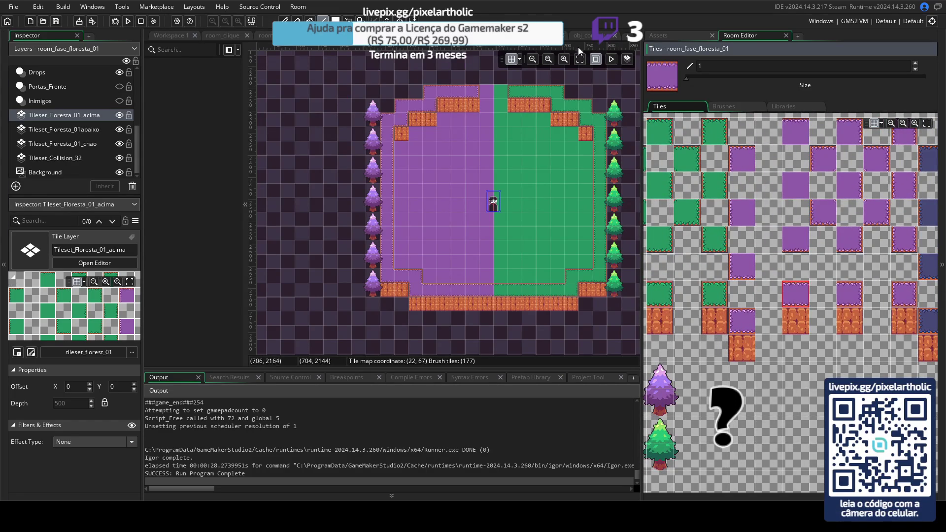
key(ctrl+Tab)
key(ctrl+Tab)
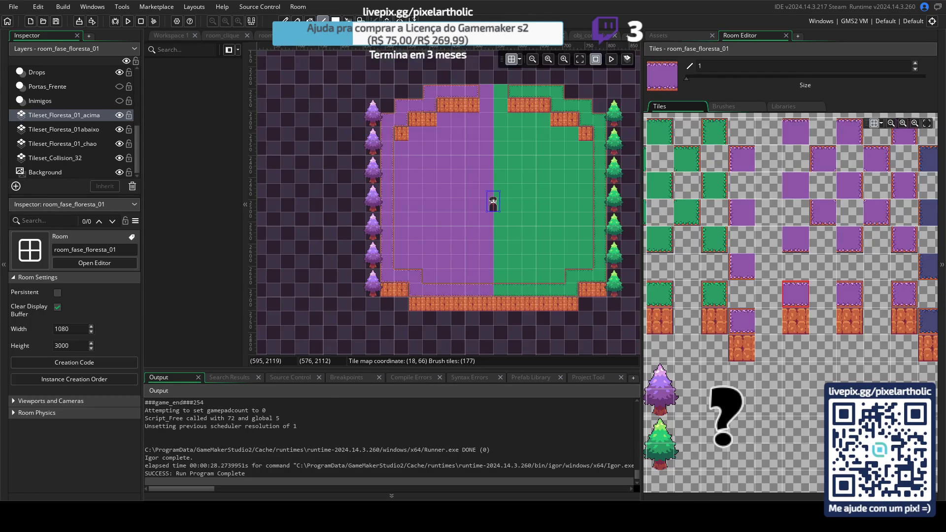
click(591, 37)
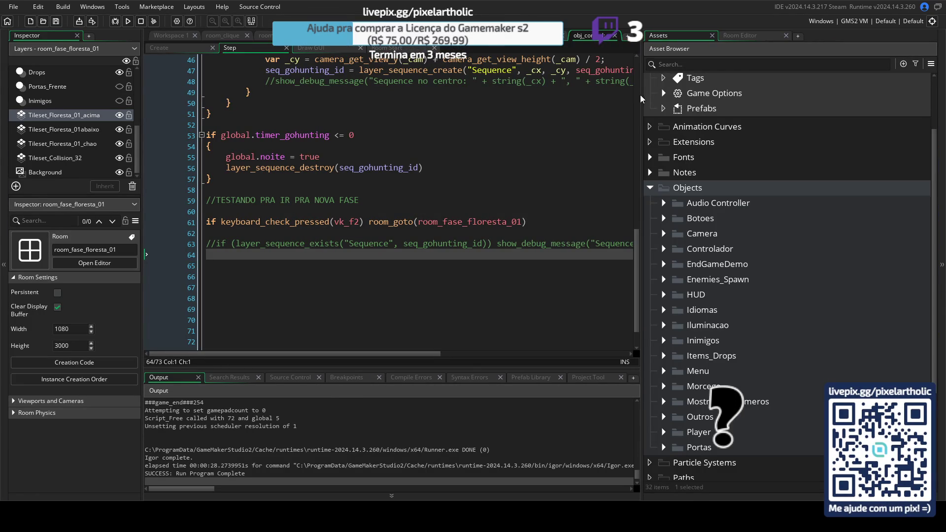
- Enlarge the code editor and review the Step event's go-hunting code
drag(642, 101, 780, 112)
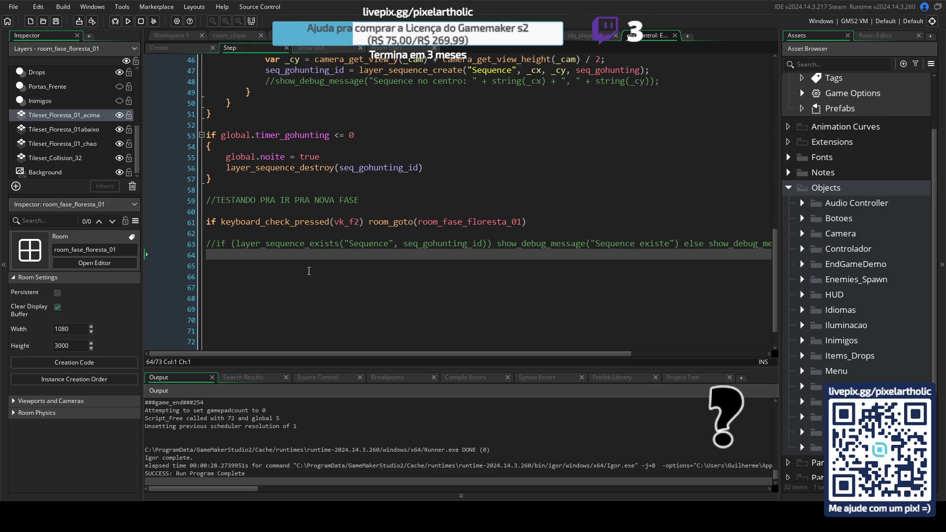
scroll(321, 262, up, 3)
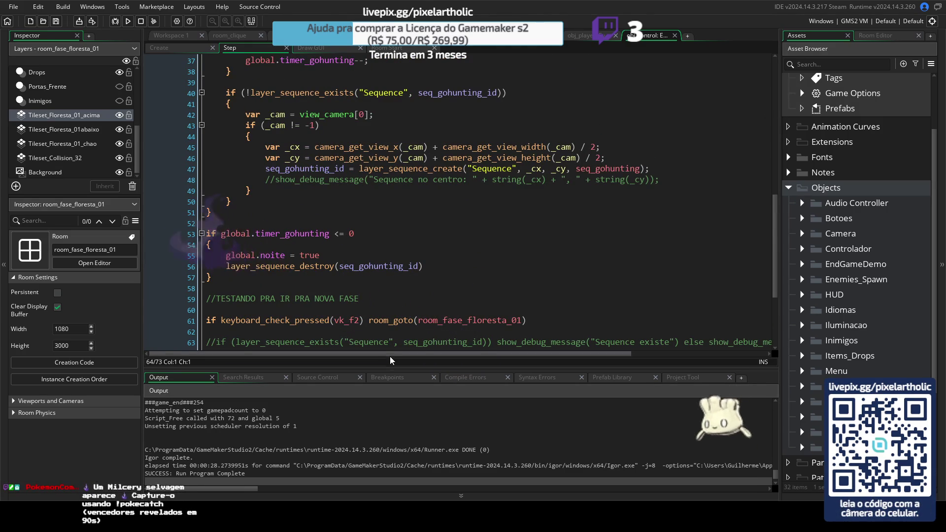
drag(392, 368, 395, 387)
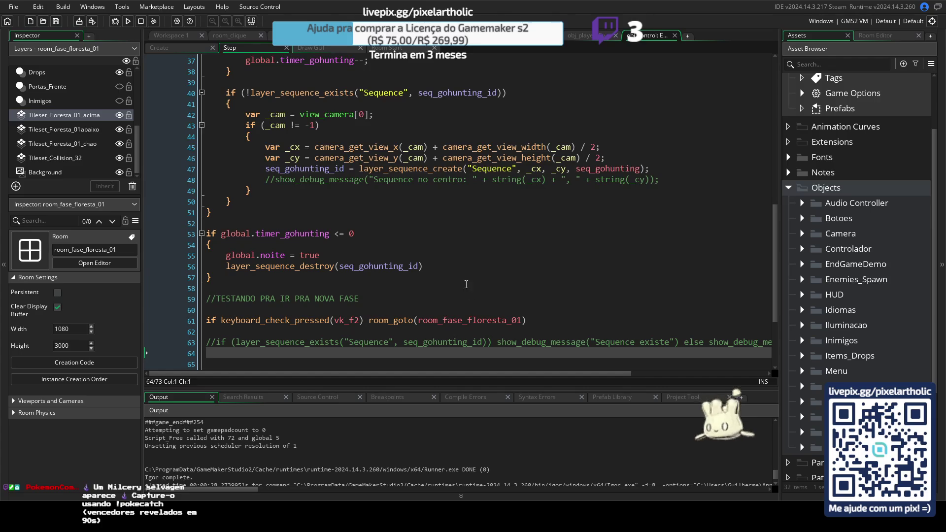
click(462, 266)
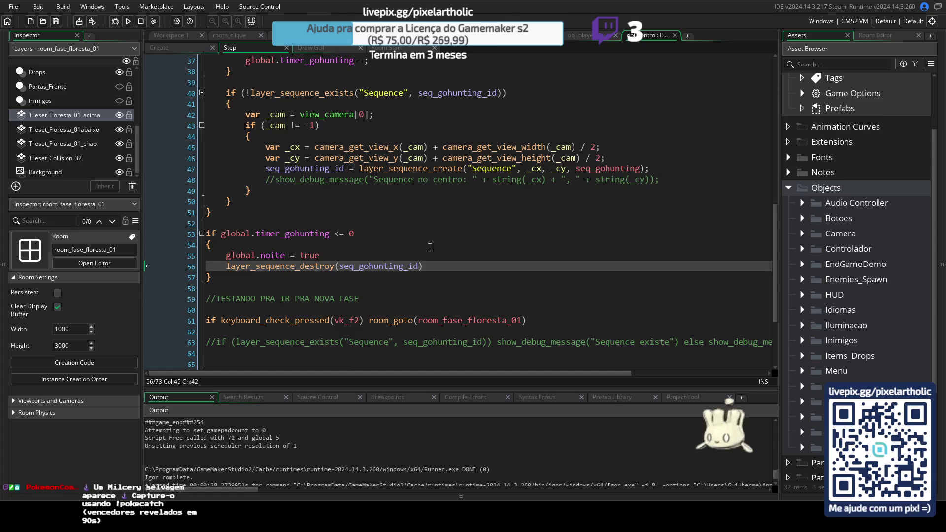
scroll(430, 247, up, 10)
scroll(430, 247, up, 2)
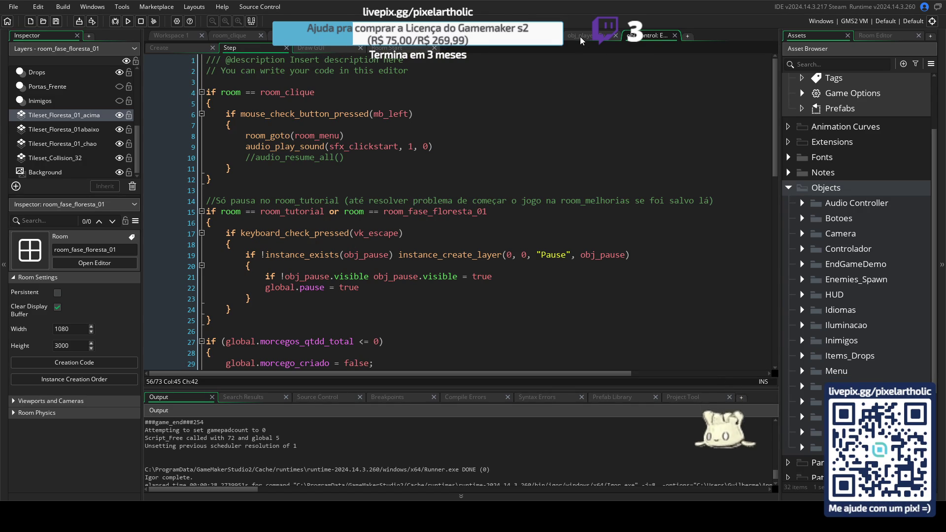
scroll(362, 202, down, 3)
scroll(362, 202, down, 4)
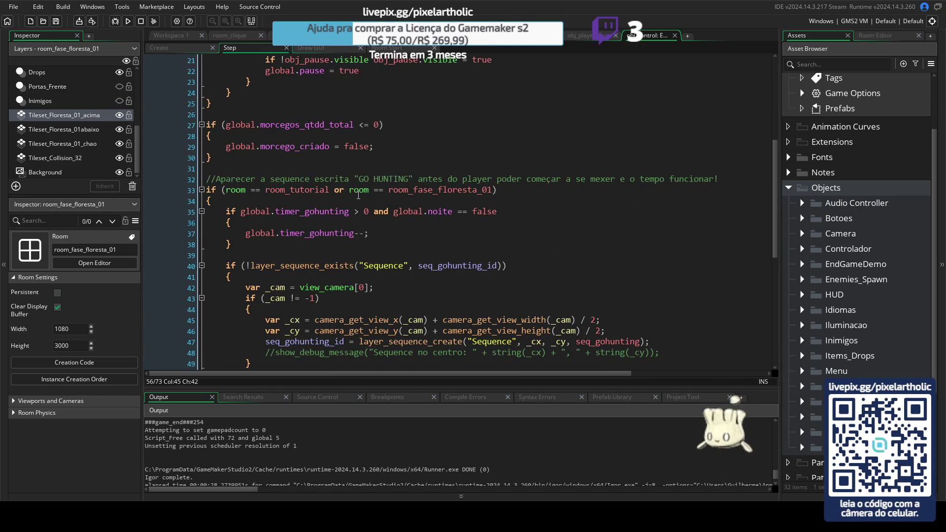
scroll(360, 192, up, 7)
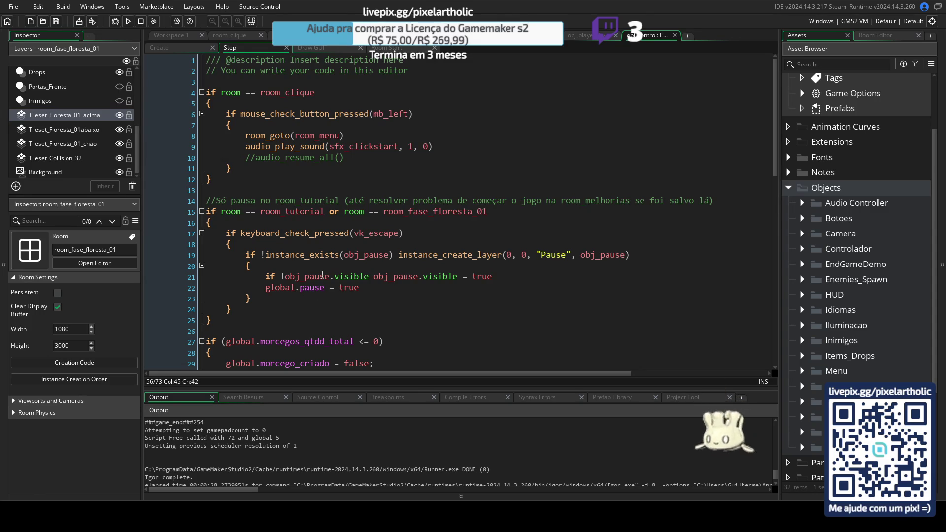
scroll(322, 274, down, 5)
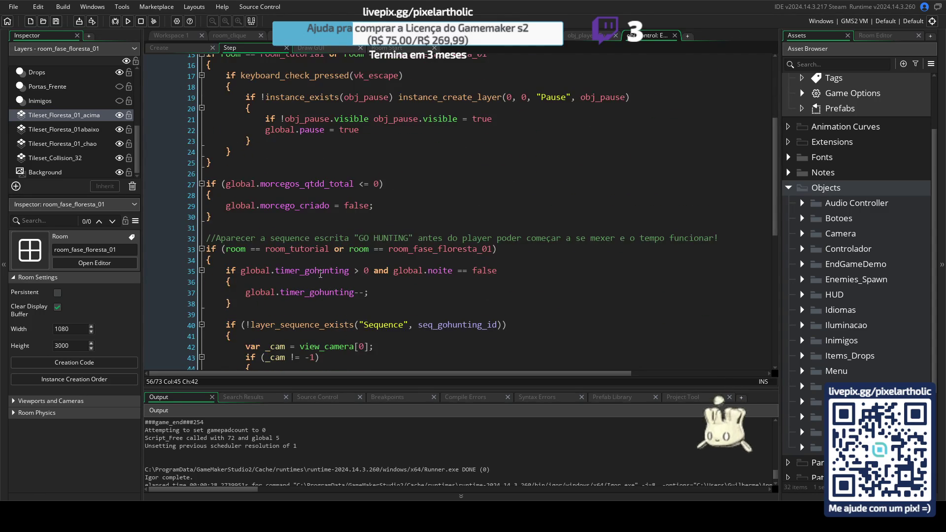
scroll(321, 274, down, 3)
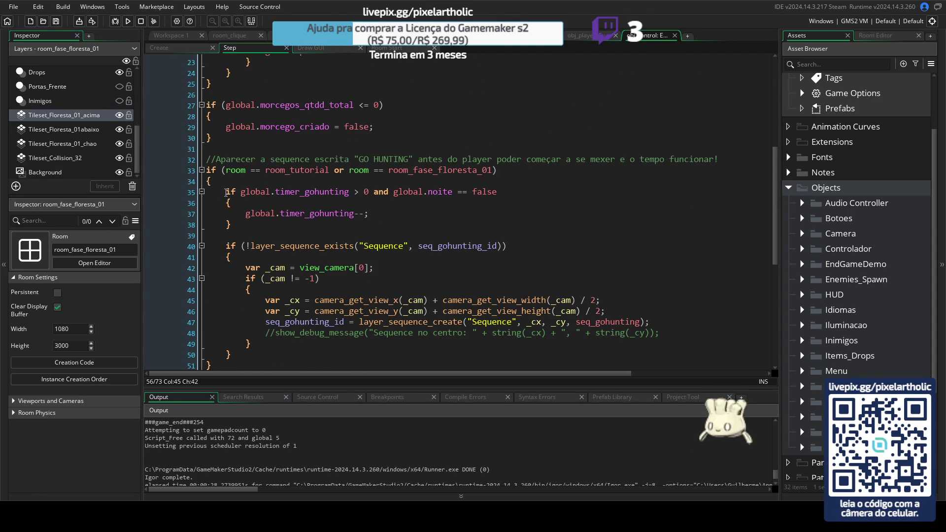
- Comment out the go-hunting timer and sequence block on lines 33–51
mouse_move(227, 190)
mouse_down()
mouse_move(243, 355)
mouse_move(201, 171)
mouse_up()
click(232, 370)
key(ctrl+k)
click(380, 126)
- Paste the go-hunting block after line 24, delete the blank line 42, then save and run
scroll(350, 151, up, 7)
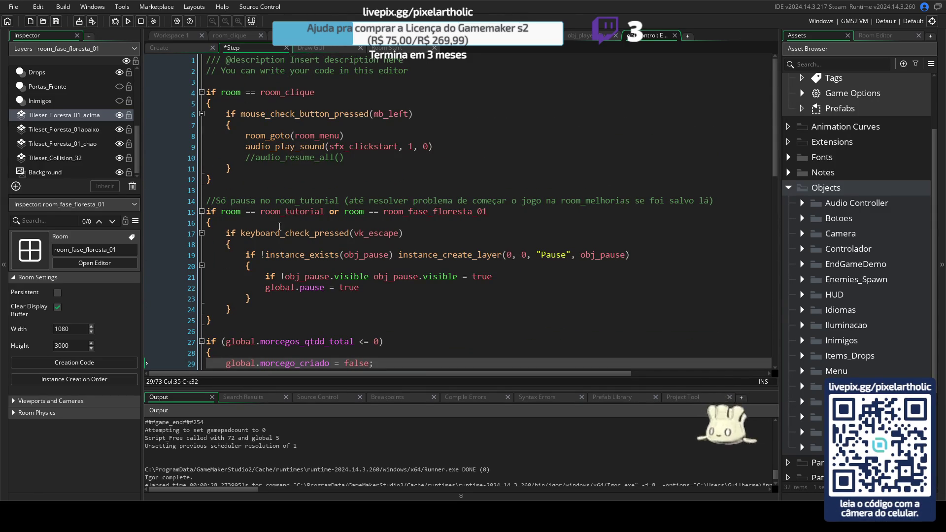
click(252, 309)
scroll(294, 294, down, 3)
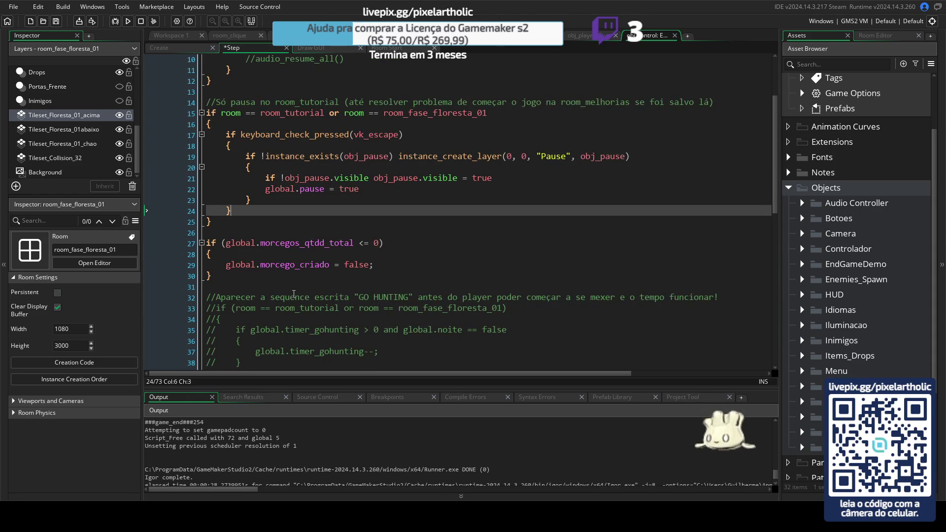
key(ctrl+v)
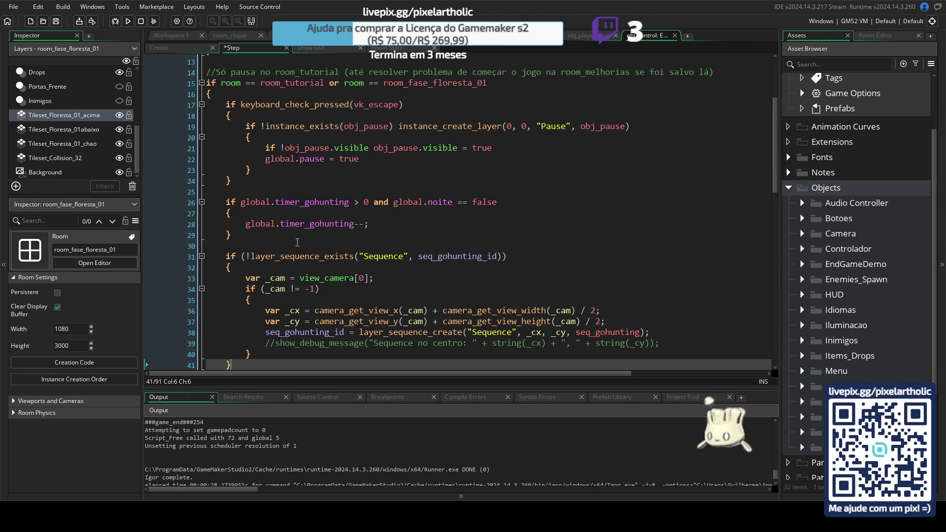
scroll(252, 223, down, 2)
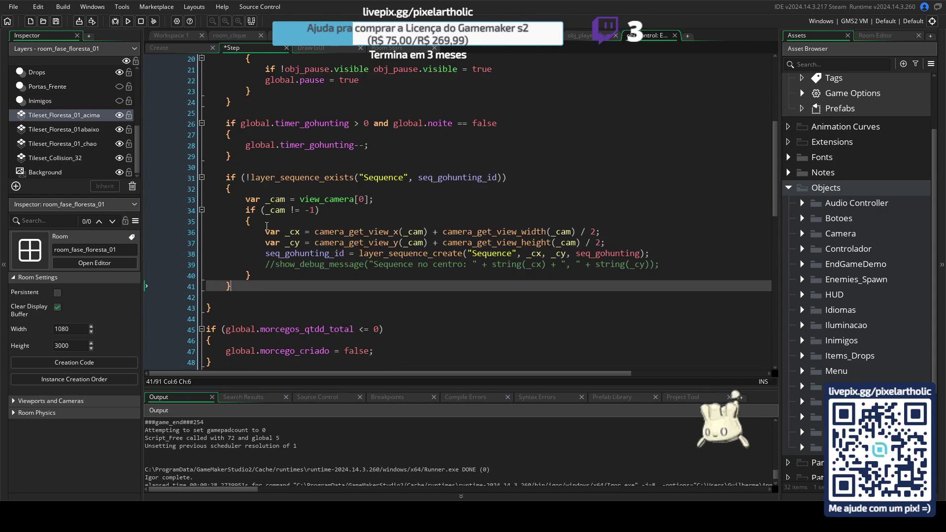
key(Delete)
key(F5)
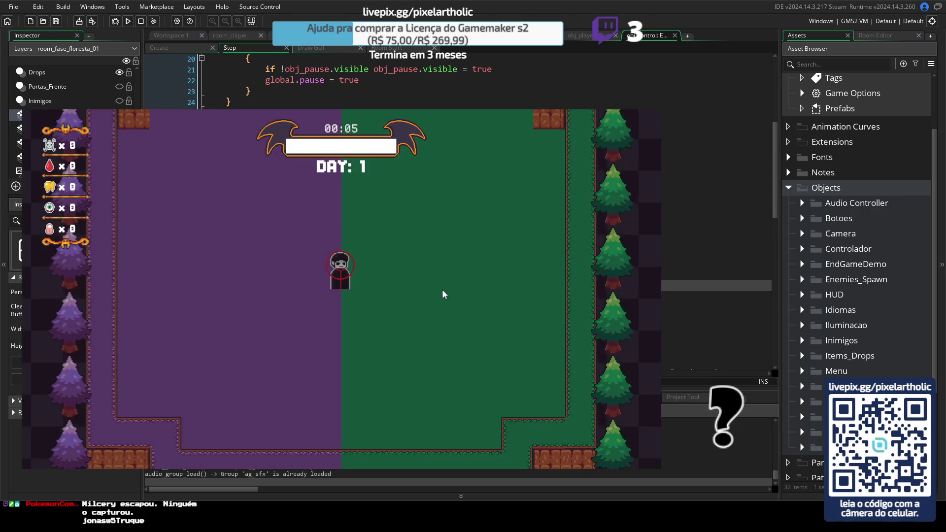
- Walk the player right, up and left to check the camera, quit, and select seq_gohunting_id on line 31
key(d)
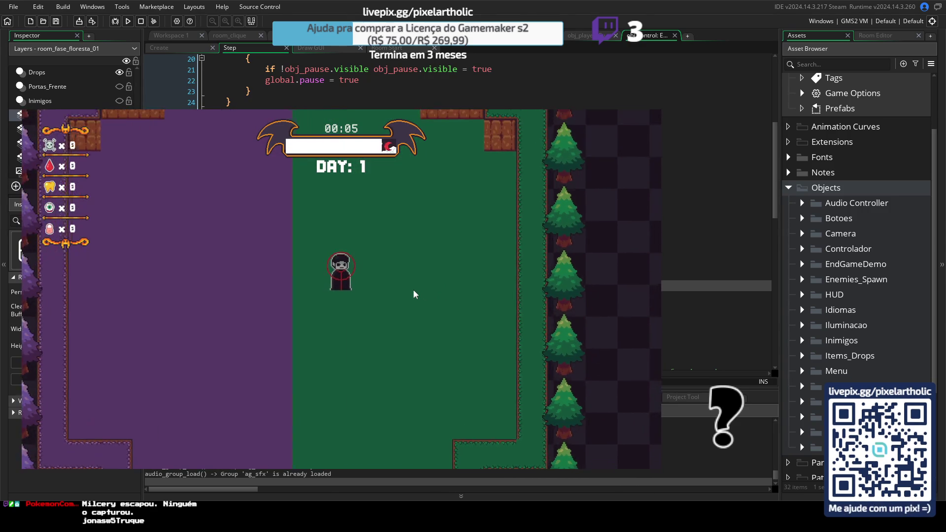
key(w)
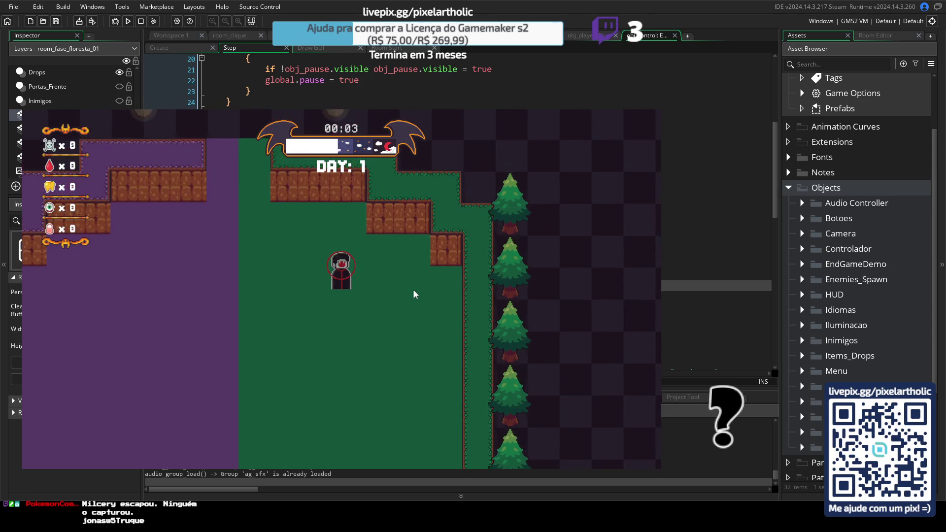
key(a)
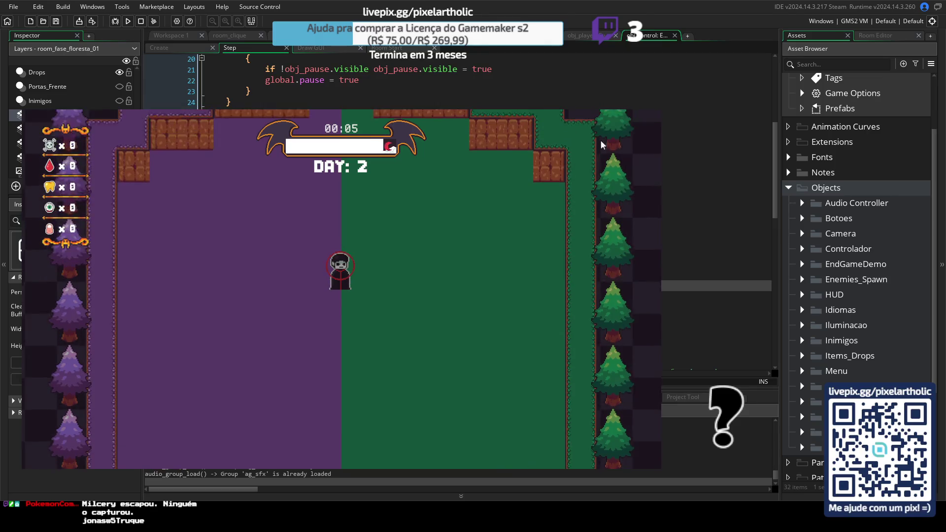
key(Escape)
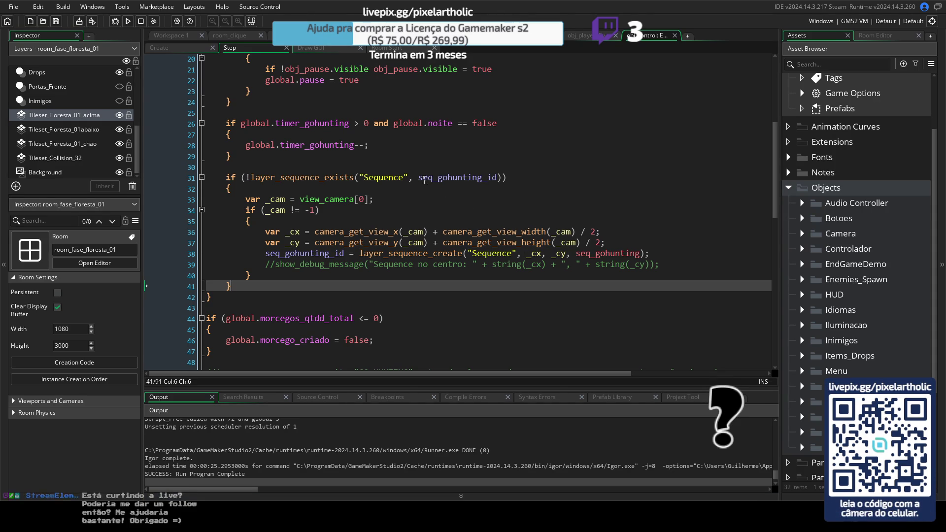
drag(419, 178, 500, 178)
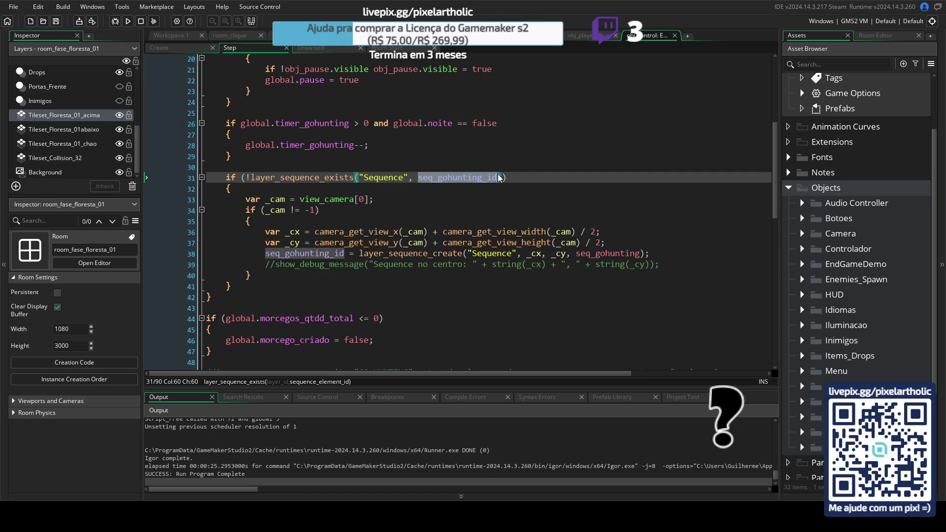
- Paste 'seq_gohunting_id = noone' from Create over Room Start lines 15–16, add '//teste', and run
click(499, 123)
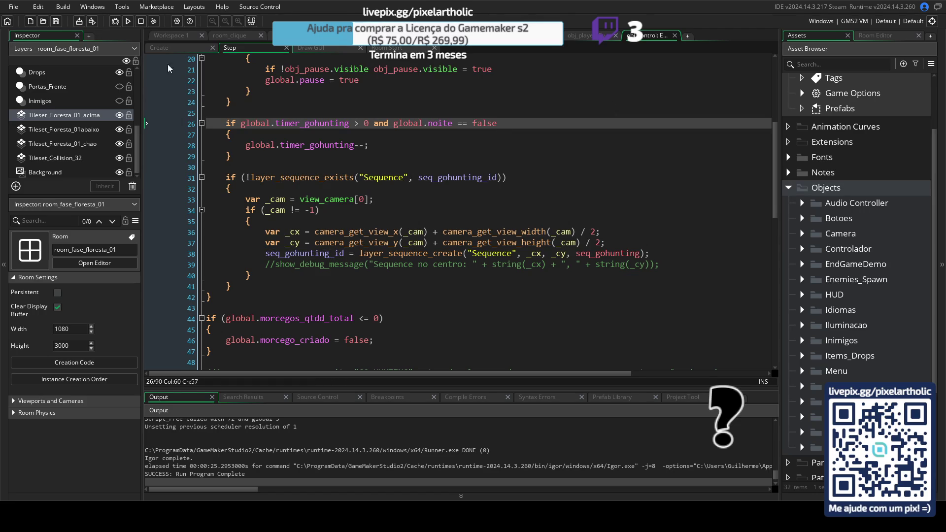
click(173, 47)
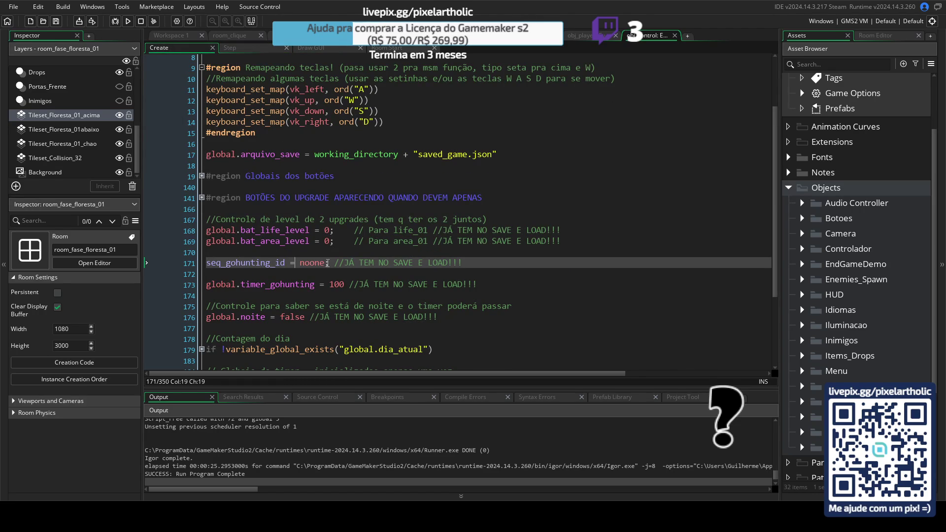
drag(329, 263, 206, 263)
key(ctrl+c)
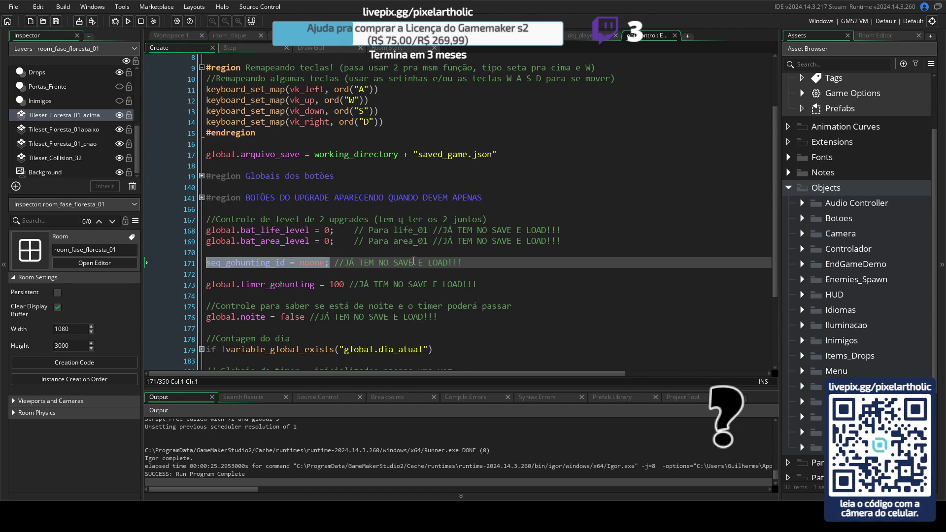
click(387, 48)
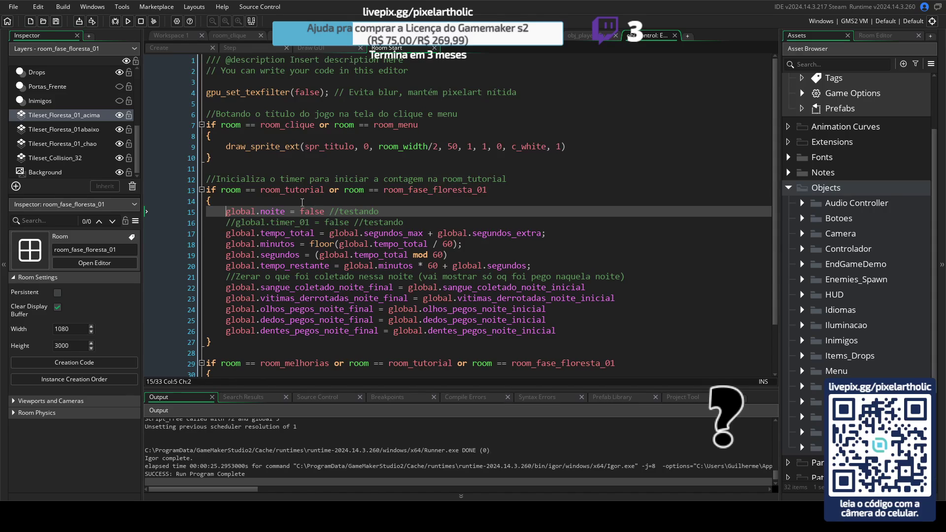
shift+click(410, 223)
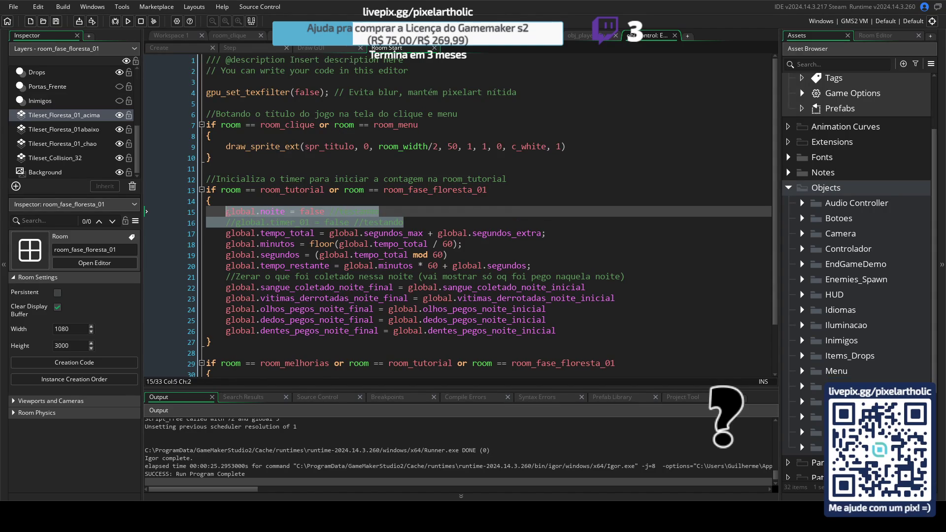
key(ctrl+v)
text(//teste)
key(F5)
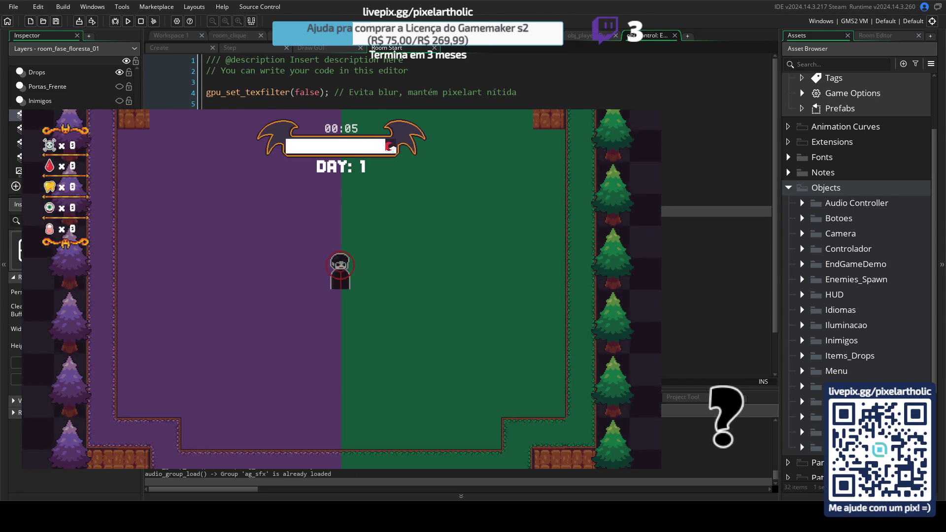
- Close the game, undo the test paste, delete blank lines 15–16, and save the Room Start code
key(Escape)
key(BackSpace)
key(BackSpace)
key(BackSpace)
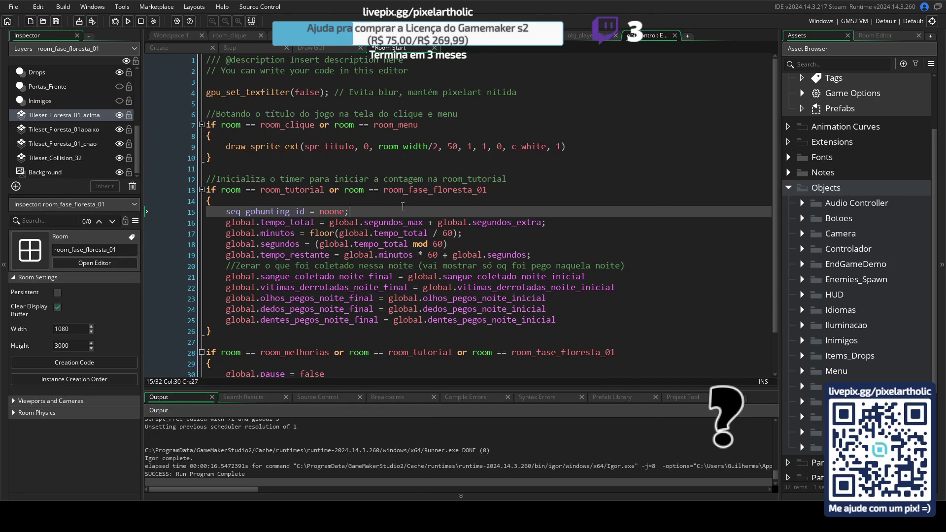
key(ctrl+z)
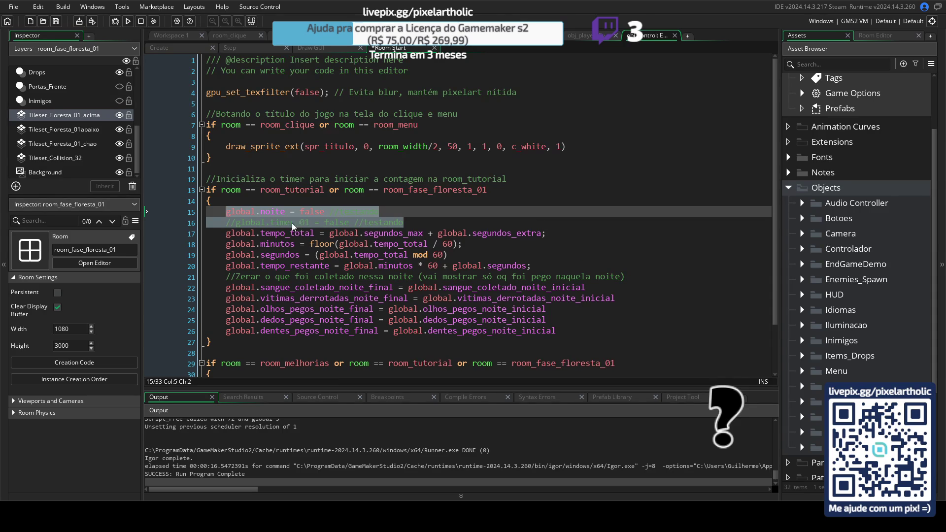
key(BackSpace)
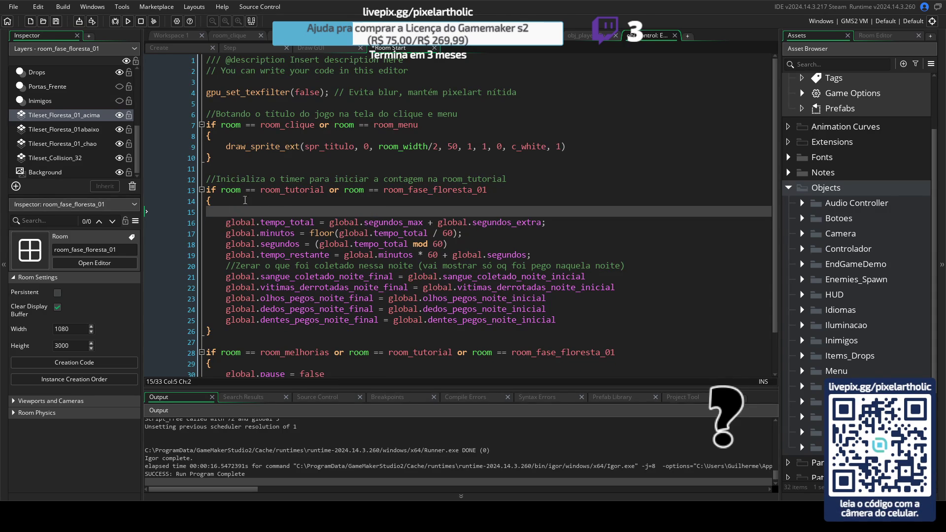
key(BackSpace)
key(BackSpace)
key(ctrl+s)
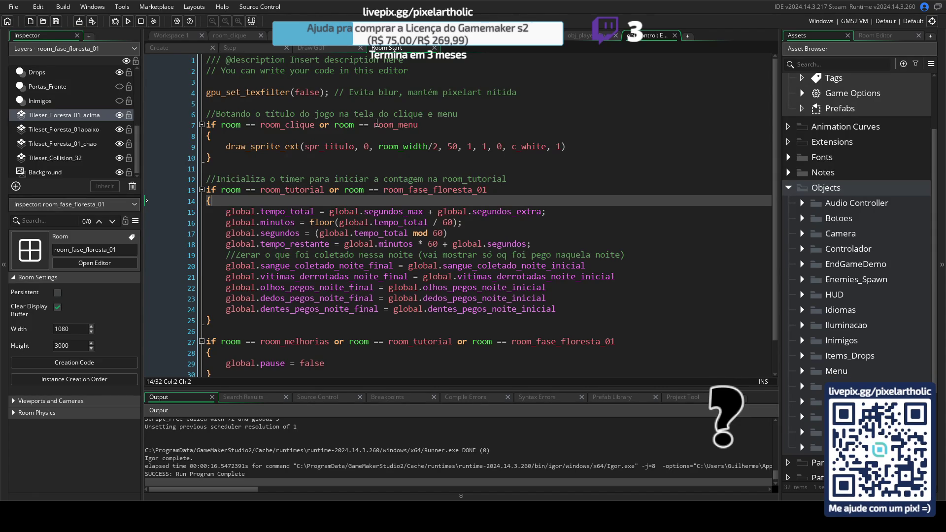
- Review the room_menu title-drawing condition, then go to the Create event code
click(395, 124)
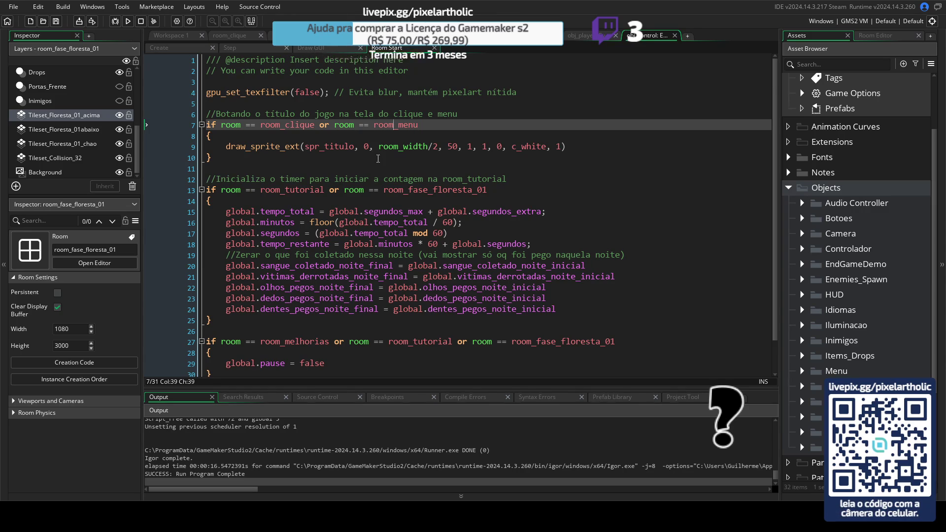
scroll(379, 158, down, 1)
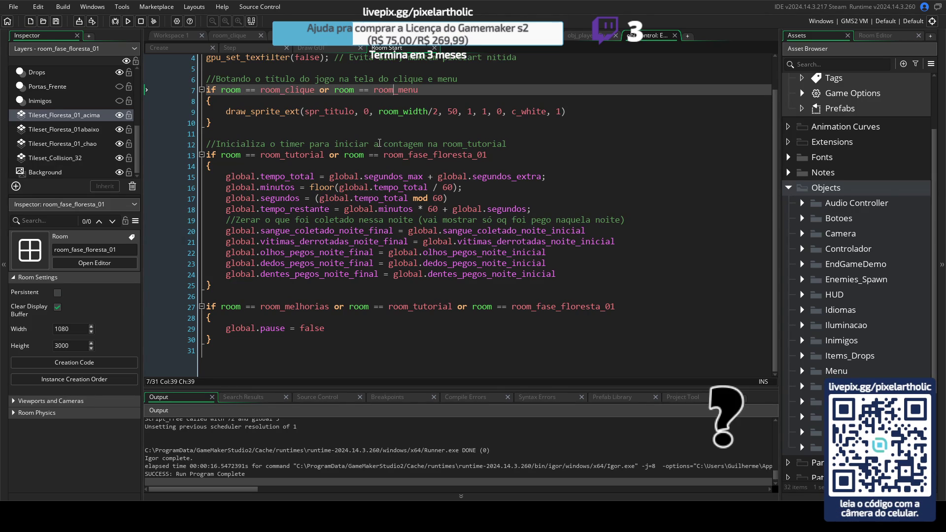
click(182, 46)
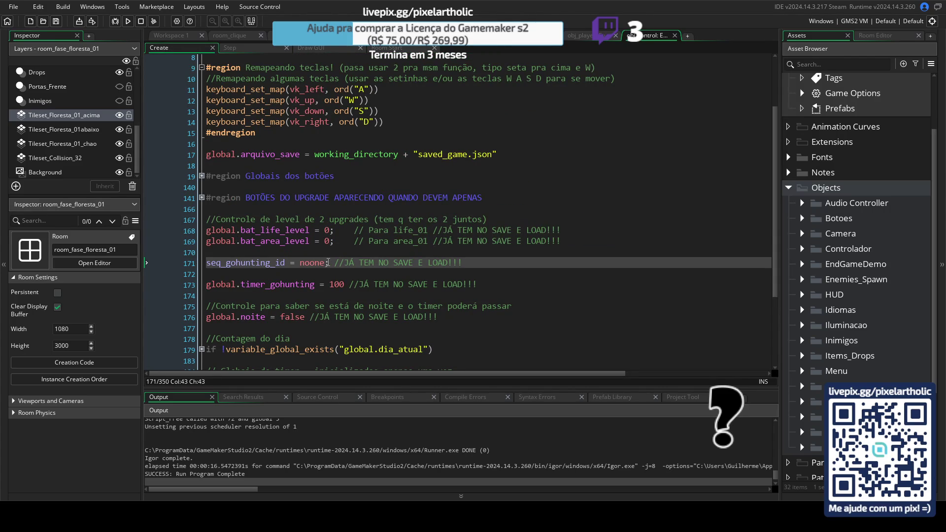
- Scroll through the Create event globals, expanding and collapsing the timer globals block
scroll(334, 301, down, 2)
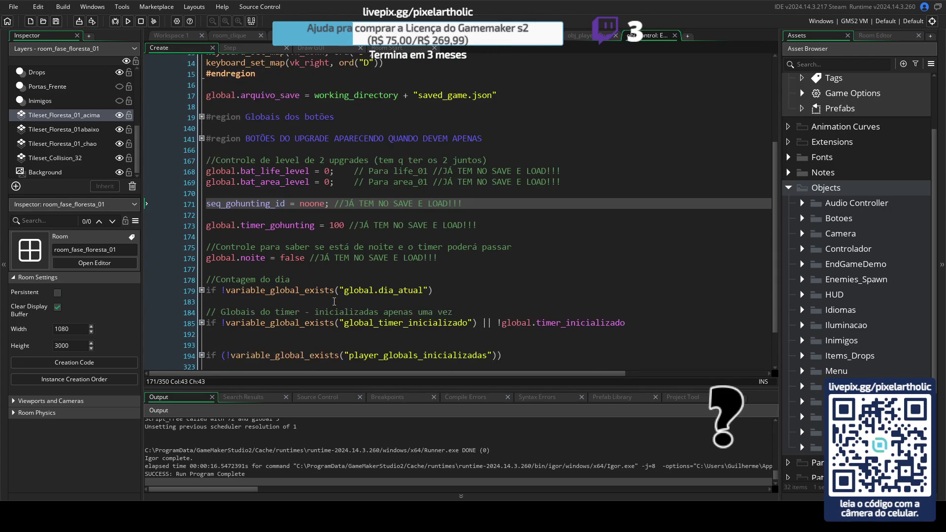
scroll(305, 283, down, 2)
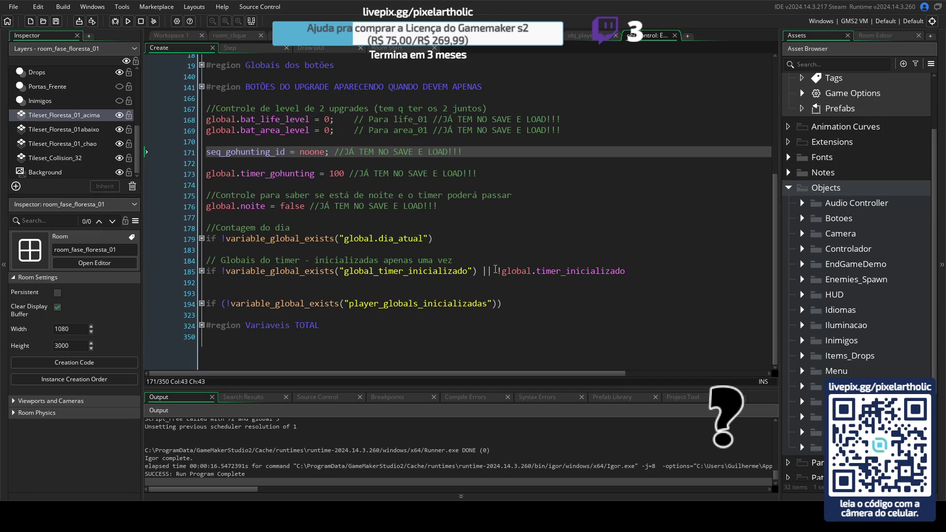
click(202, 270)
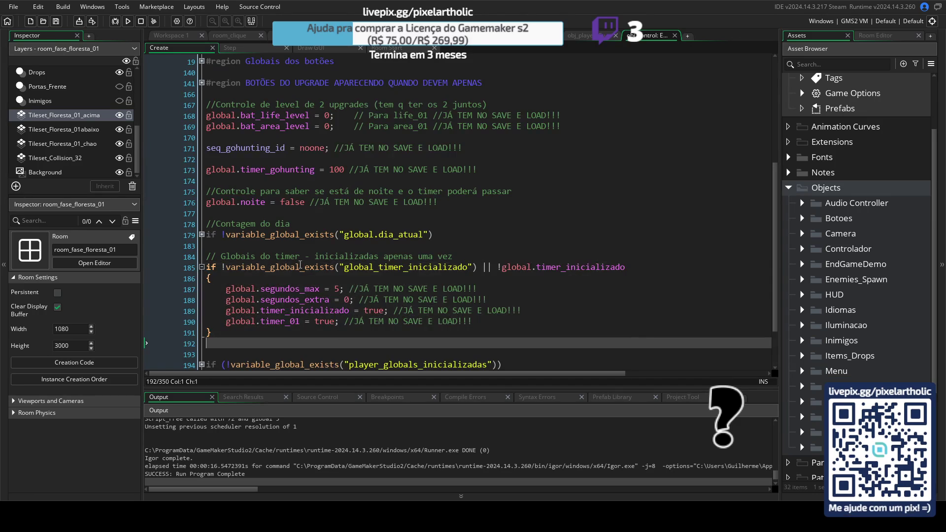
click(202, 267)
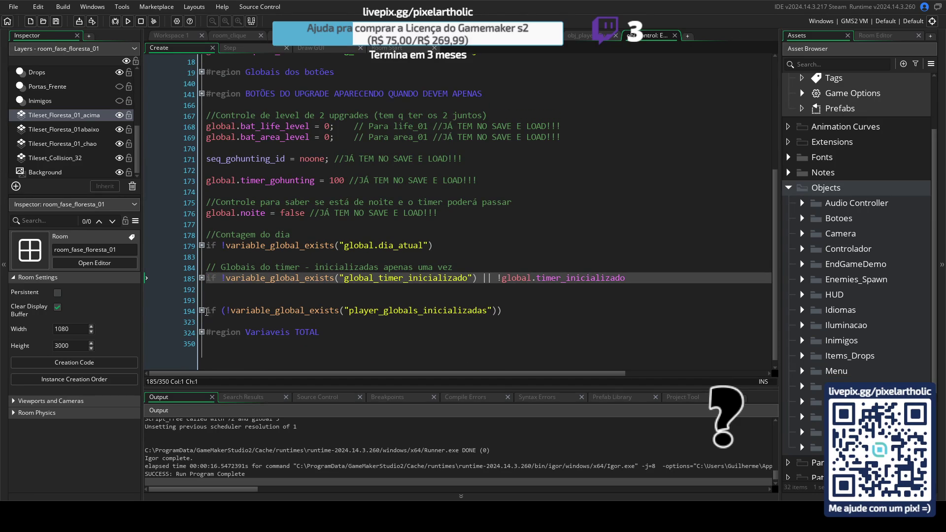
click(207, 299)
scroll(266, 279, down, 4)
scroll(266, 279, down, 1)
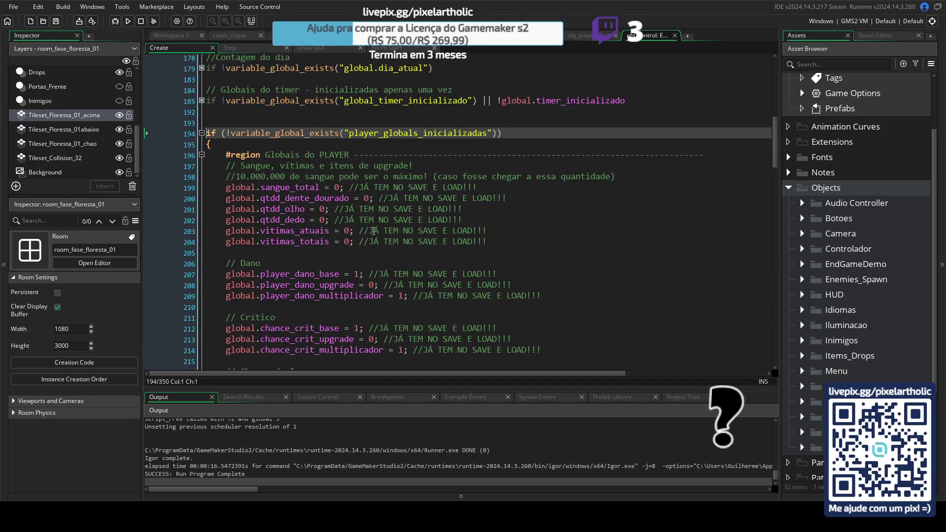
drag(775, 131, 769, 192)
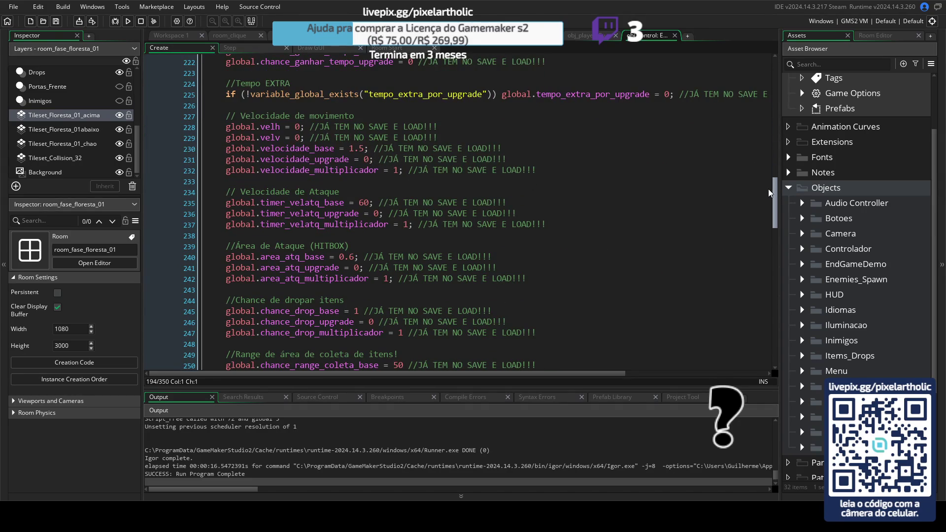
mouse_move(769, 192)
mouse_down()
mouse_move(755, 328)
mouse_move(762, 76)
mouse_up()
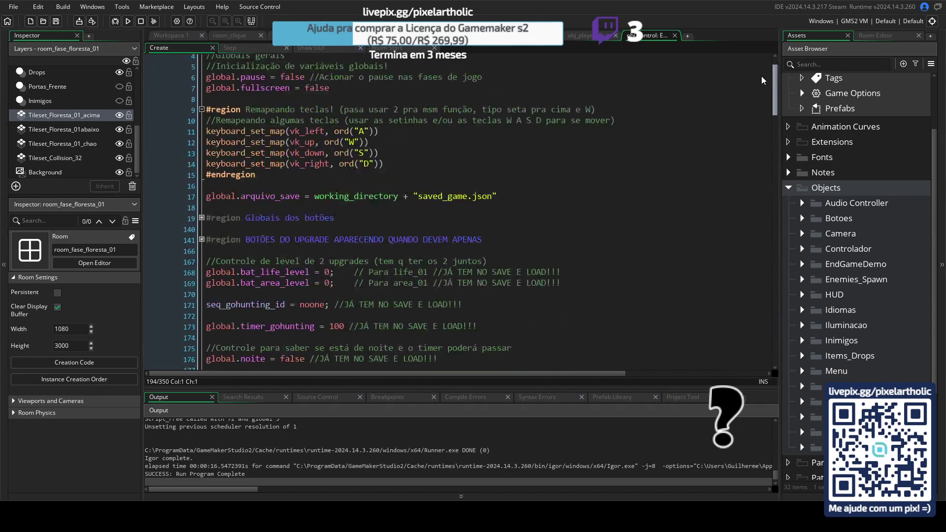
- Review the Variaveis TOTAL region, collapse it, and bring up obj_player's Create code
scroll(205, 276, down, 4)
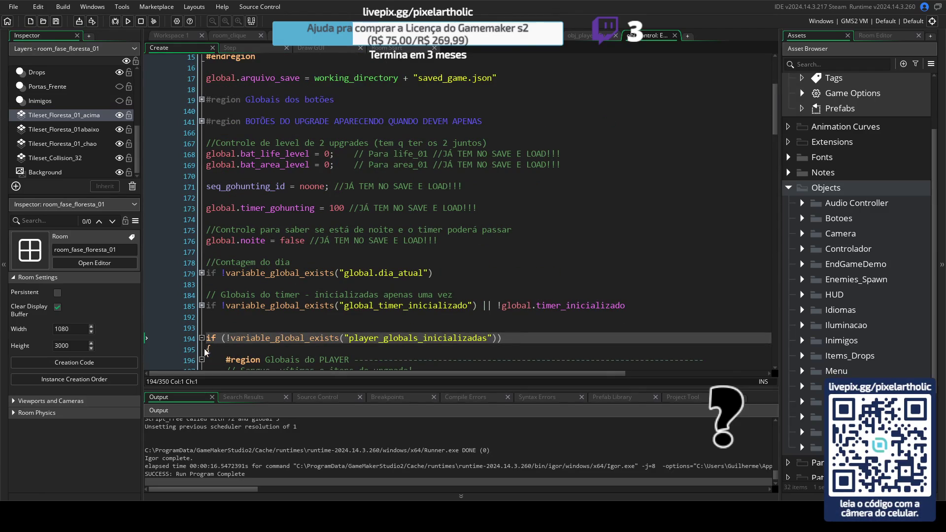
scroll(205, 341, down, 1)
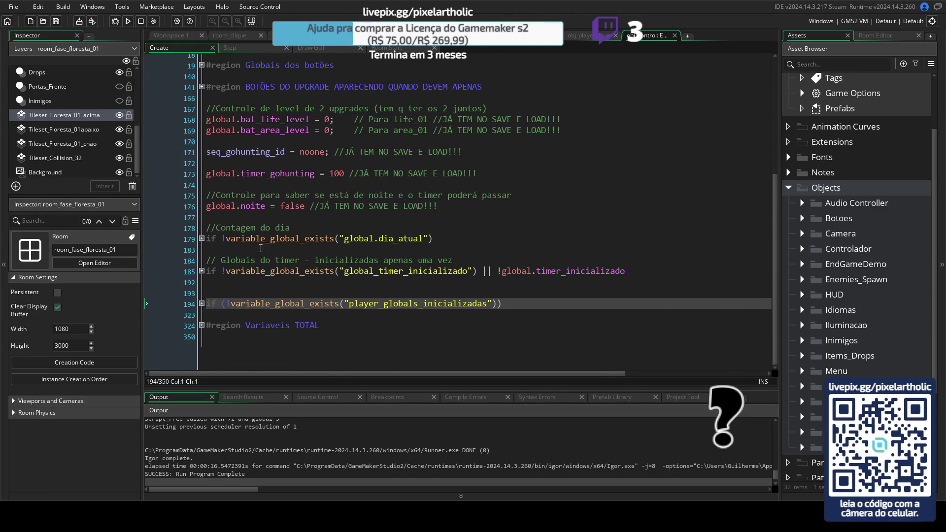
click(201, 325)
scroll(366, 222, down, 8)
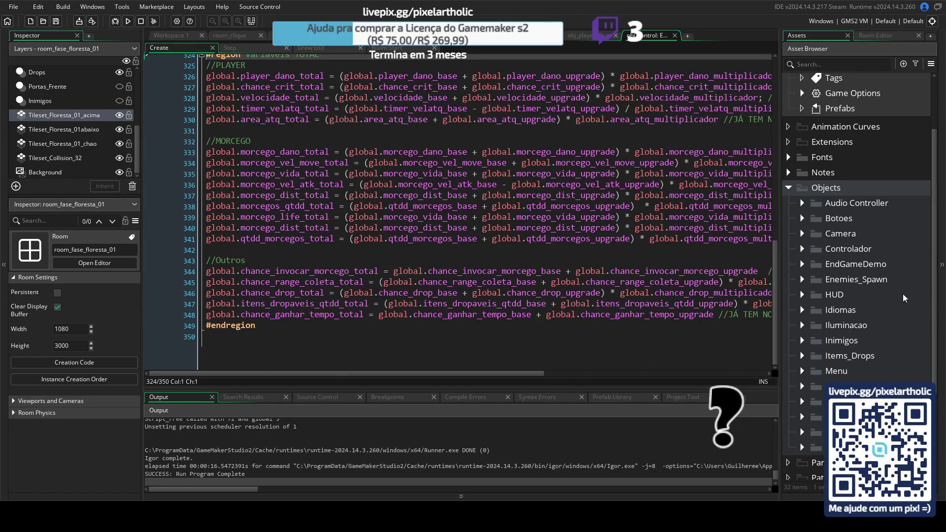
drag(774, 332, 787, 120)
scroll(208, 289, down, 5)
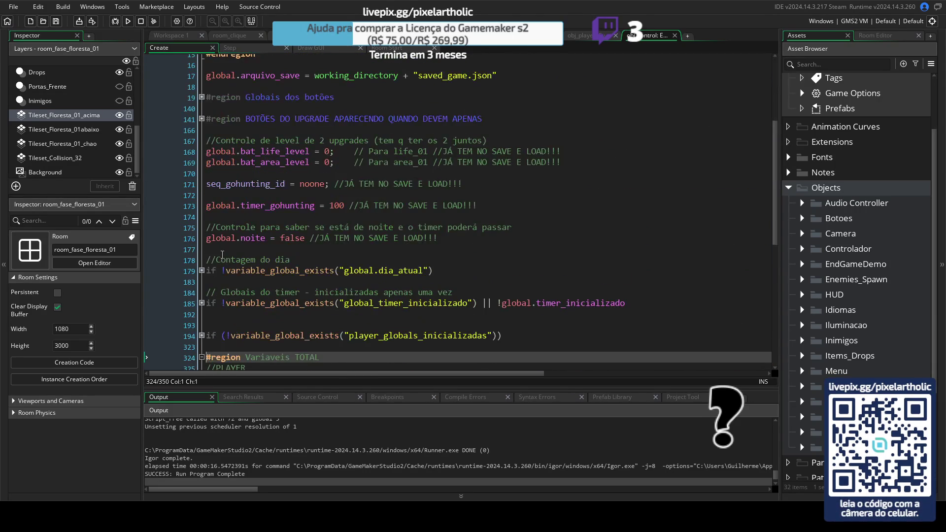
scroll(207, 290, down, 3)
click(202, 239)
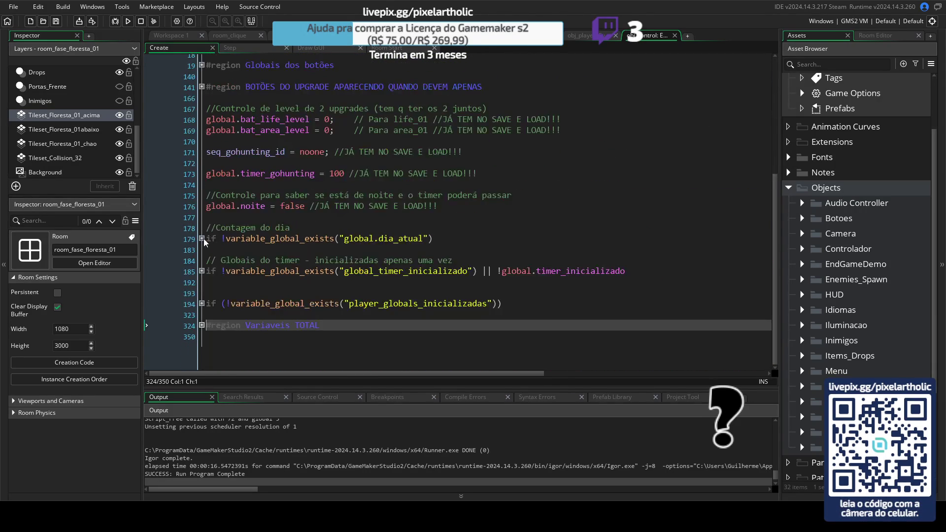
click(587, 37)
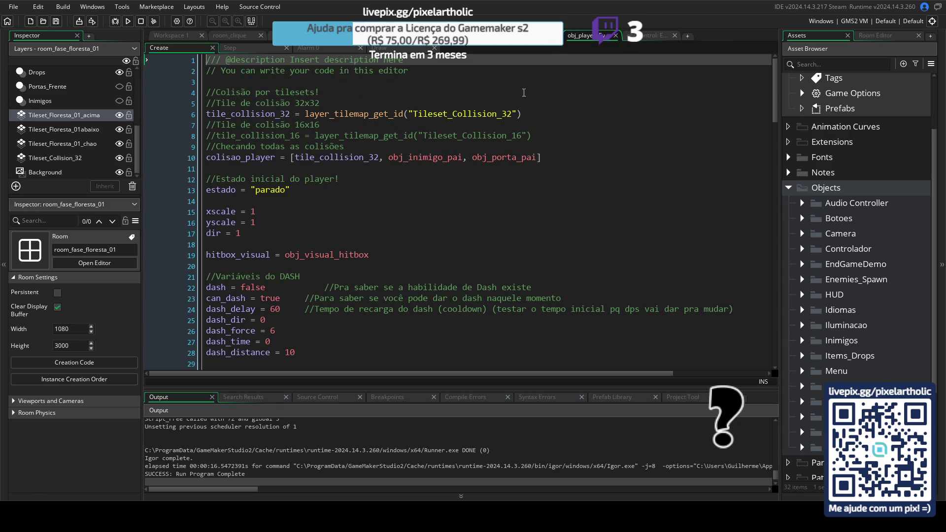
- Compare the Control layer instances of the forest room and room_tutorial
click(296, 35)
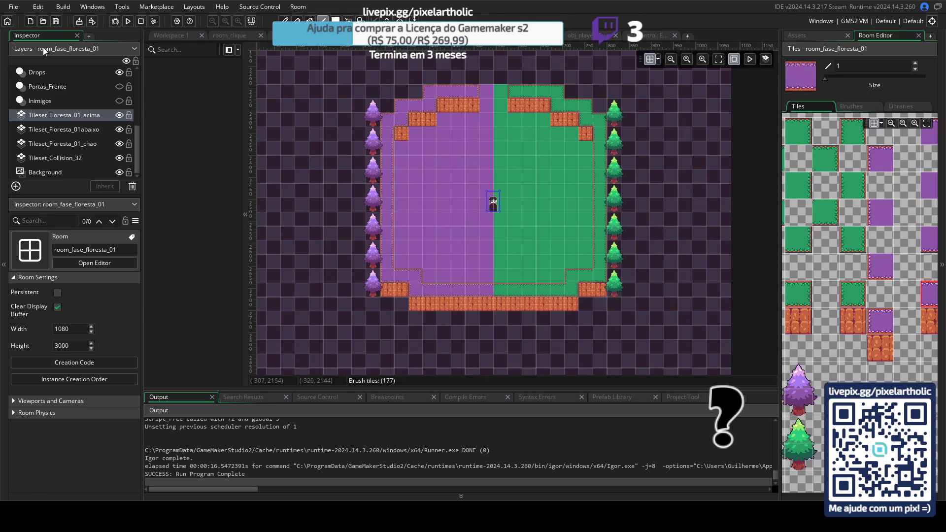
scroll(74, 98, up, 5)
click(53, 76)
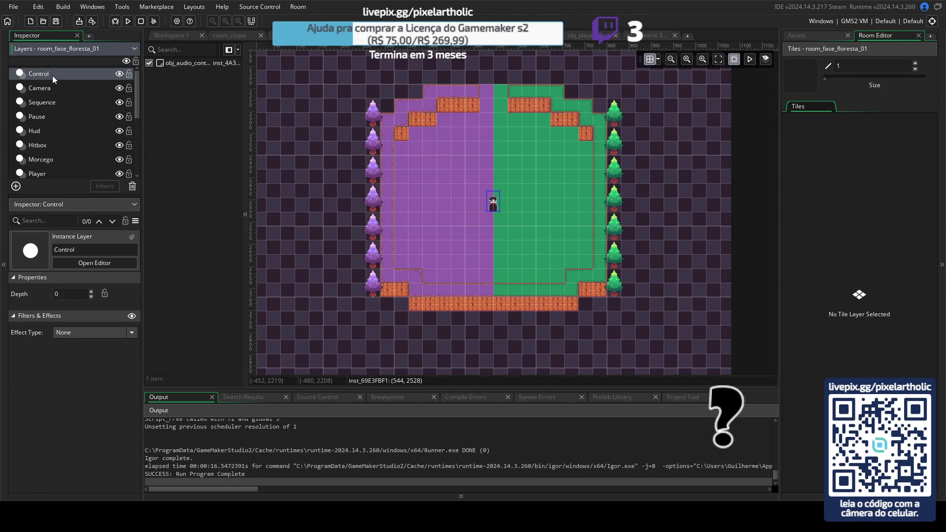
key(ctrl+Tab)
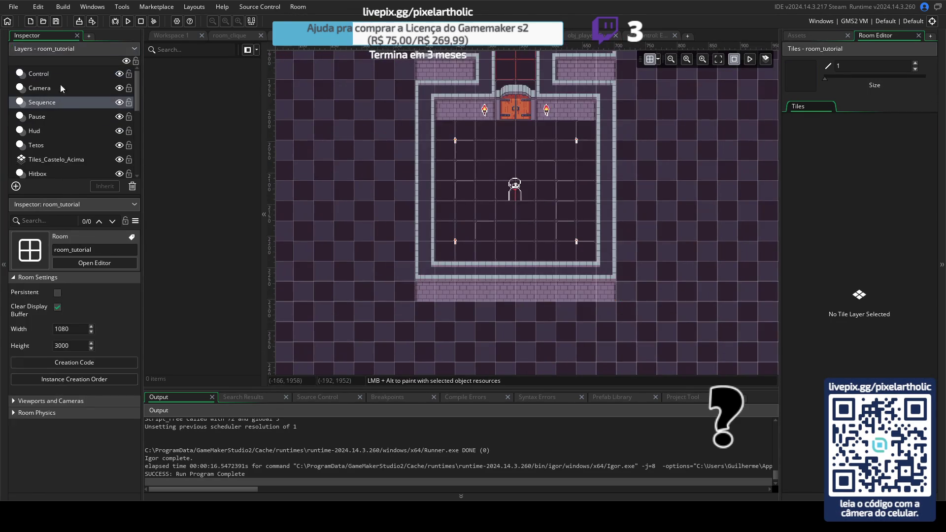
click(43, 75)
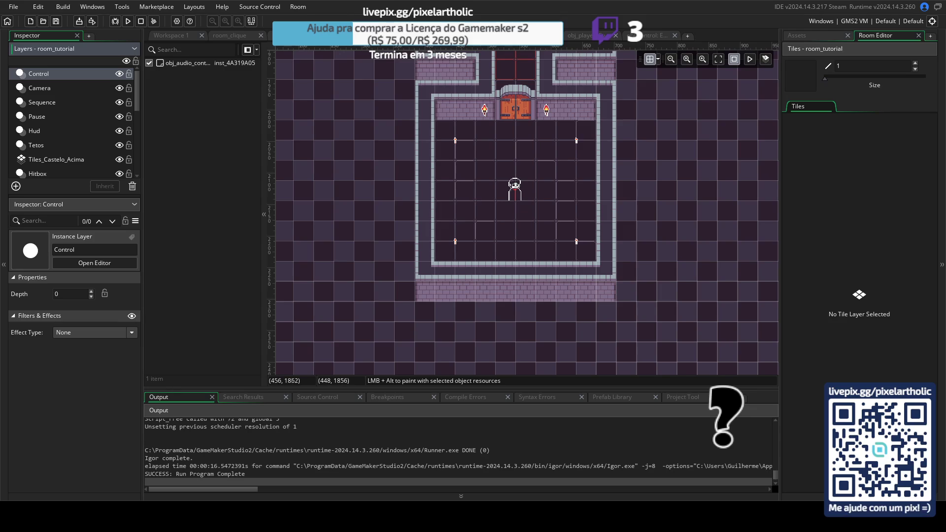
key(ctrl+Tab)
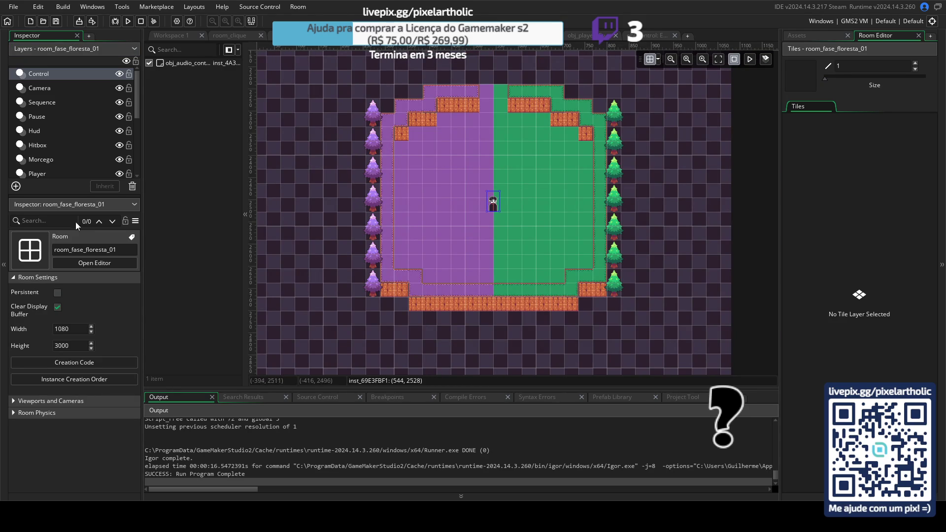
click(42, 75)
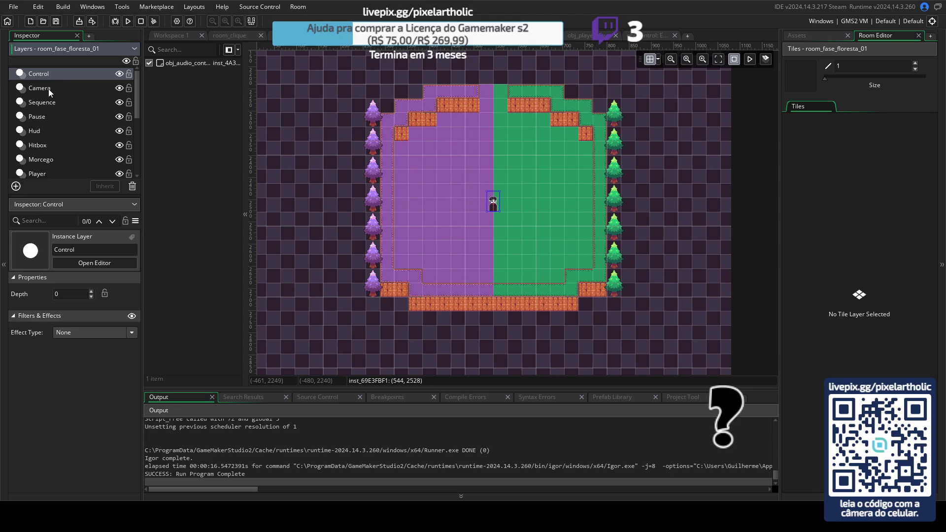
- Inspect room_clique's Control, Camera, Sequence, Pause, Hud and Background layers
click(328, 36)
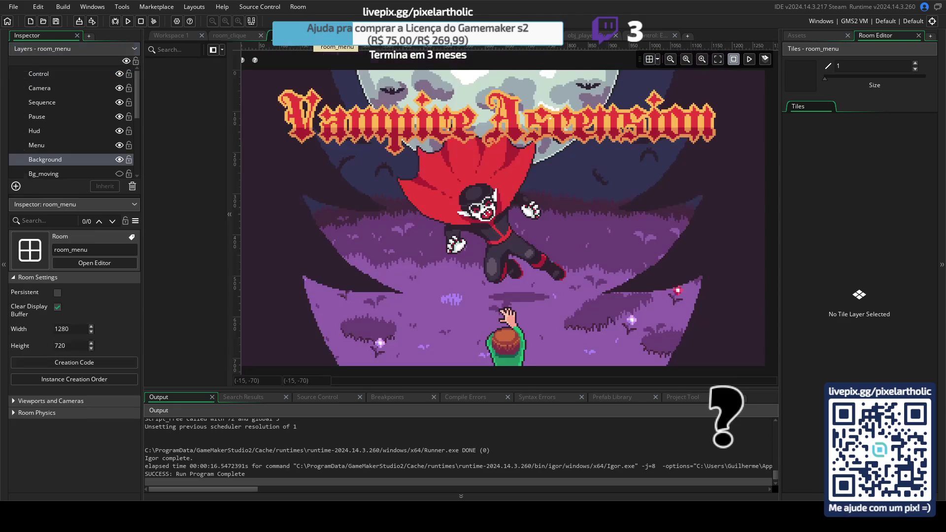
click(225, 37)
click(39, 74)
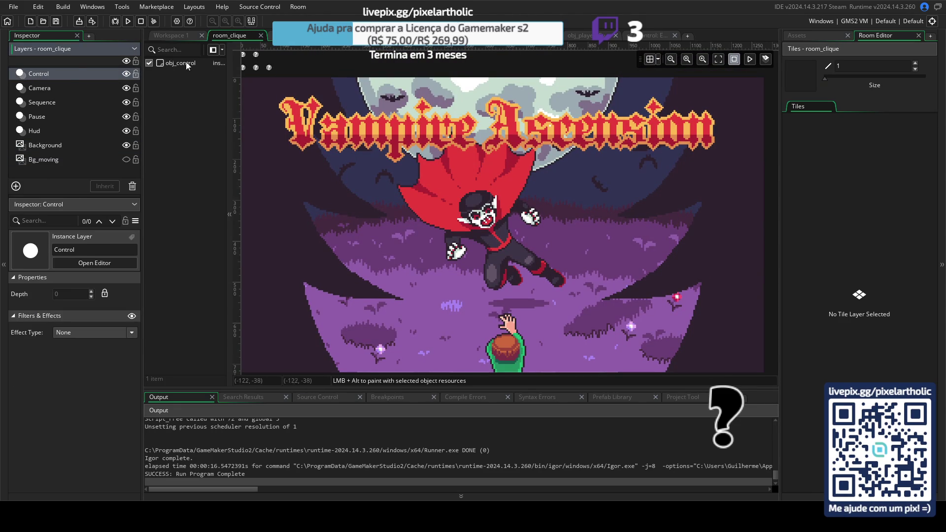
click(57, 88)
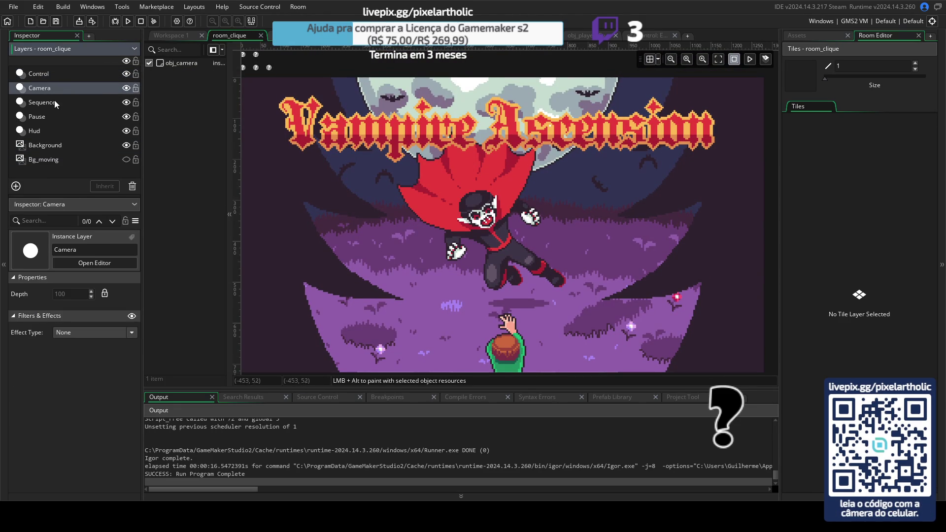
click(52, 104)
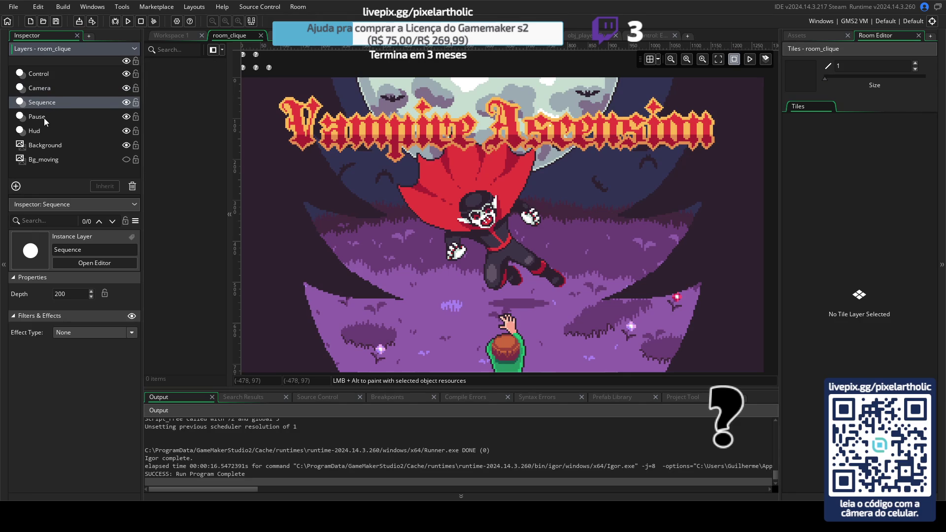
click(44, 118)
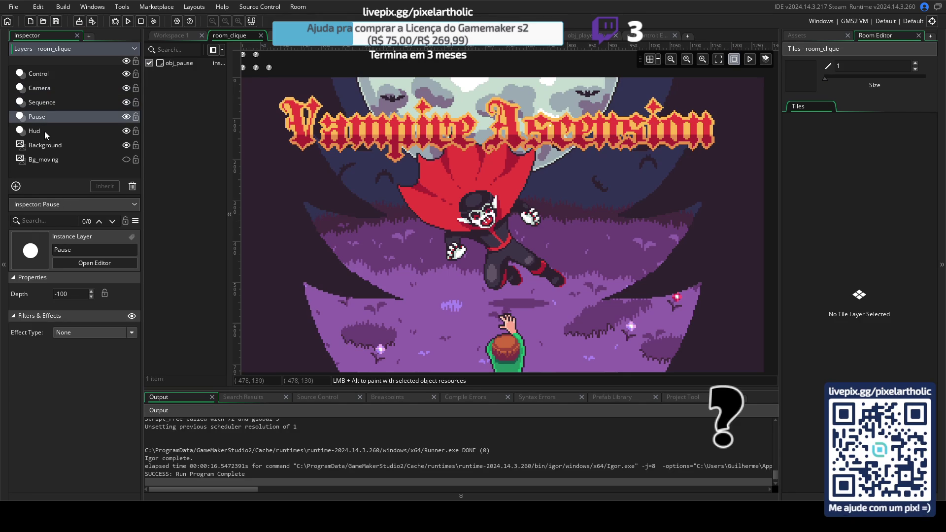
click(43, 132)
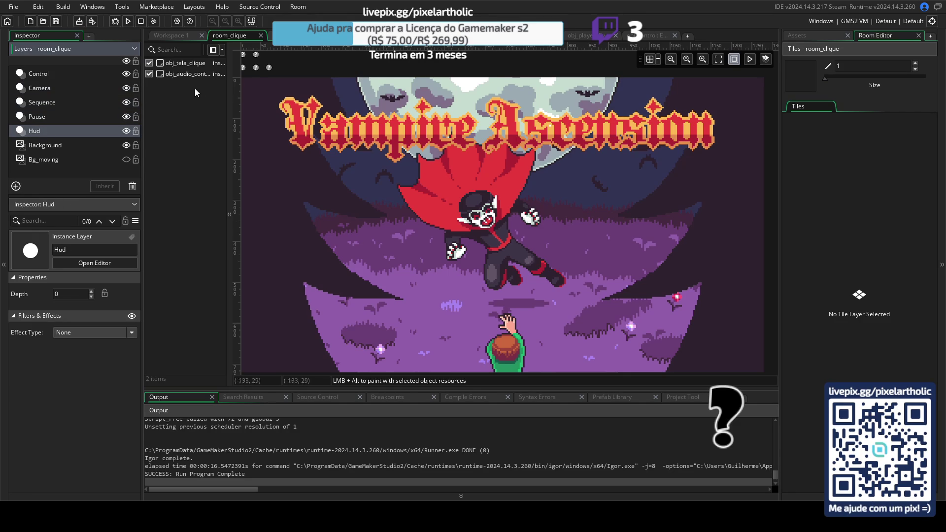
drag(228, 101, 243, 103)
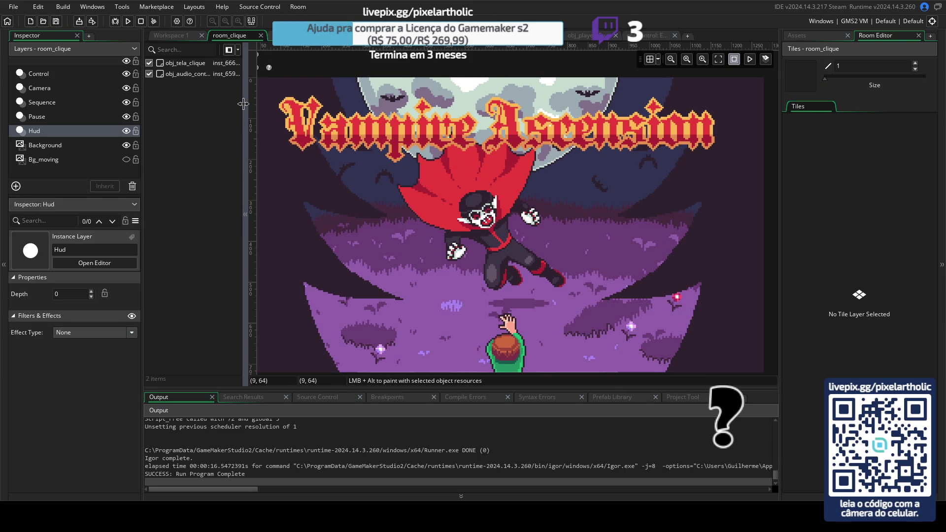
click(65, 144)
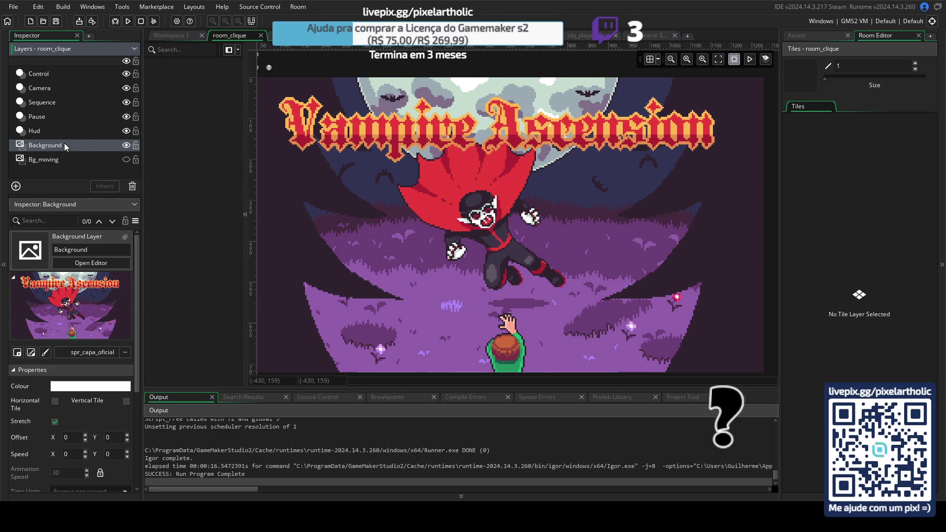
click(33, 115)
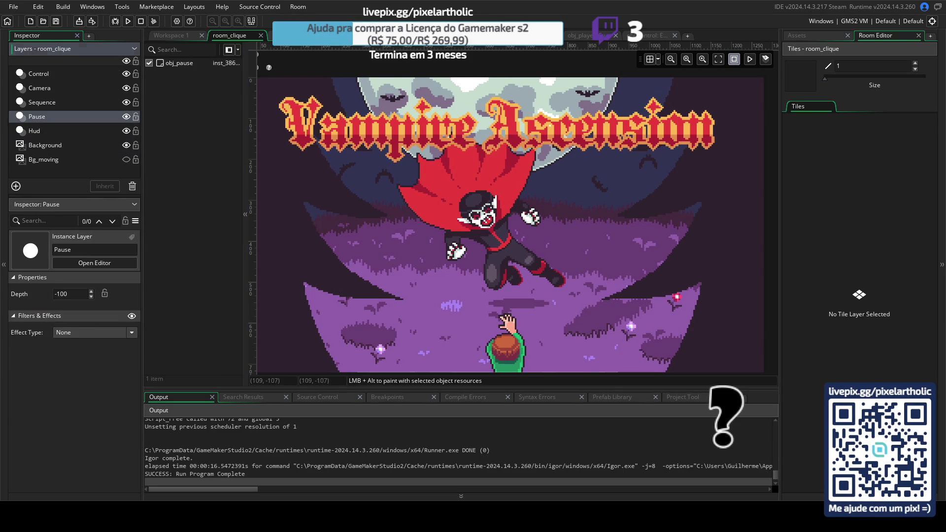
- Check room_menu's Menu layer and obj_menu instance, then open room_melhorias
click(293, 35)
click(40, 149)
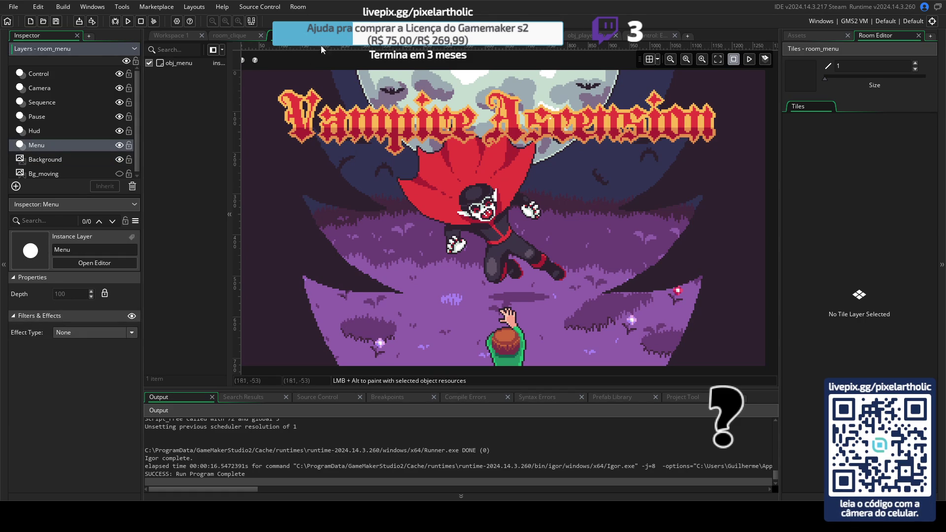
click(244, 36)
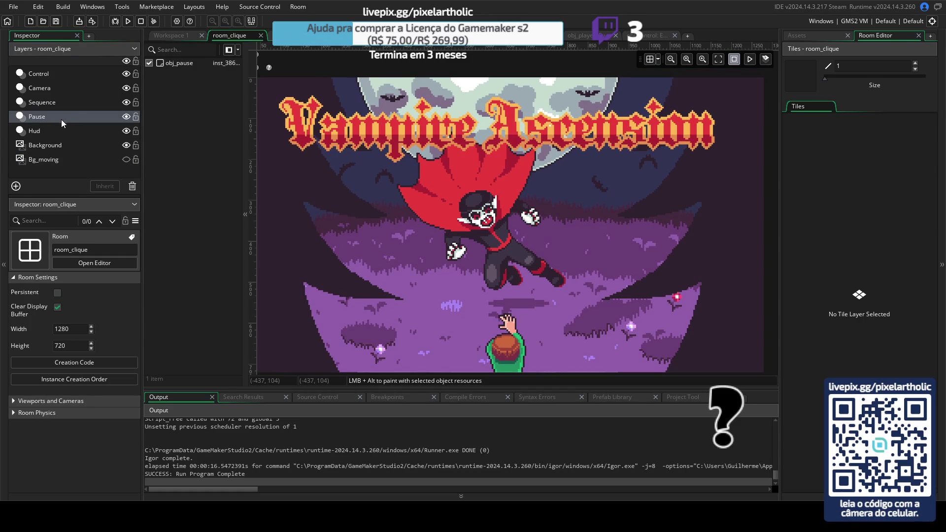
click(320, 36)
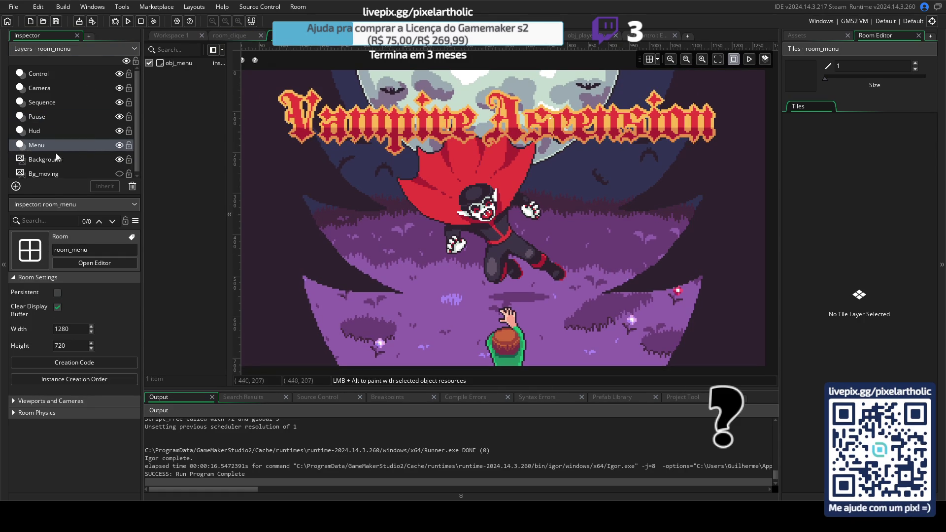
click(49, 145)
click(189, 63)
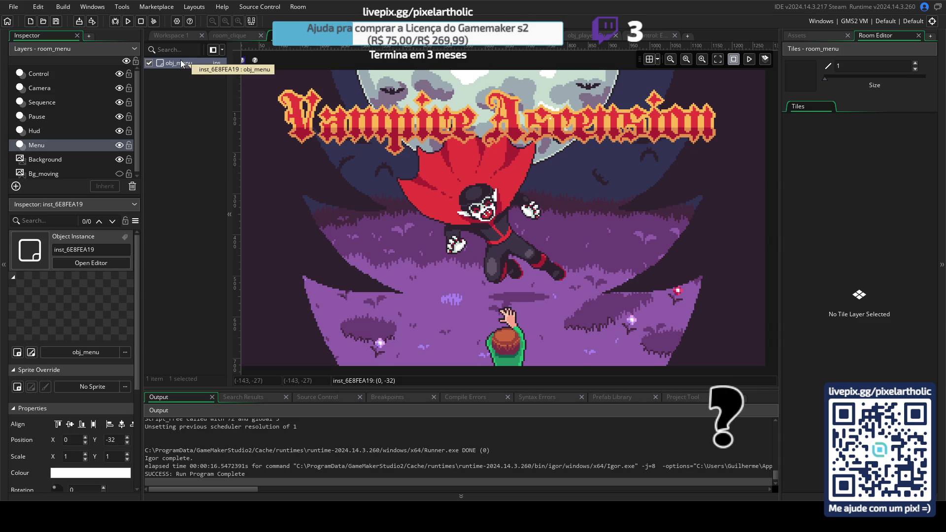
click(334, 37)
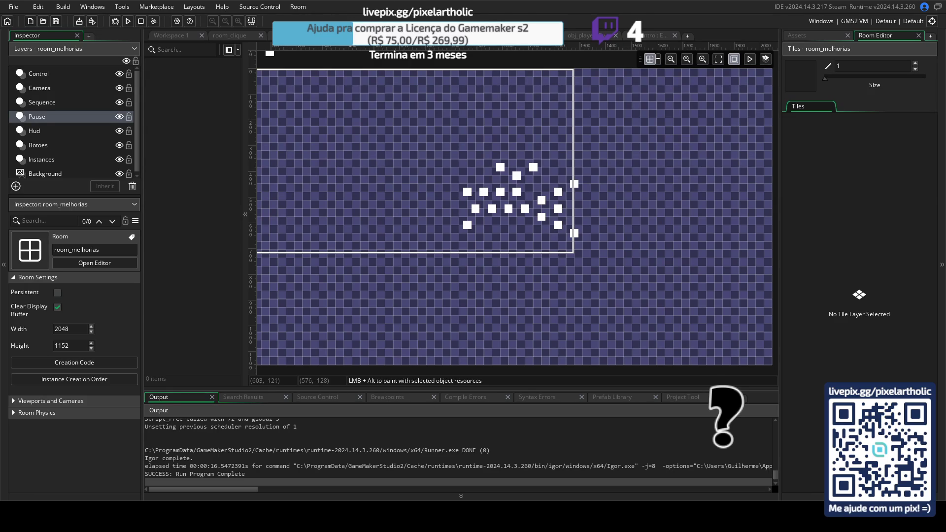
- Compare the Camera, Sequence, Pause and Hud layers of room_tutorial and room_fase_floresta_01
click(523, 36)
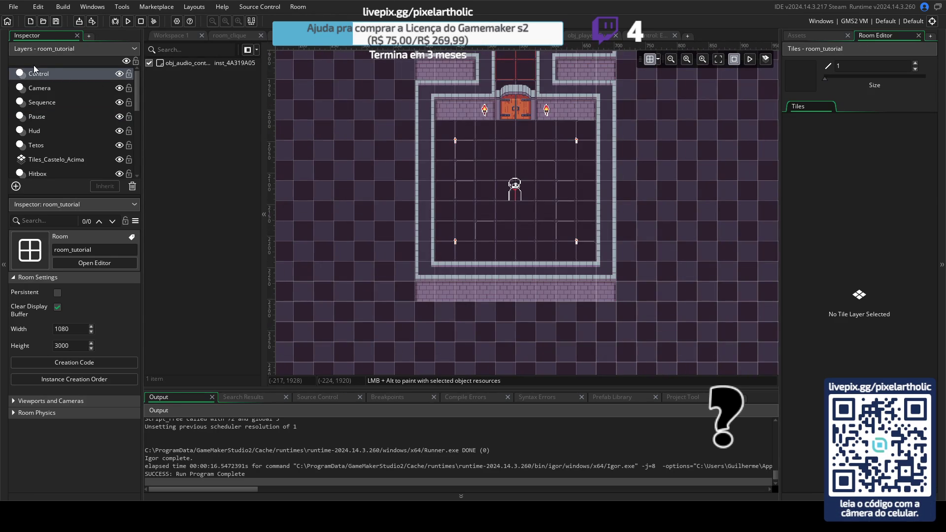
click(34, 87)
click(40, 99)
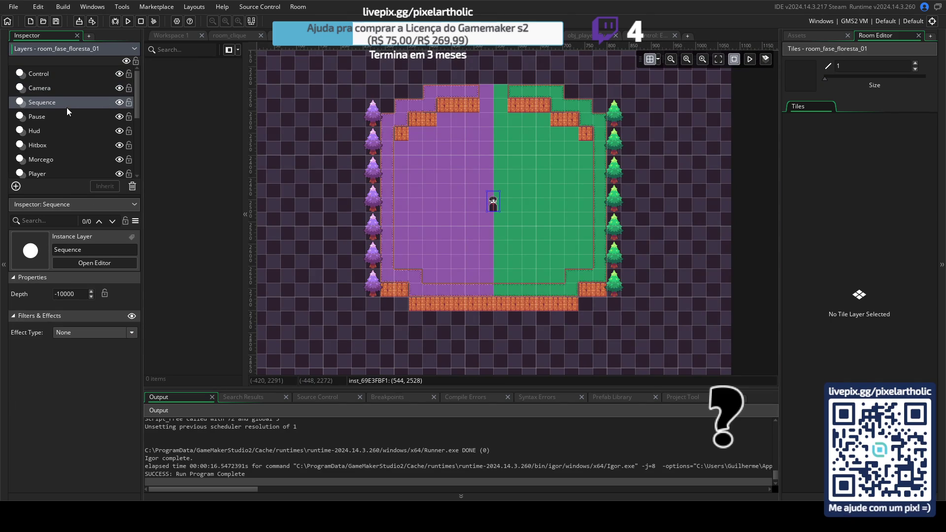
click(59, 90)
click(50, 105)
click(40, 117)
click(41, 131)
scroll(59, 127, down, 3)
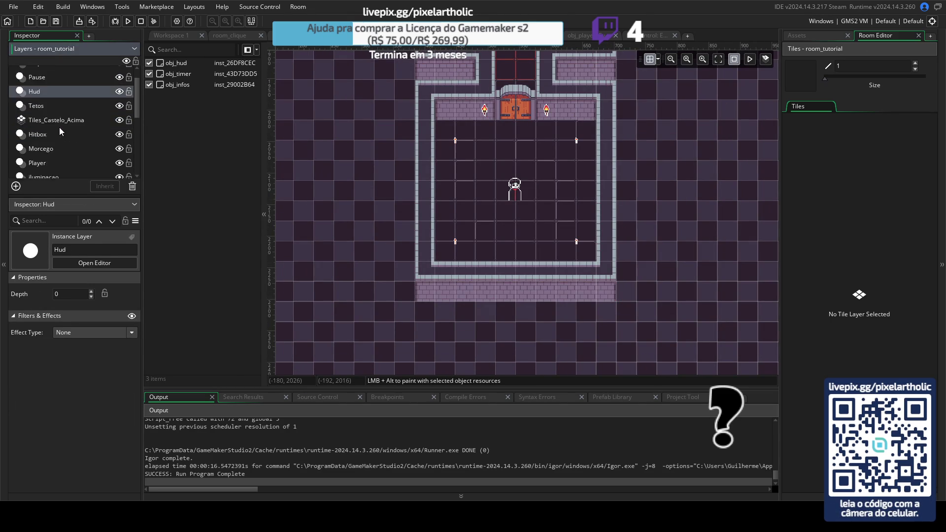
scroll(67, 103, down, 3)
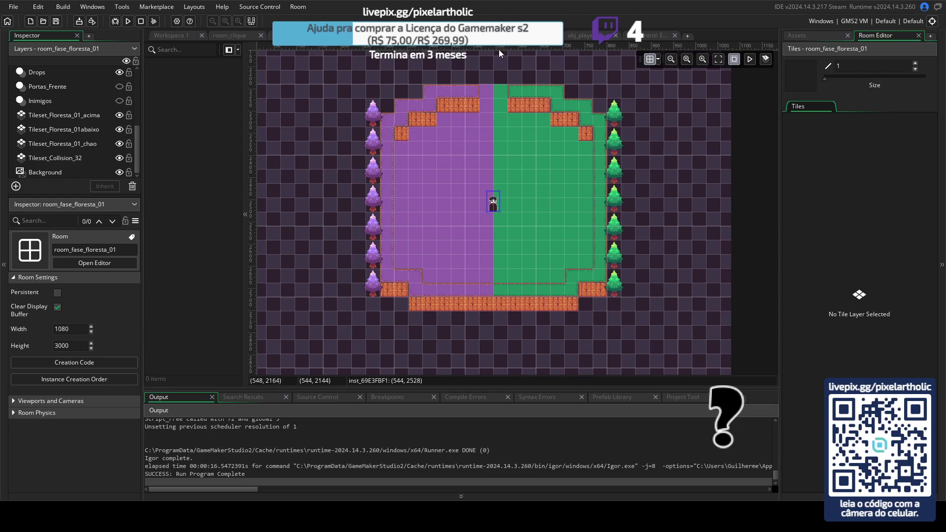
click(593, 39)
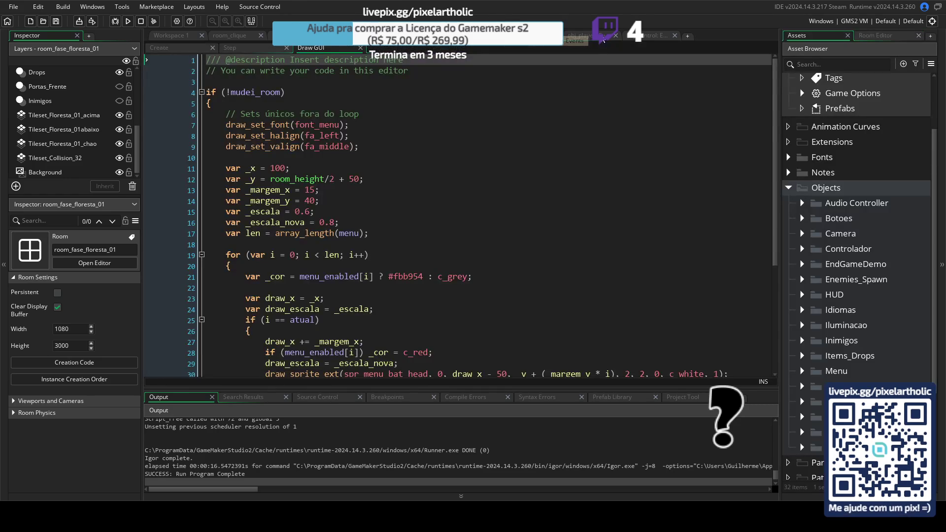
- Review the Create code of obj_menu, obj_player and obj_control, plus obj_control's Room Start code
click(180, 48)
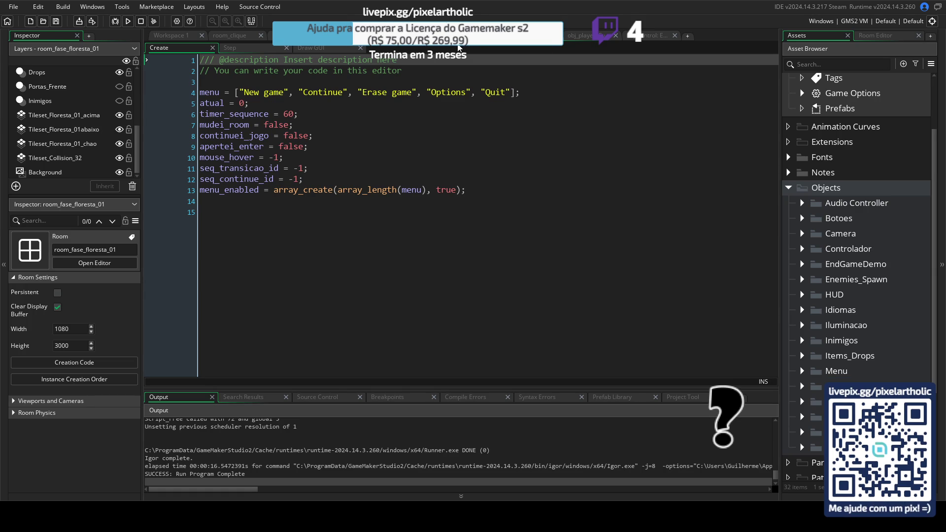
click(589, 36)
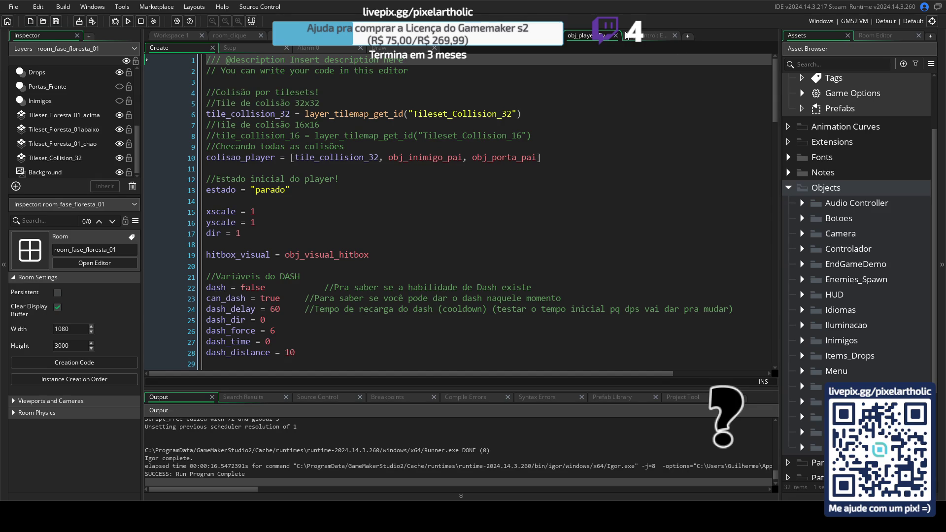
click(598, 38)
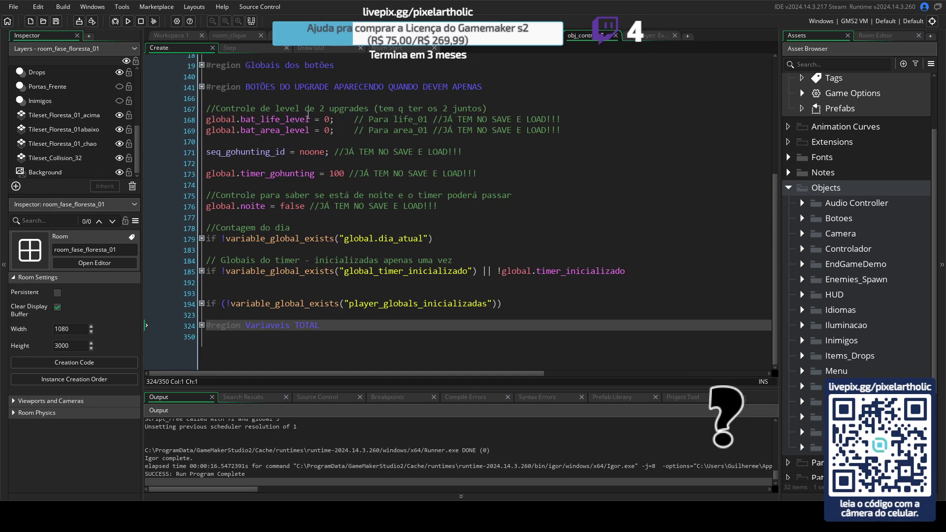
scroll(295, 126, up, 6)
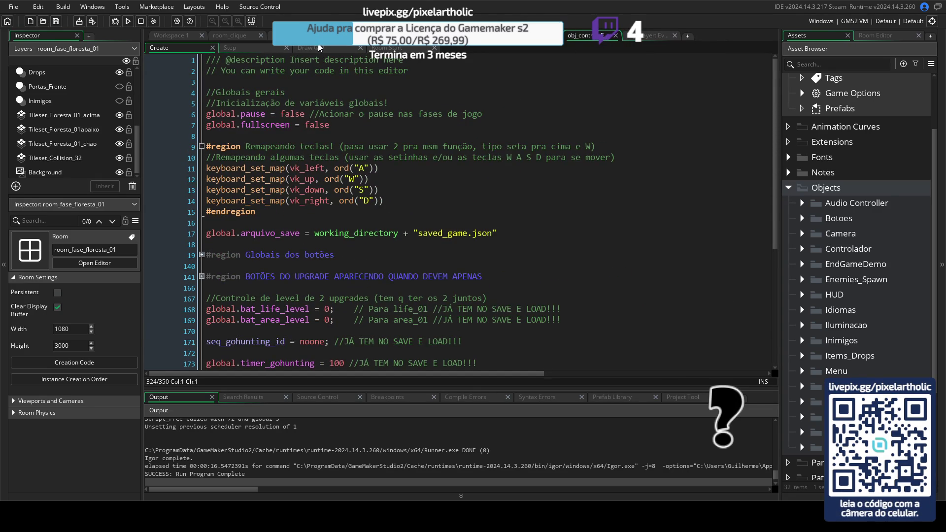
click(389, 48)
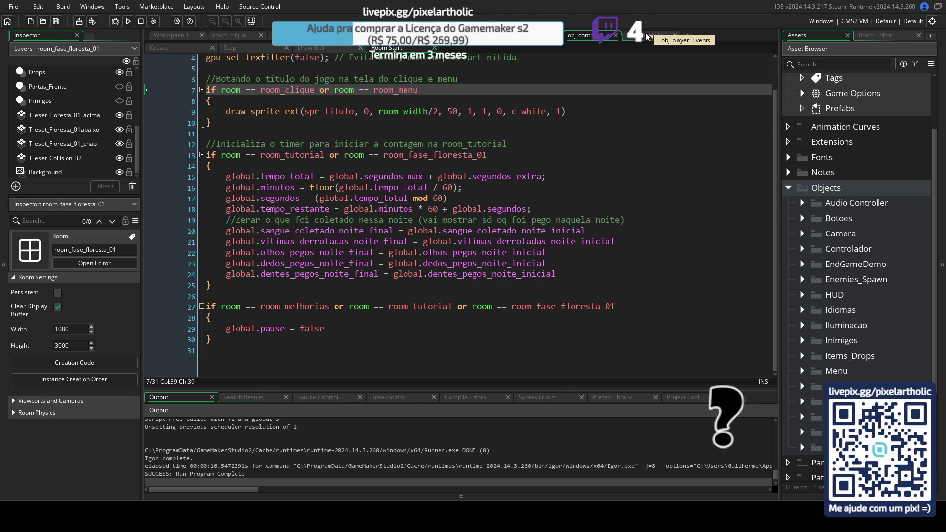
- Back in obj_menu's Create code, highlight the timer_sequence = 60 line, then open its Step event
click(646, 39)
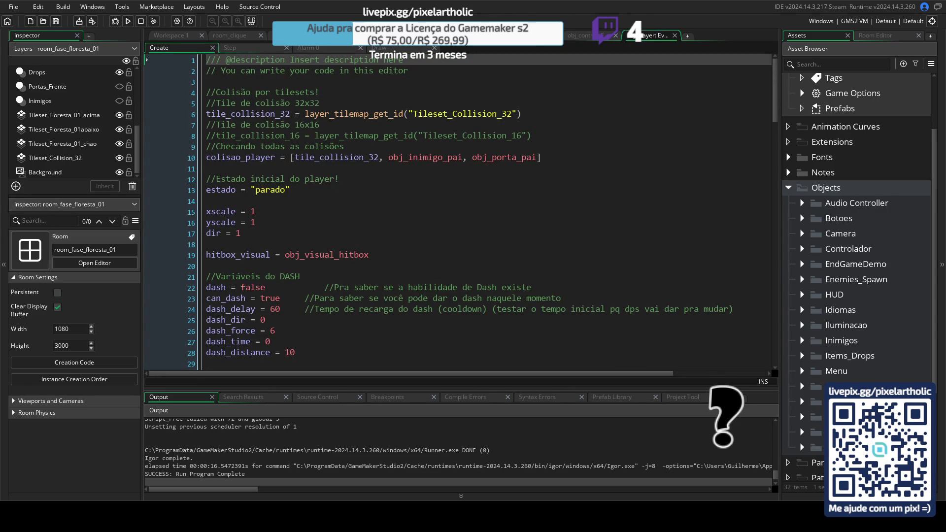
click(582, 35)
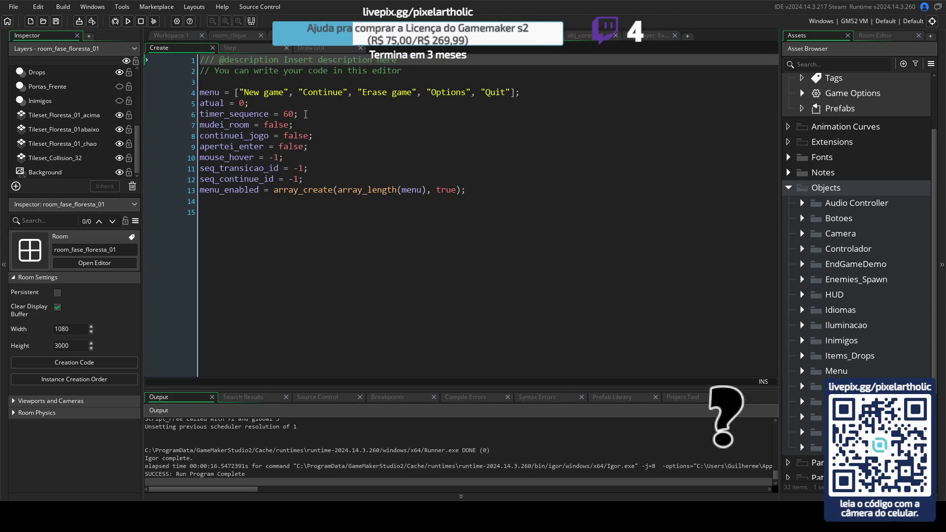
triple_click(302, 114)
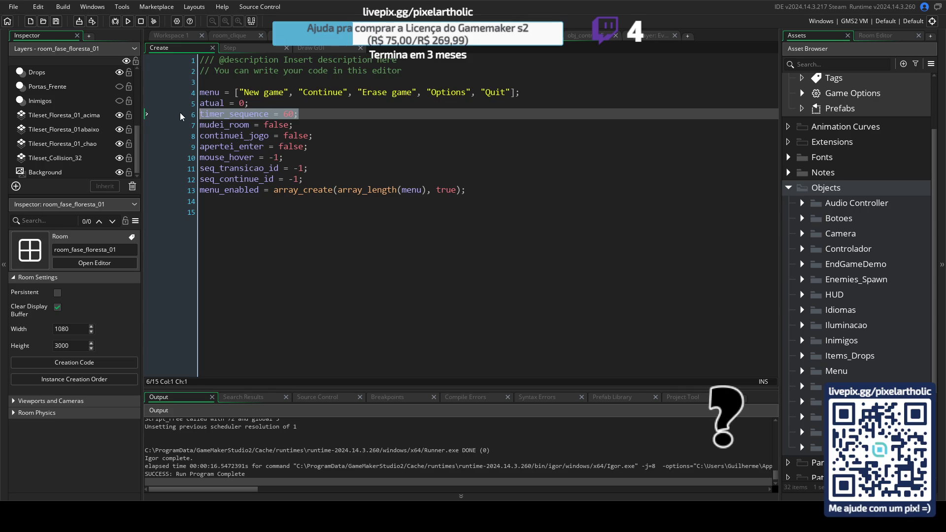
click(318, 114)
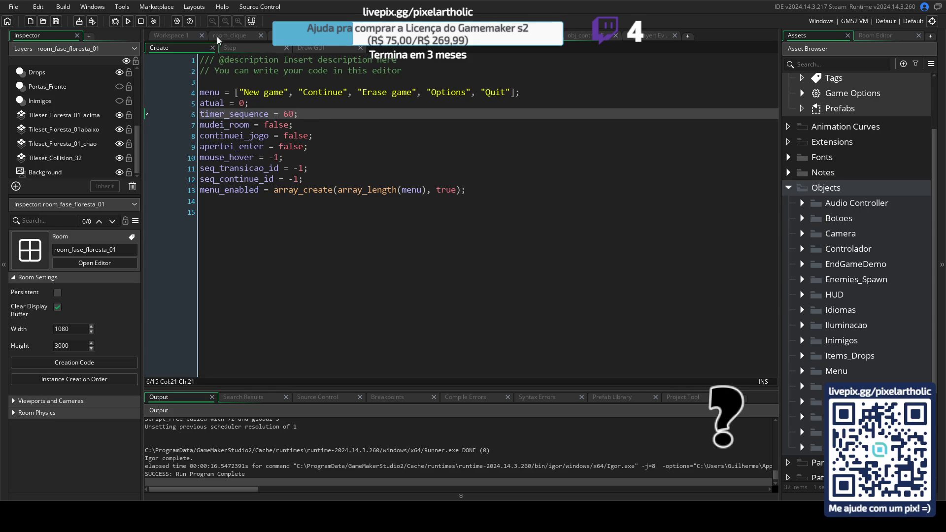
click(229, 49)
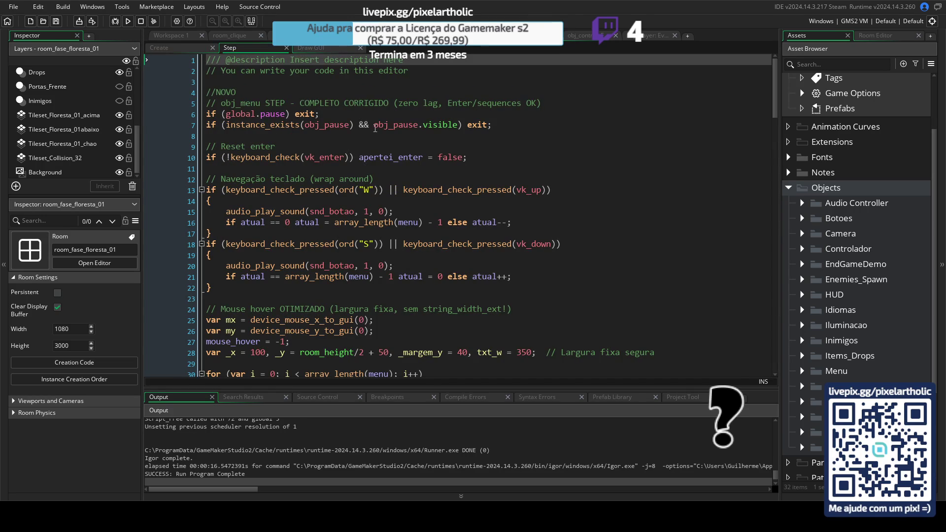
- Read obj_menu's Step code, marking the Continue case's timer_sequence assignment and the Options block end
scroll(314, 249, down, 5)
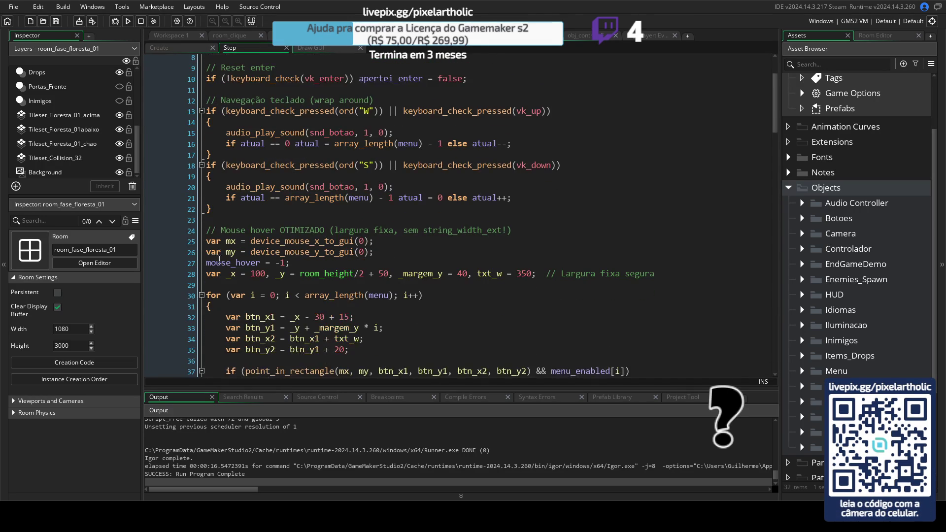
scroll(532, 266, down, 5)
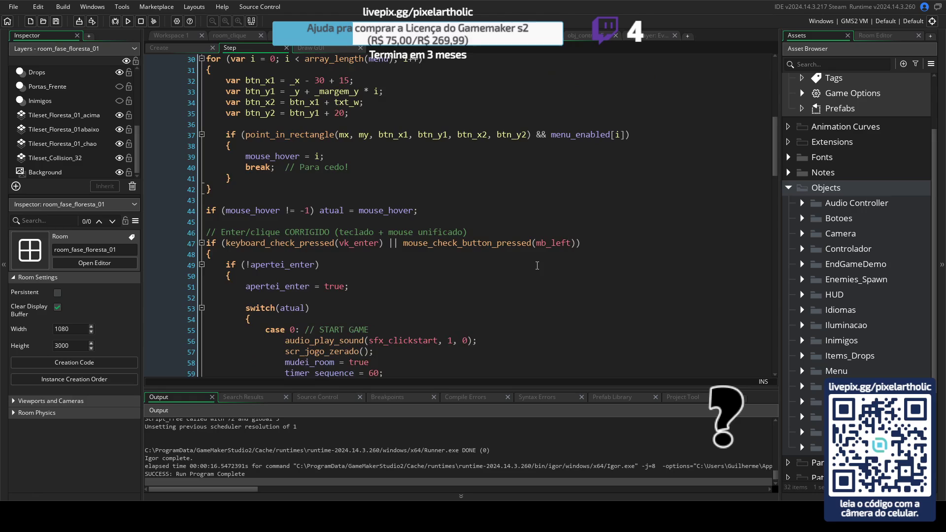
scroll(532, 260, down, 2)
scroll(532, 260, down, 4)
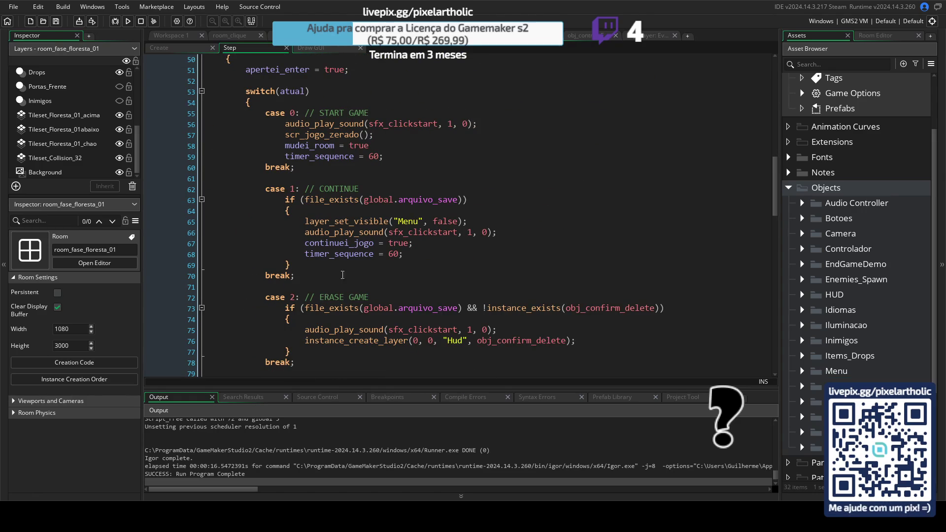
mouse_move(403, 254)
mouse_down()
mouse_move(299, 255)
mouse_move(382, 255)
mouse_up()
click(426, 243)
scroll(426, 242, up, 1)
scroll(427, 242, down, 8)
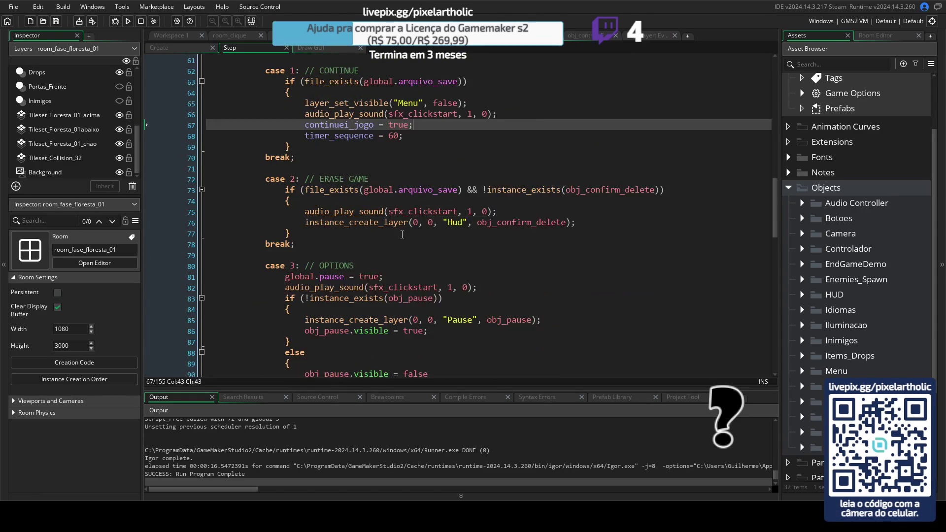
drag(295, 224, 295, 277)
scroll(400, 300, down, 3)
click(368, 245)
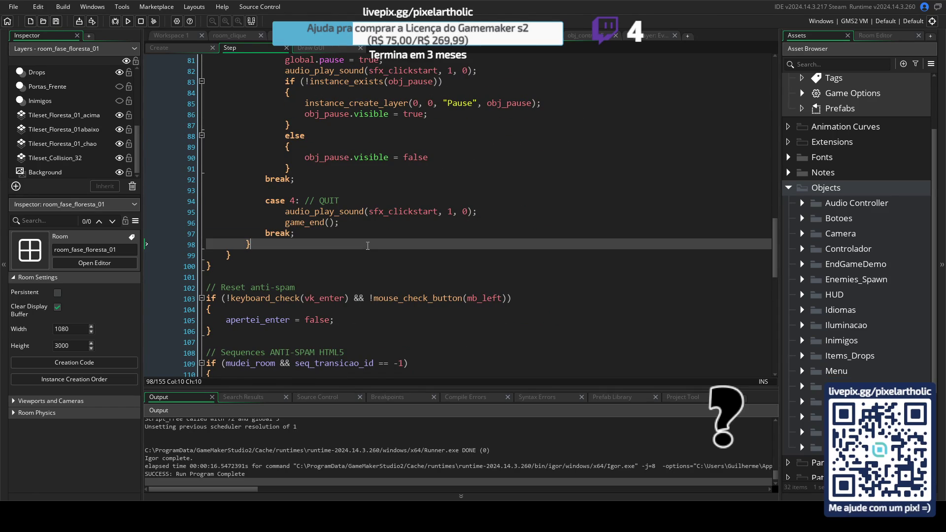
- Scroll to the continuei_jogo check on line 134, then switch to obj_control's Room Start code
scroll(368, 246, down, 4)
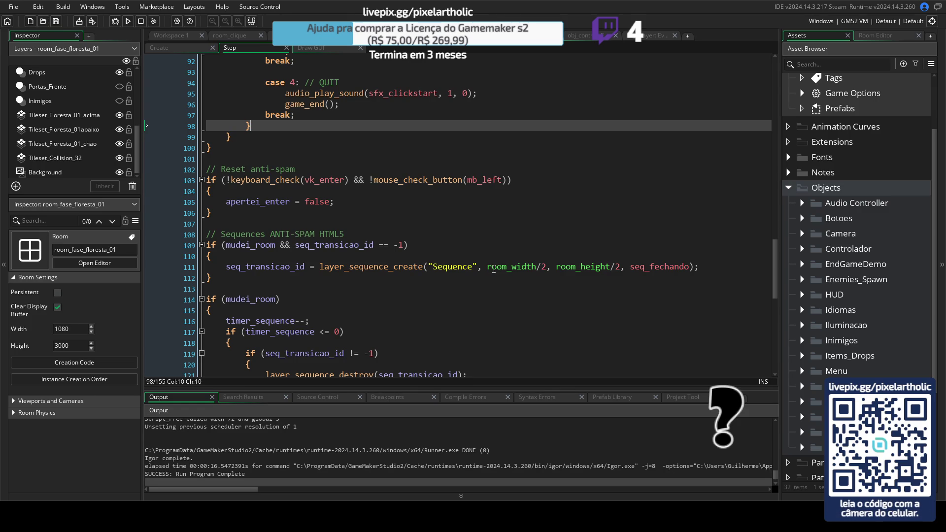
scroll(494, 269, down, 3)
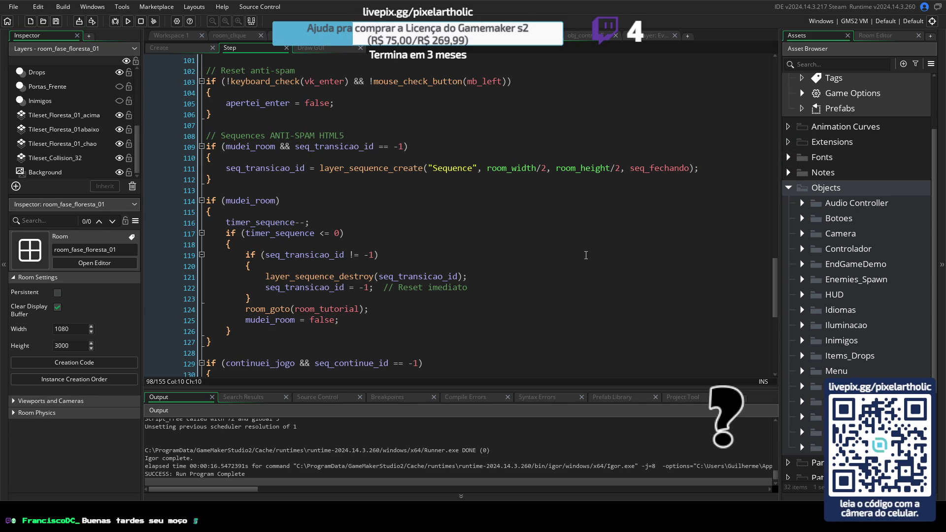
scroll(253, 274, down, 8)
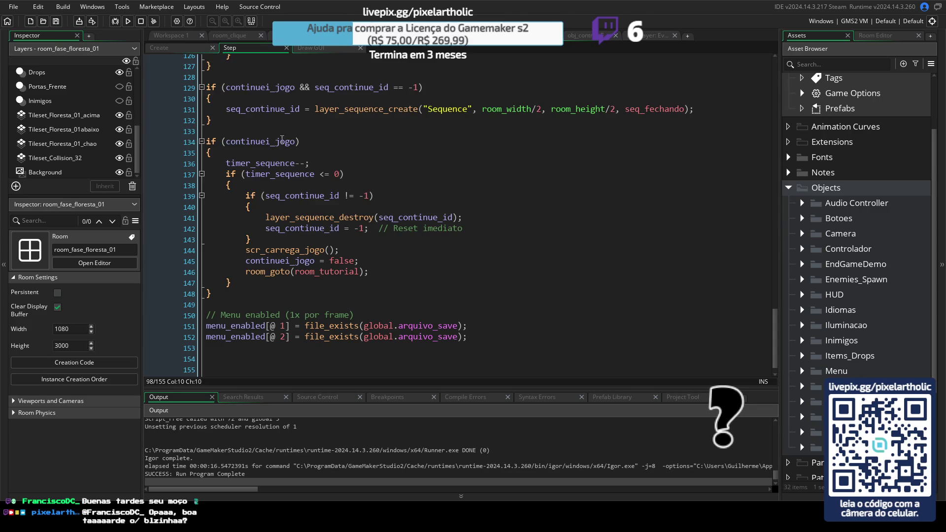
click(279, 142)
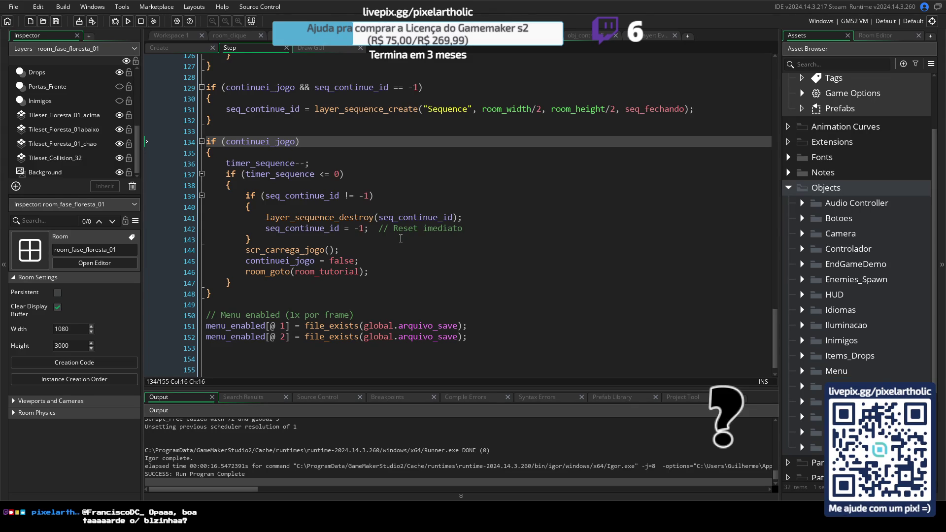
click(576, 35)
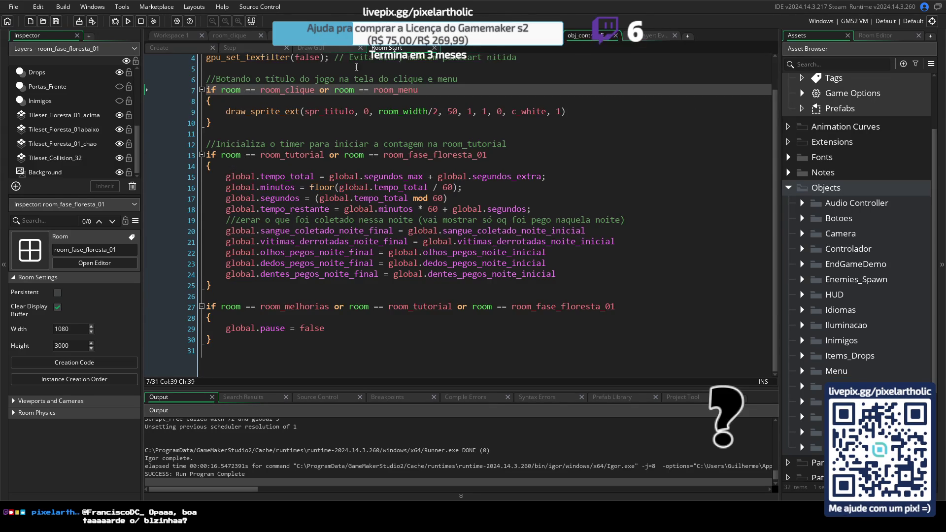
- In obj_control's Step code, go to the seq_gohunting_id layer_sequence_create line on line 38
click(170, 48)
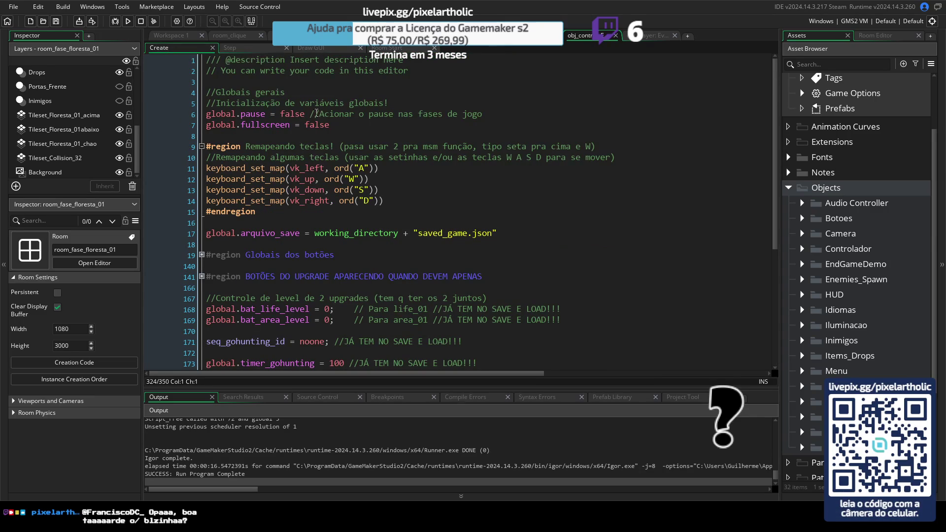
click(267, 50)
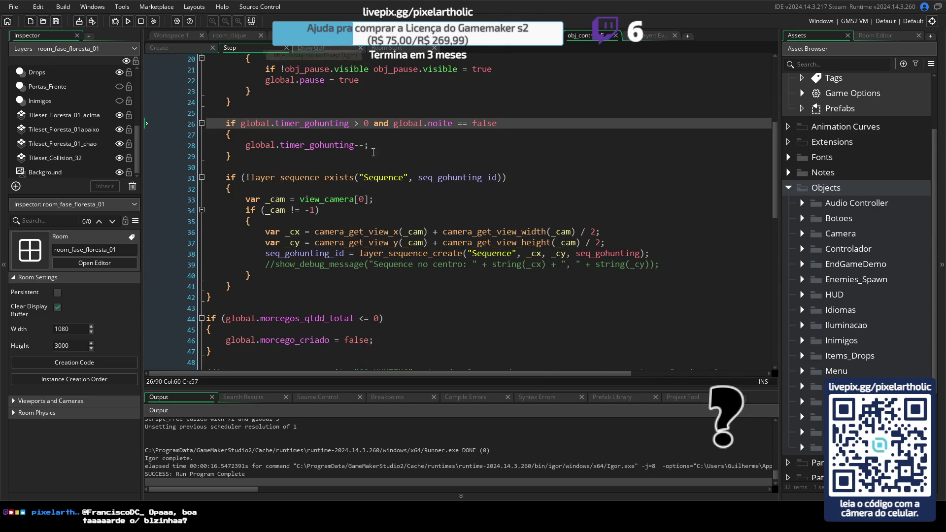
scroll(402, 173, up, 3)
scroll(402, 173, down, 2)
click(447, 237)
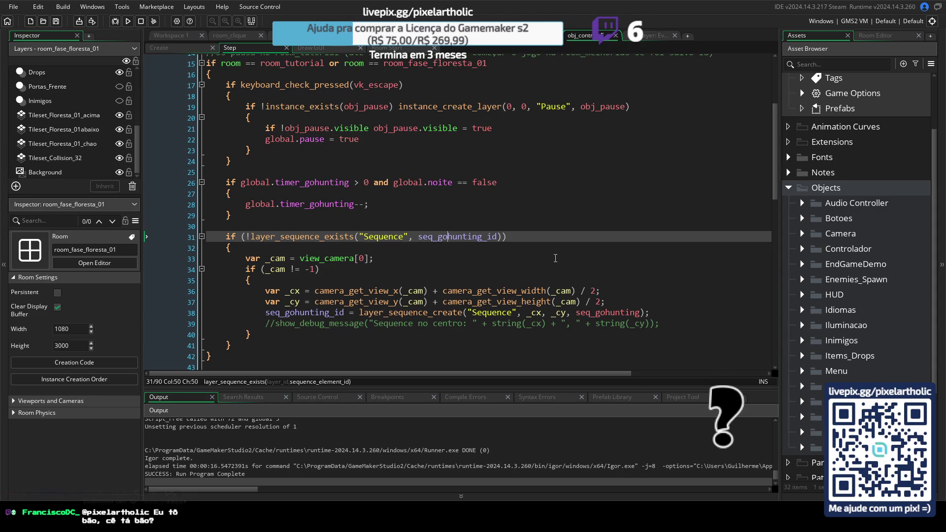
scroll(552, 247, up, 2)
scroll(551, 244, up, 3)
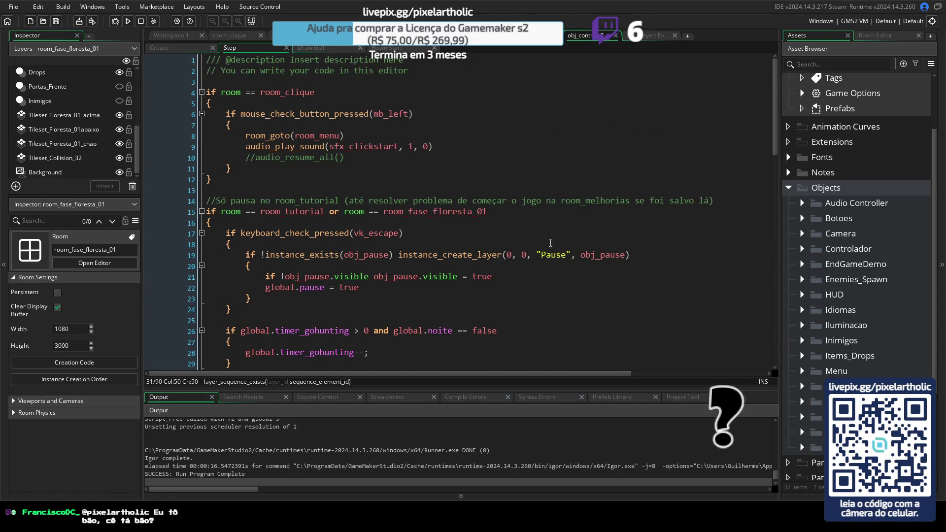
scroll(565, 249, down, 3)
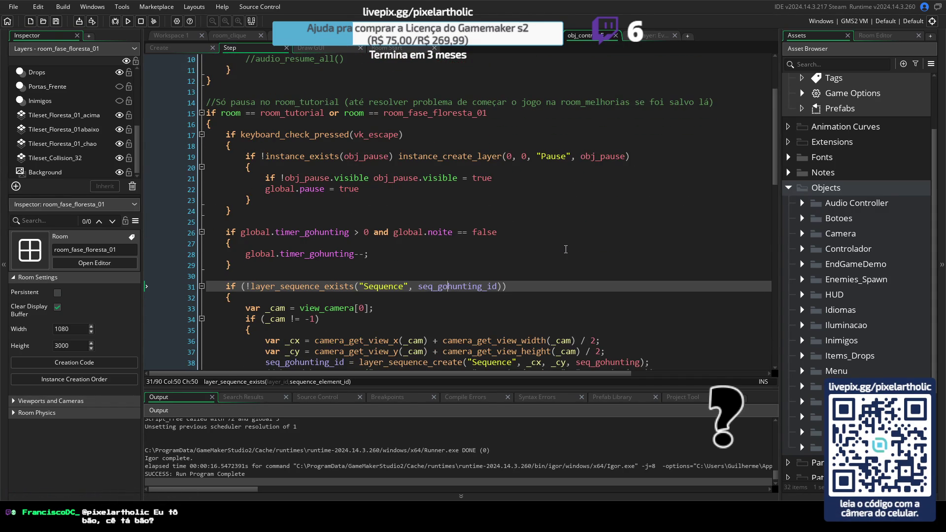
scroll(566, 249, down, 2)
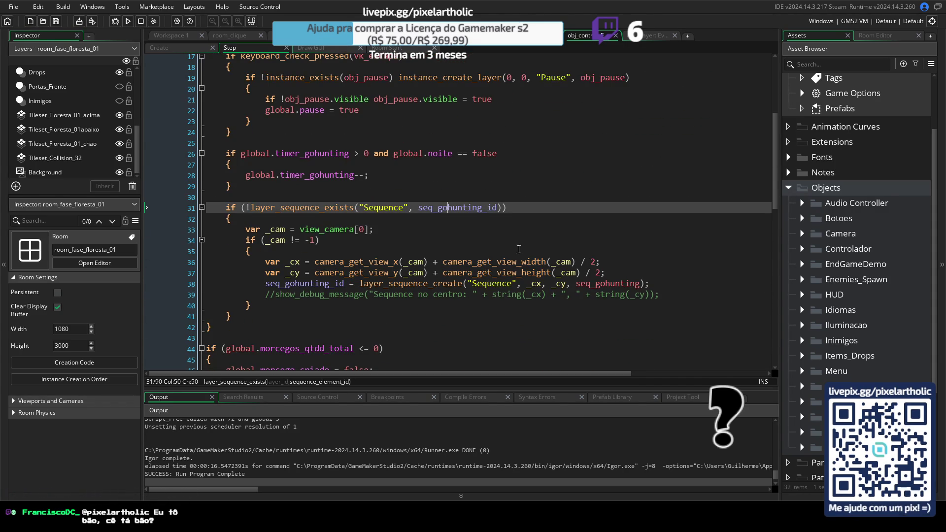
click(286, 284)
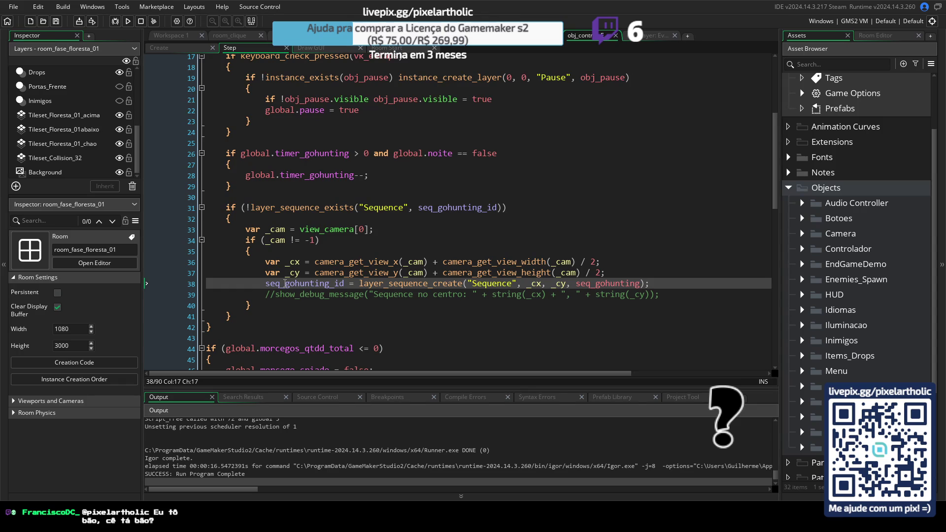
click(677, 281)
- Duplicate line 38, comment out the original, and browse layer_sequence_ functions via autocomplete
key(ctrl+d)
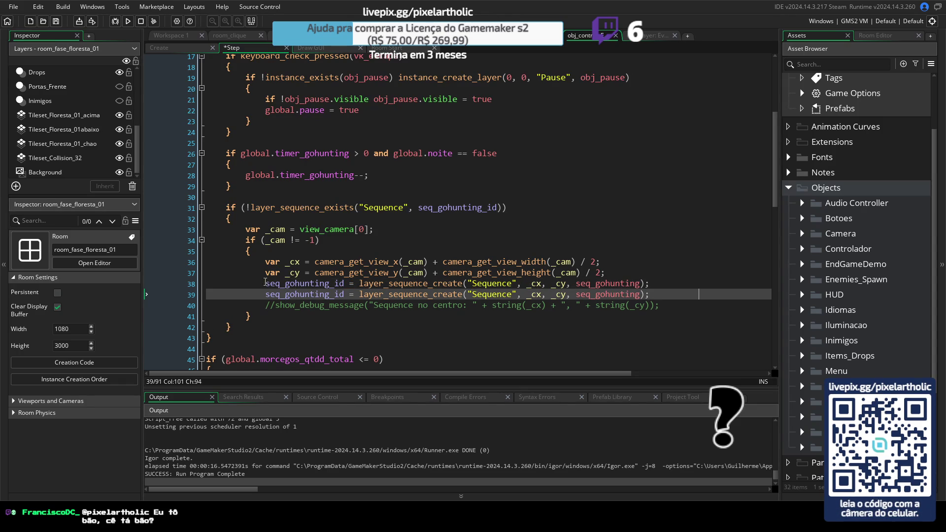
click(265, 283)
text(//)
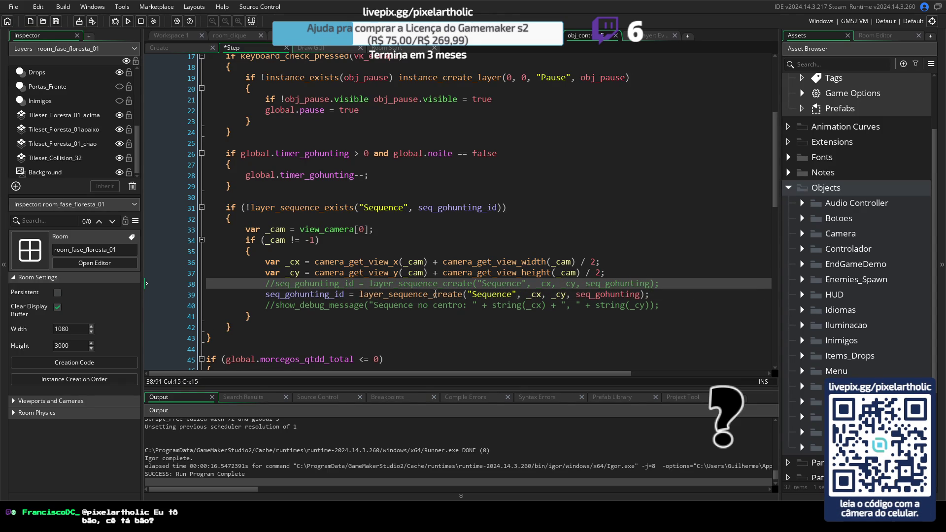
double_click(434, 294)
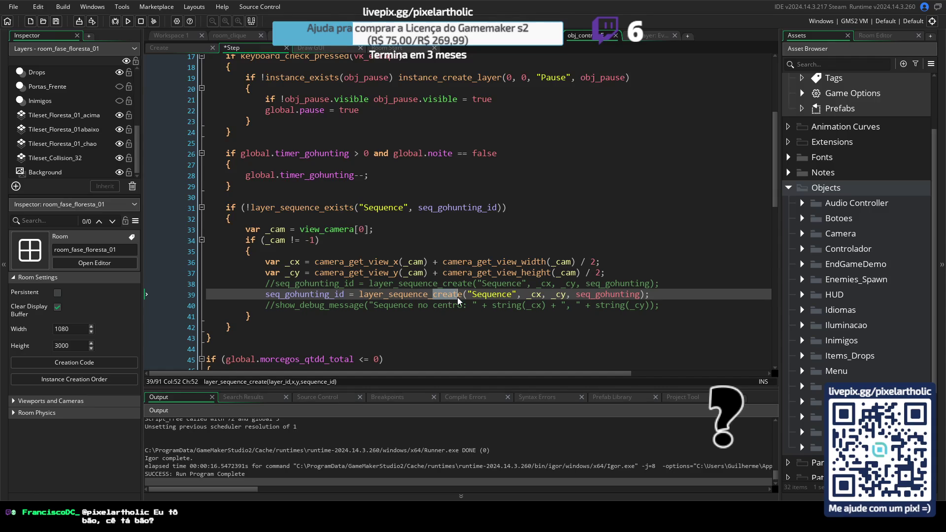
key(BackSpace)
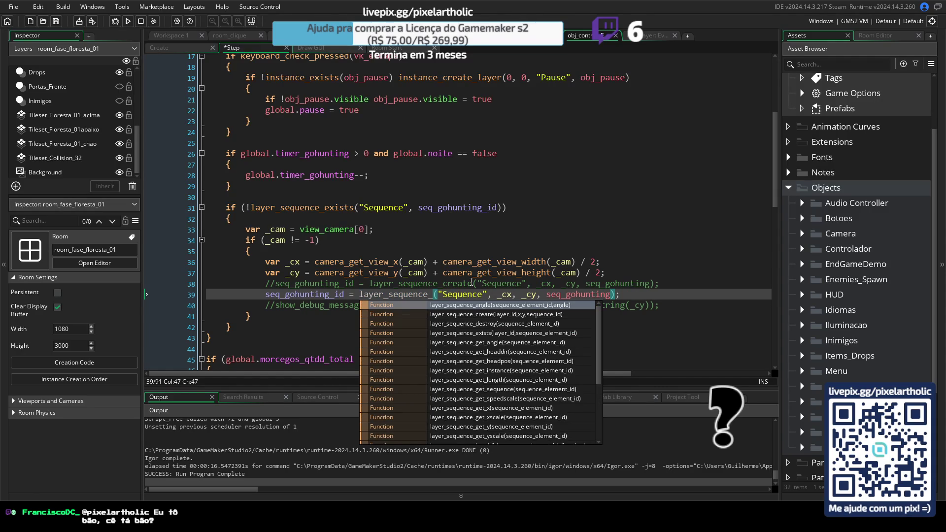
text(d)
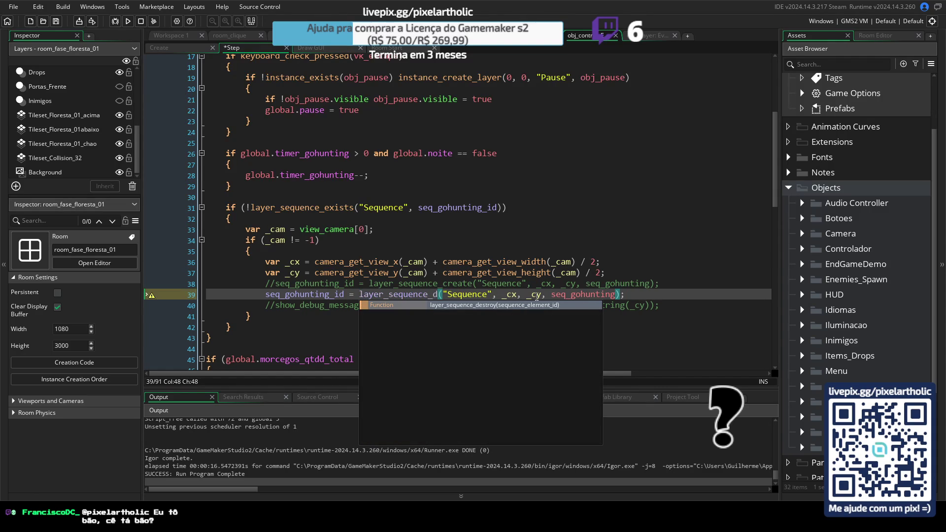
key(BackSpace)
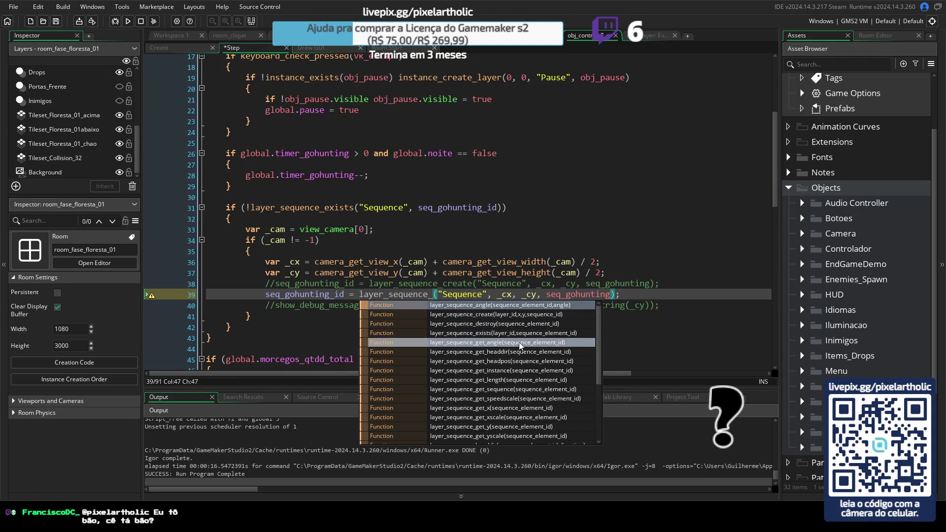
drag(600, 330, 596, 389)
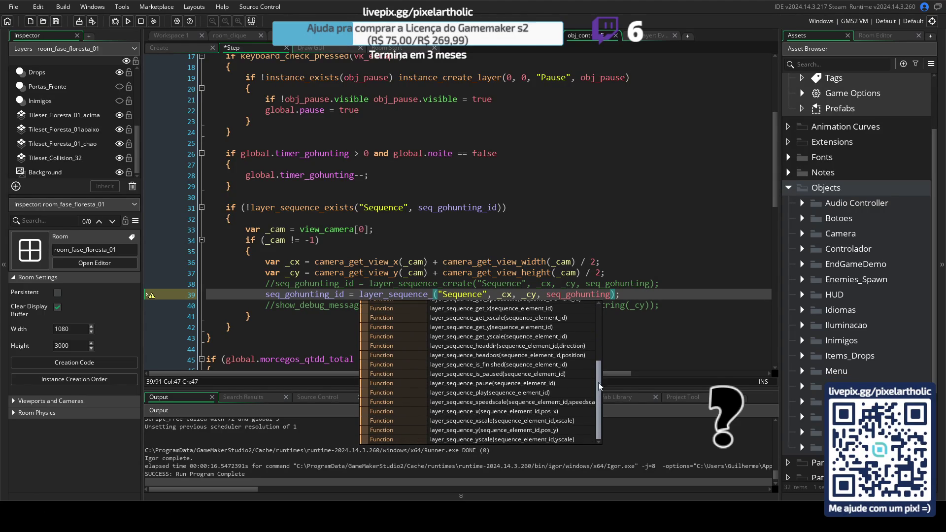
- Delete the duplicated line, uncomment line 38, and expand the Camera assets folder
click(635, 295)
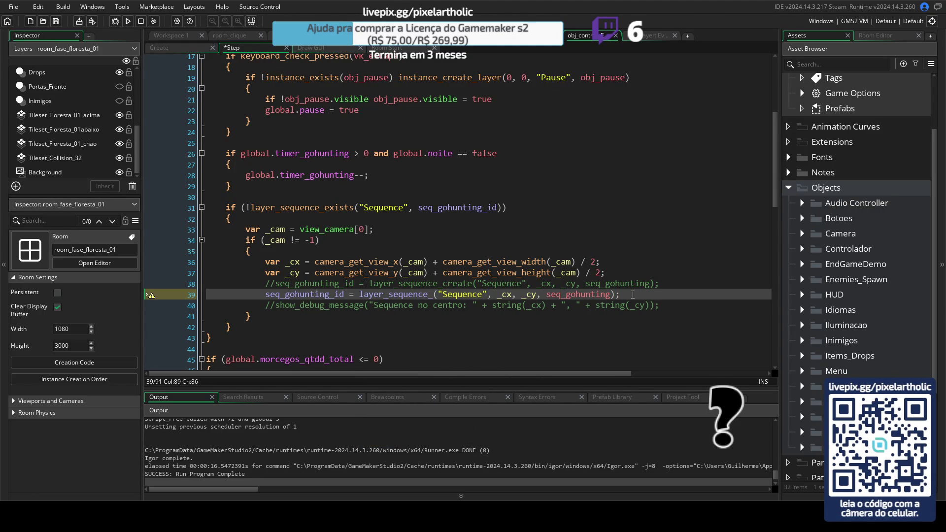
key(ctrl+Left)
key(ctrl+Left)
key(ctrl+Left)
mouse_move(633, 295)
mouse_down()
mouse_move(246, 267)
mouse_move(241, 294)
mouse_up()
key(BackSpace)
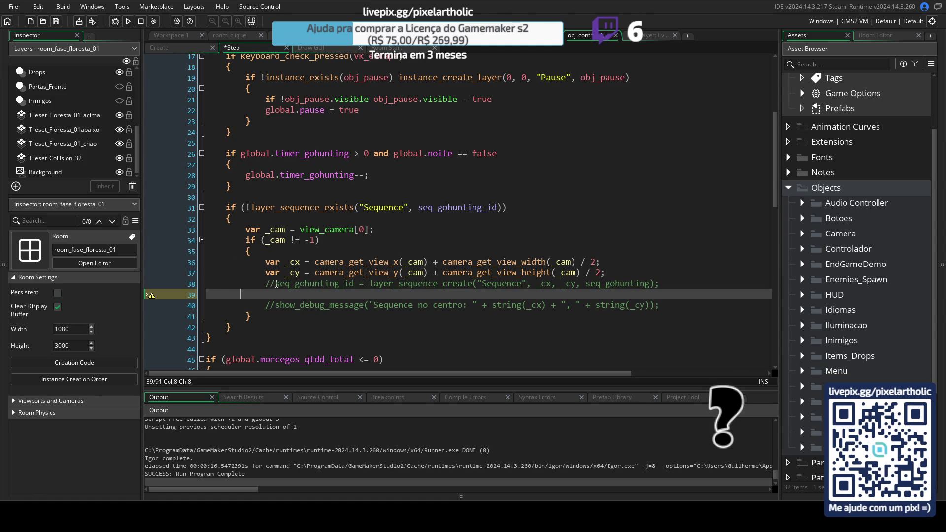
click(276, 285)
key(BackSpace)
key(BackSpace)
click(649, 283)
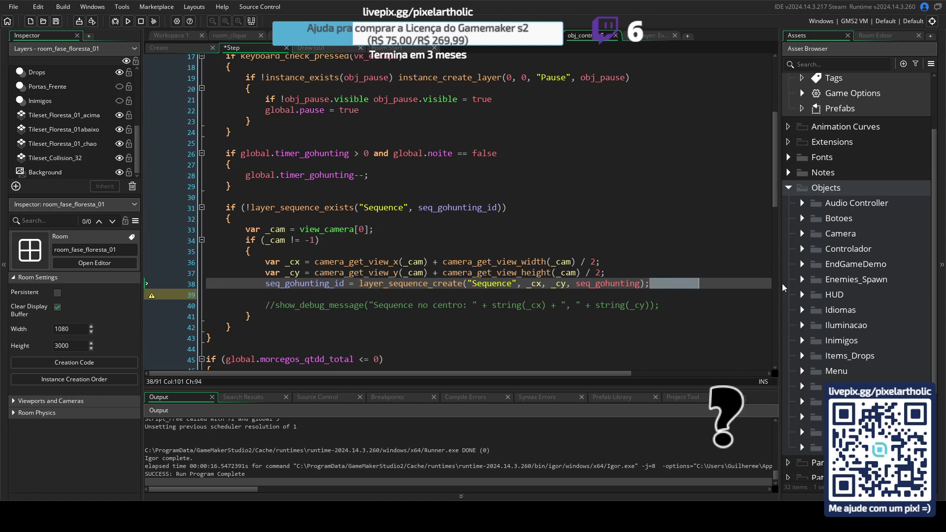
key(Delete)
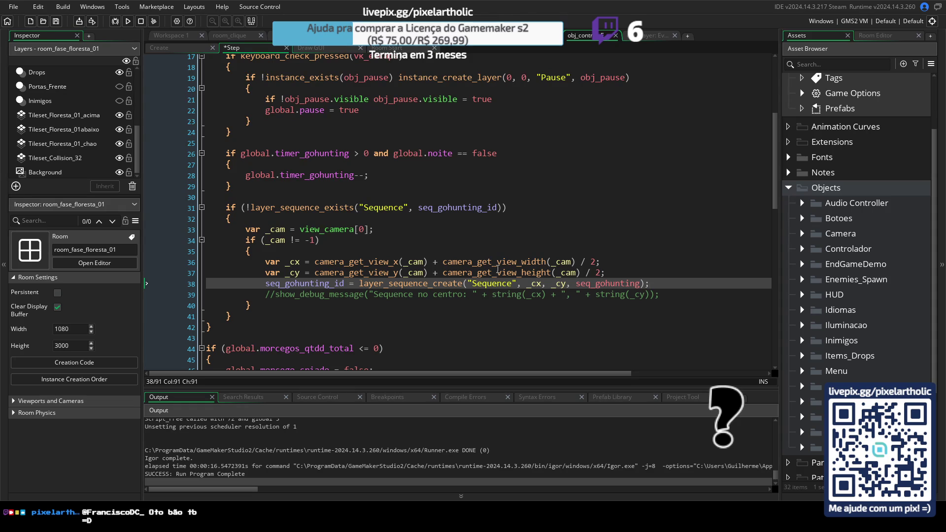
click(445, 207)
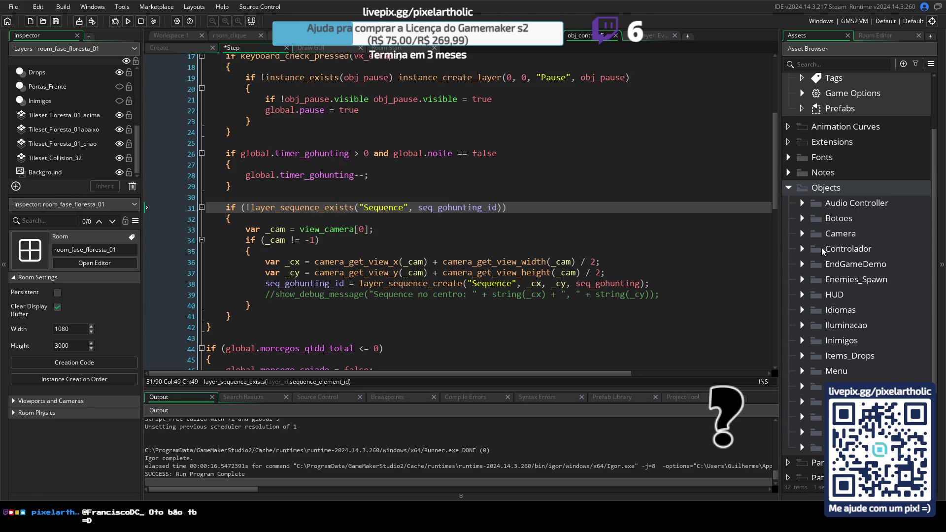
click(805, 234)
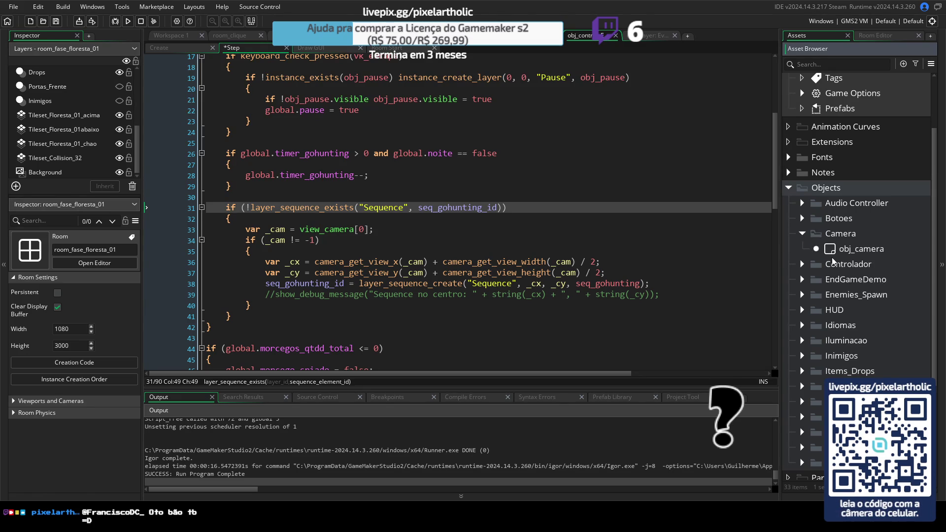
- Open obj_camera's Create, End Step and Room Start event code in a maximised code editor
double_click(836, 252)
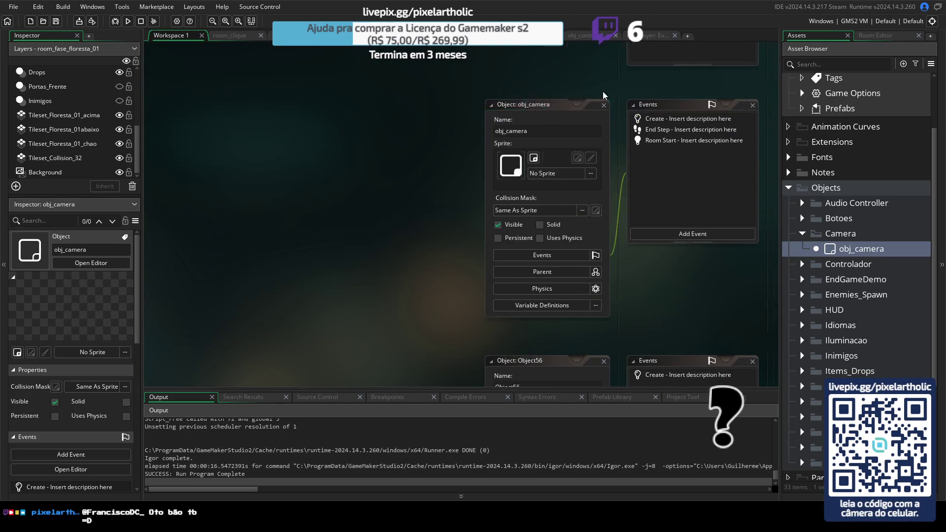
drag(646, 86, 326, 108)
double_click(303, 162)
double_click(302, 173)
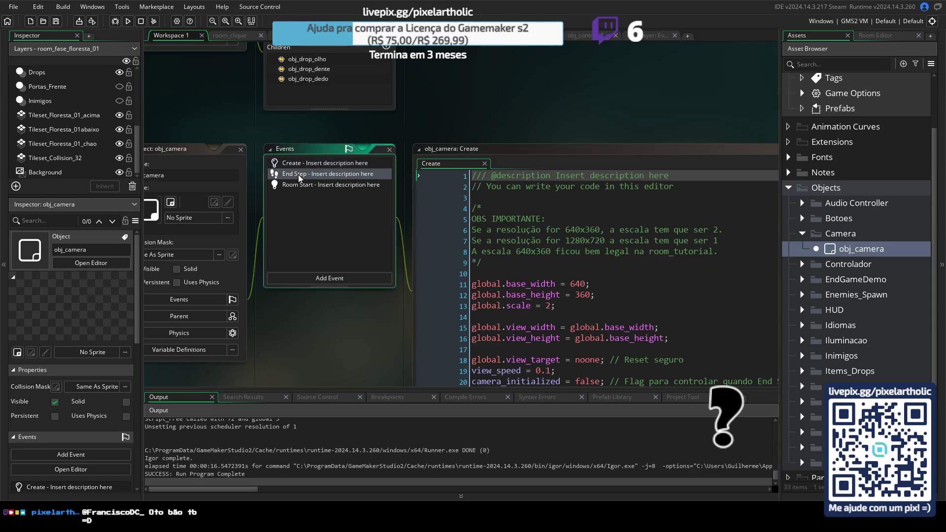
double_click(297, 185)
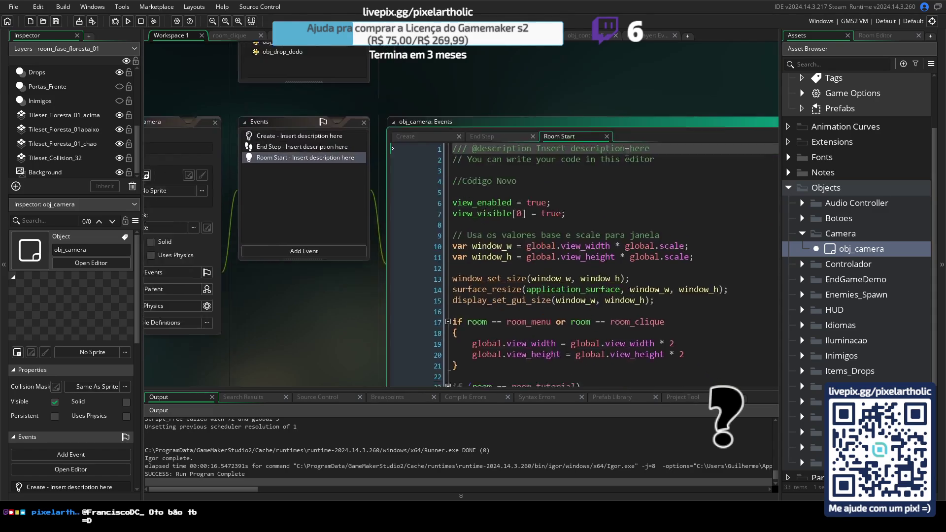
click(749, 68)
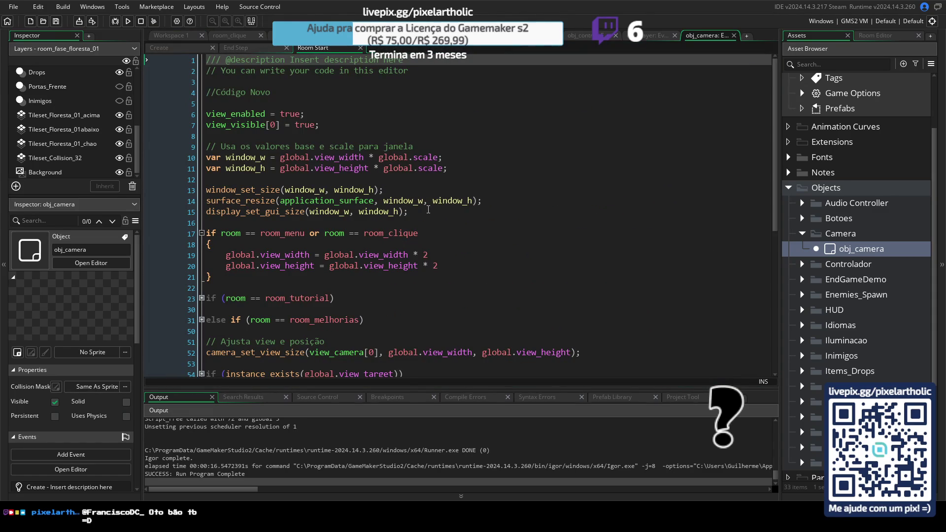
- Extend line 23 to if (room == room_tutorial or room == room_fase_floresta_01)
scroll(395, 207, down, 2)
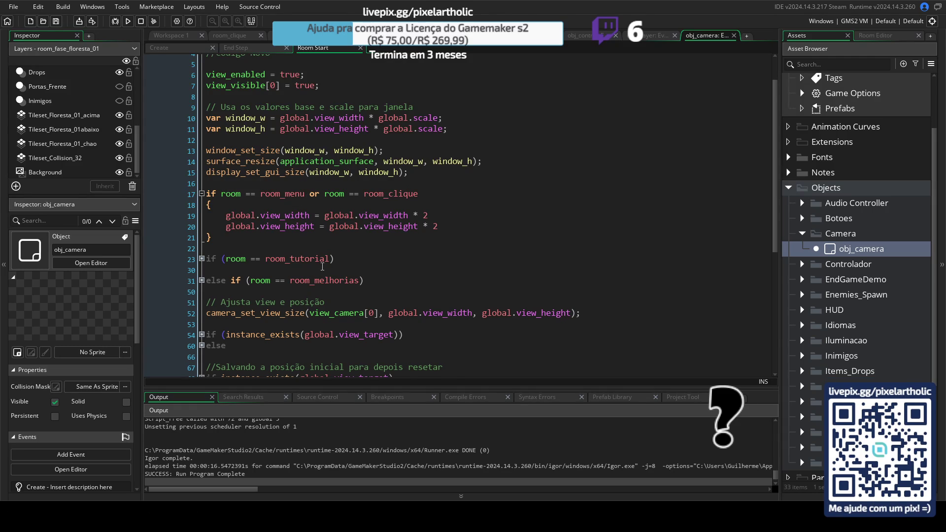
scroll(322, 267, down, 1)
click(202, 219)
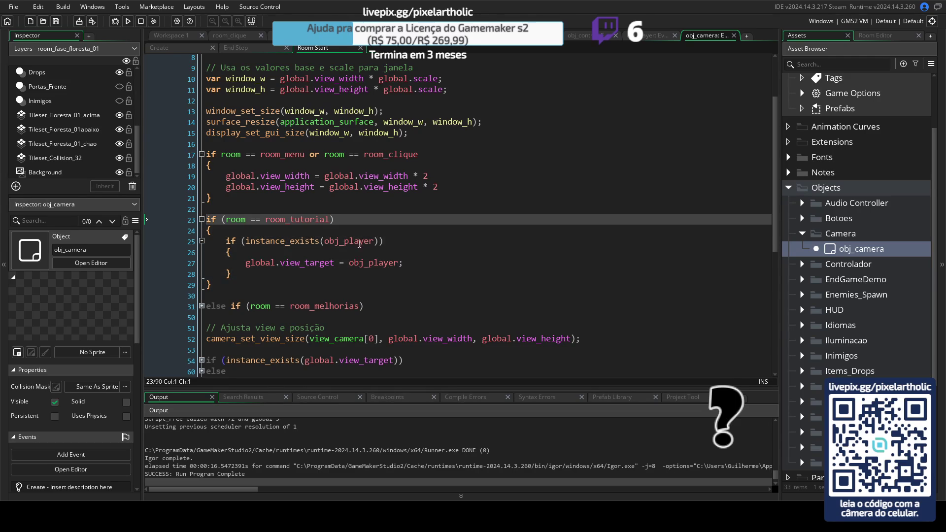
click(339, 219)
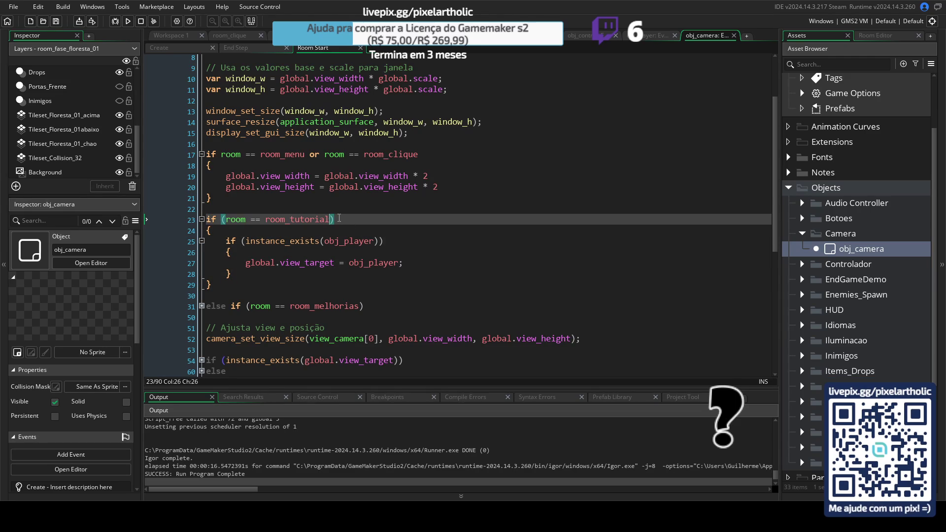
text(or room)
text( == room_fa)
key(Return)
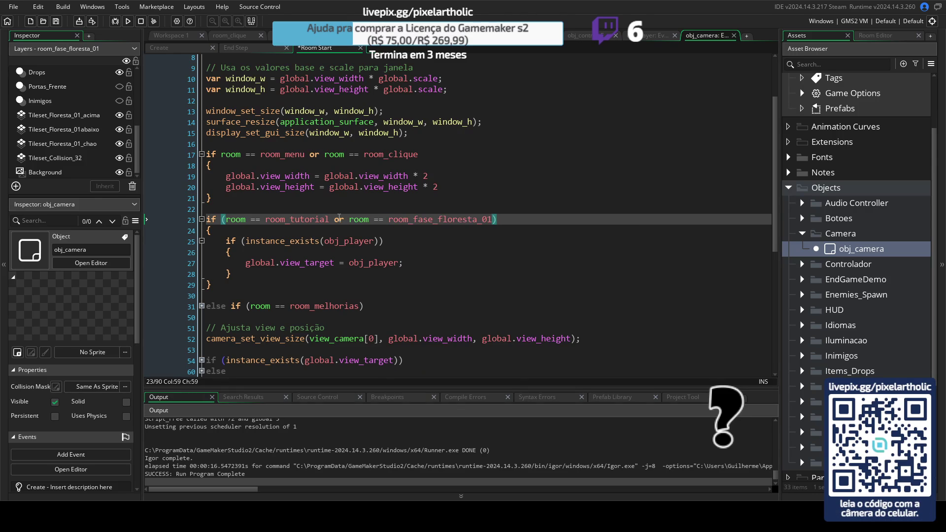
scroll(247, 312, down, 3)
click(202, 227)
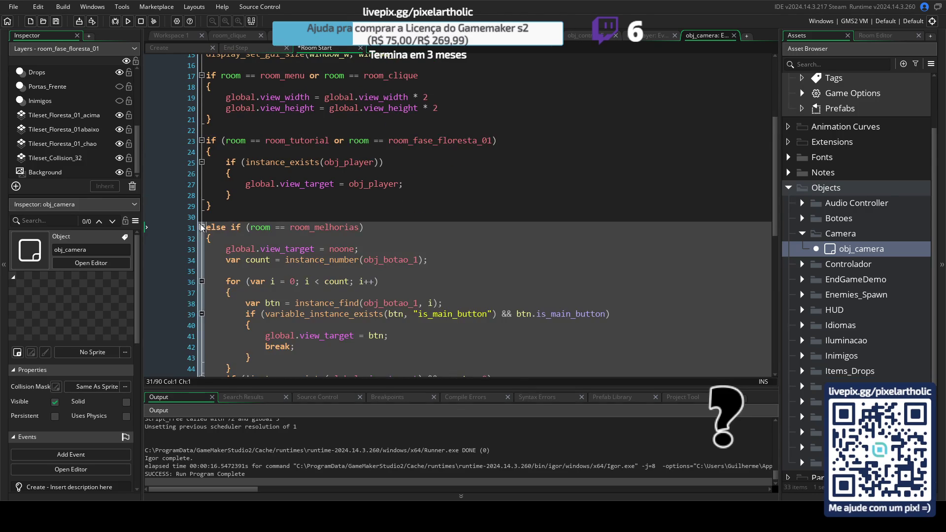
scroll(481, 251, down, 1)
scroll(481, 252, down, 2)
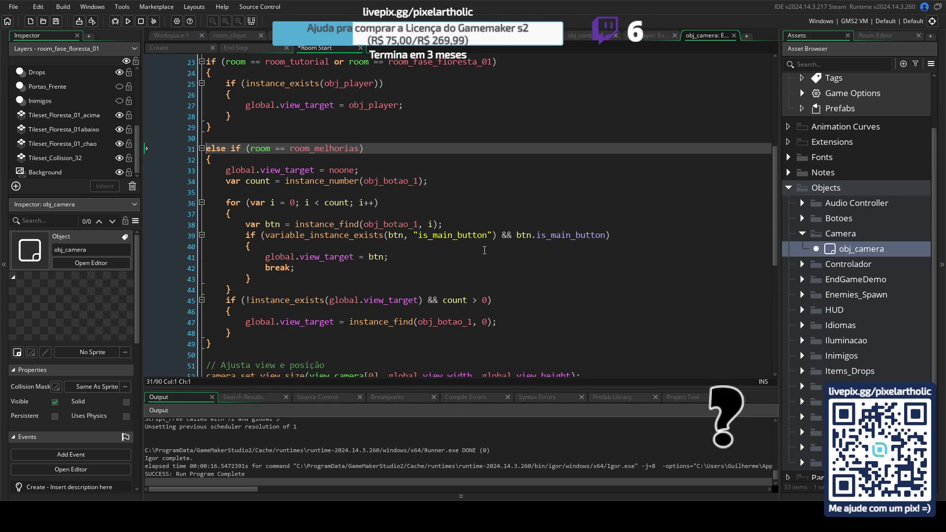
scroll(266, 184, up, 2)
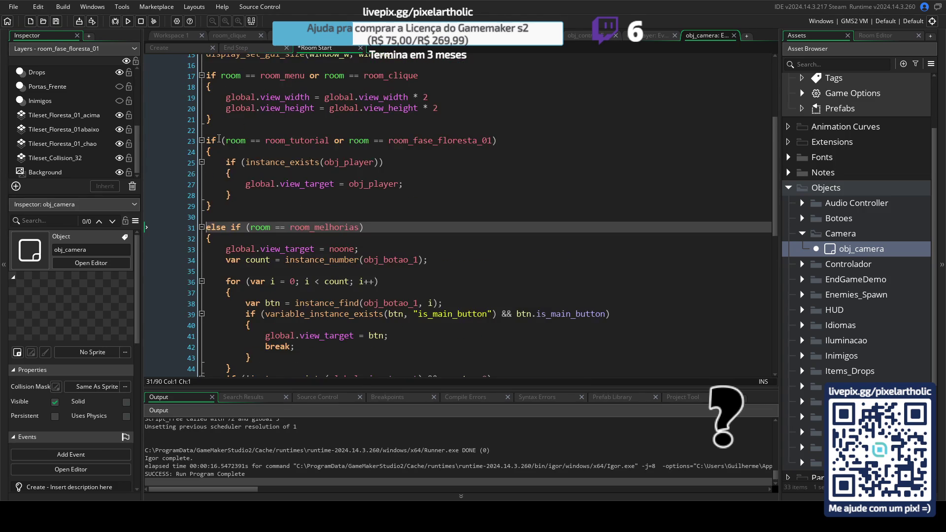
scroll(275, 279, down, 5)
scroll(276, 280, down, 2)
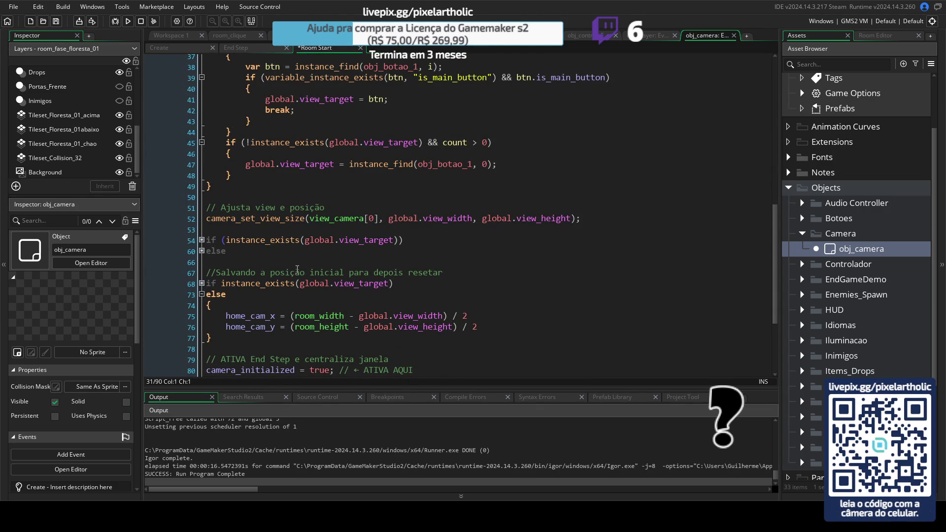
scroll(297, 268, down, 4)
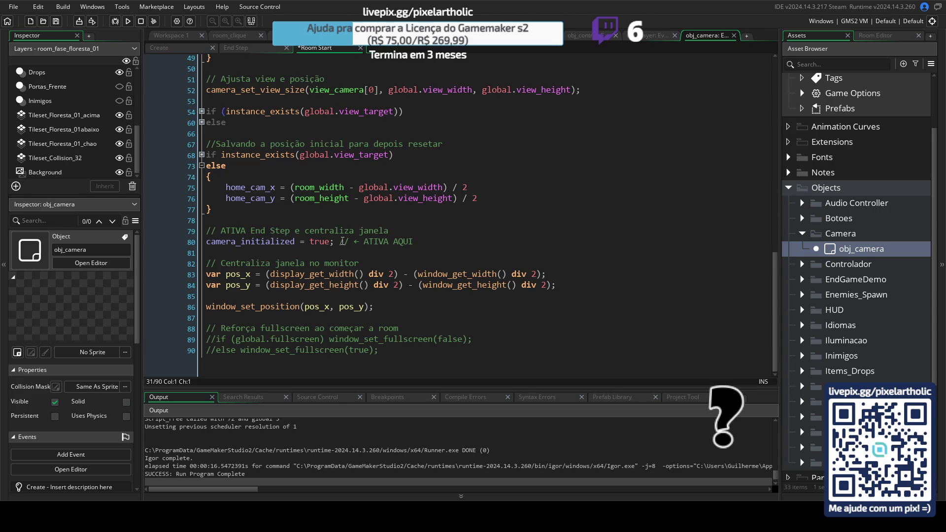
scroll(265, 94, up, 2)
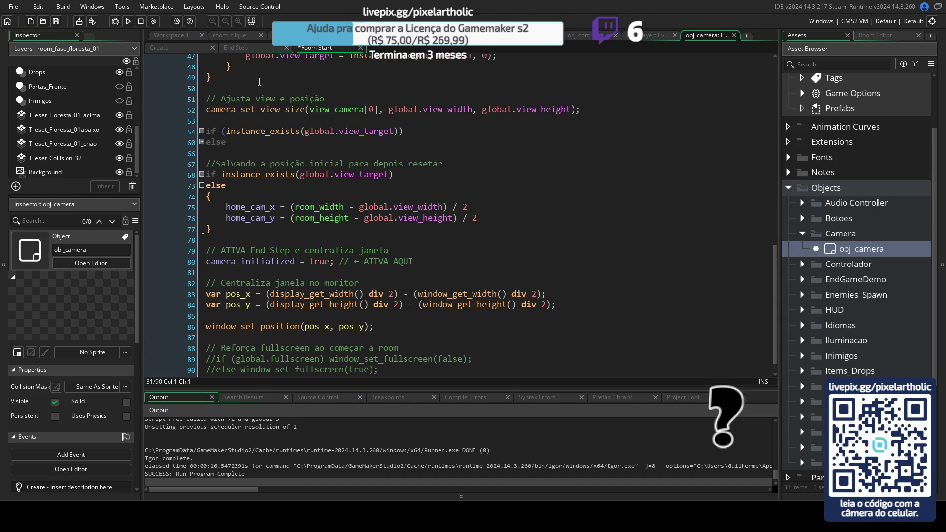
click(245, 48)
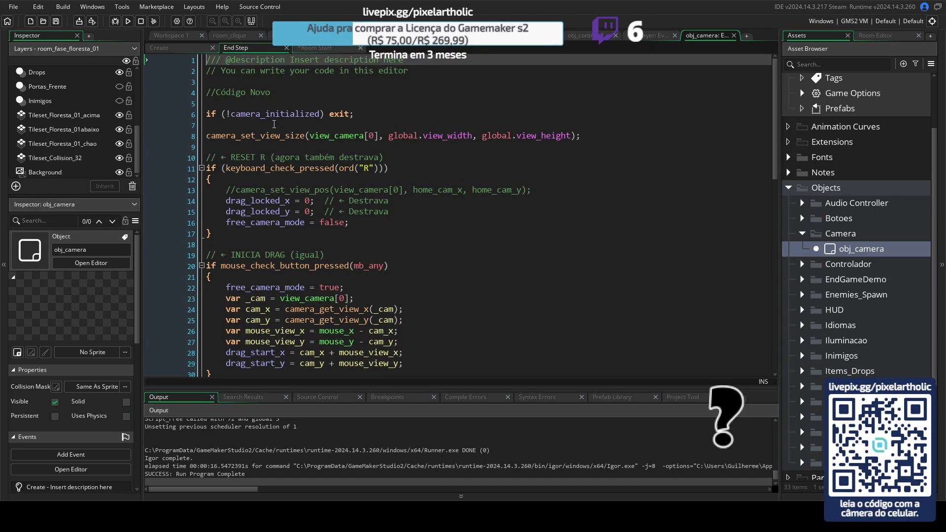
scroll(293, 125, down, 4)
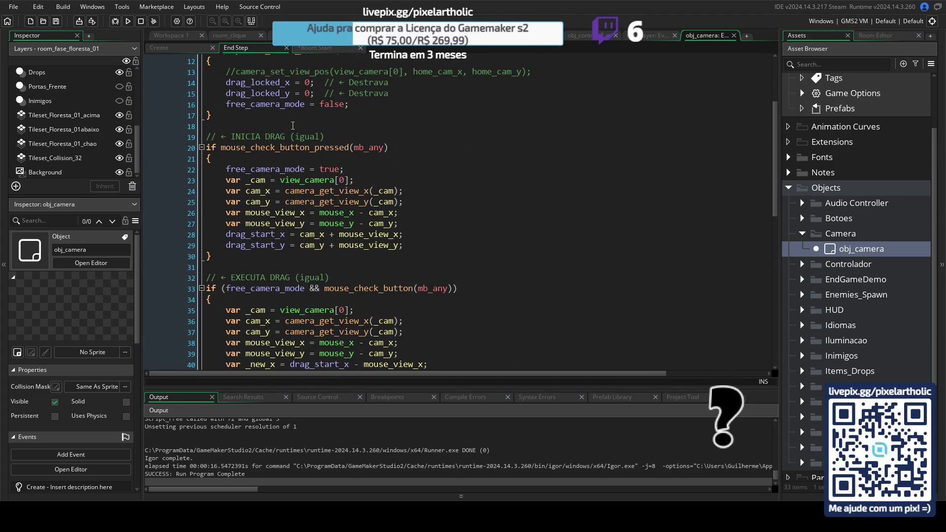
scroll(293, 126, down, 10)
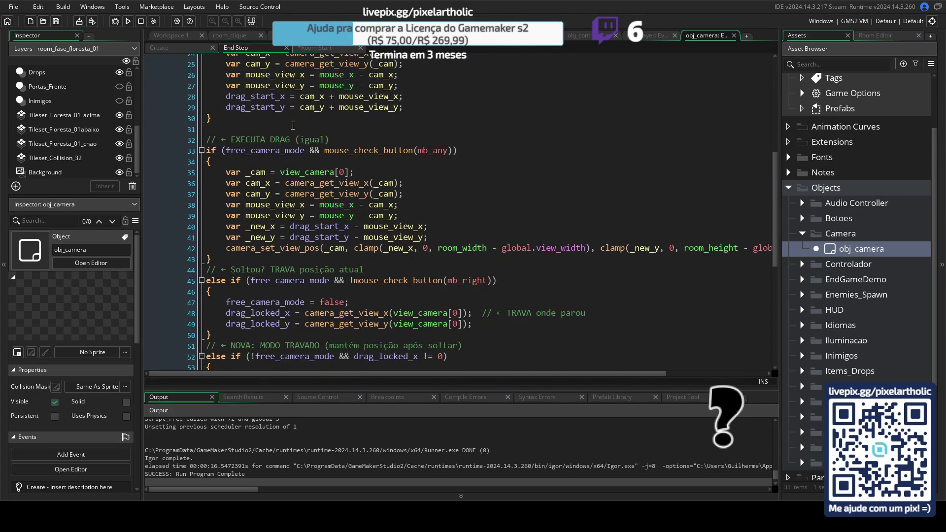
scroll(471, 278, down, 3)
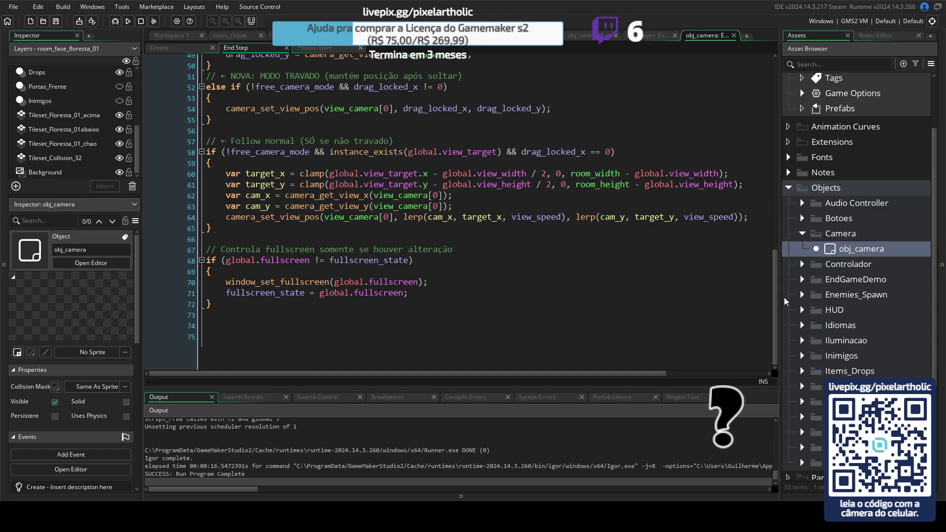
drag(773, 299, 765, 89)
click(301, 48)
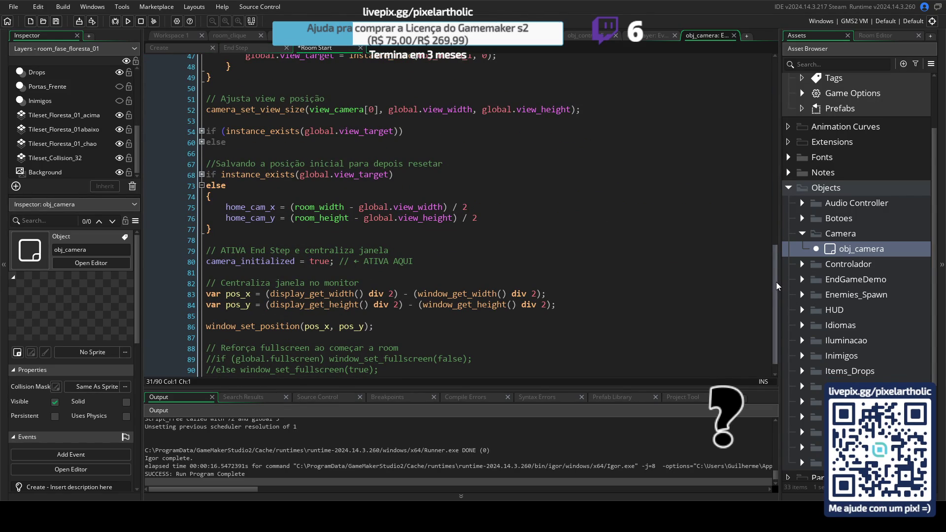
drag(777, 285, 776, 75)
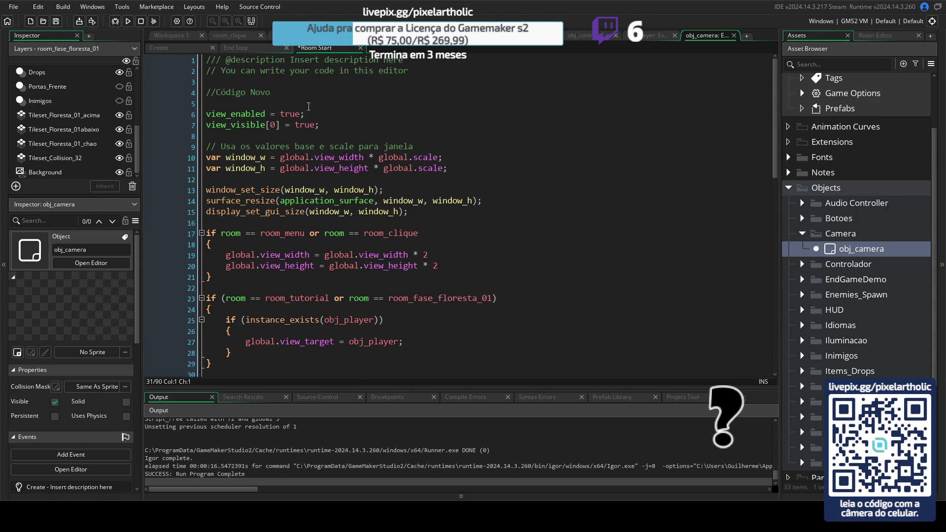
- Check obj_camera's Create variables (640×360 base resolution, scale 2), then switch to obj_player's code
click(171, 46)
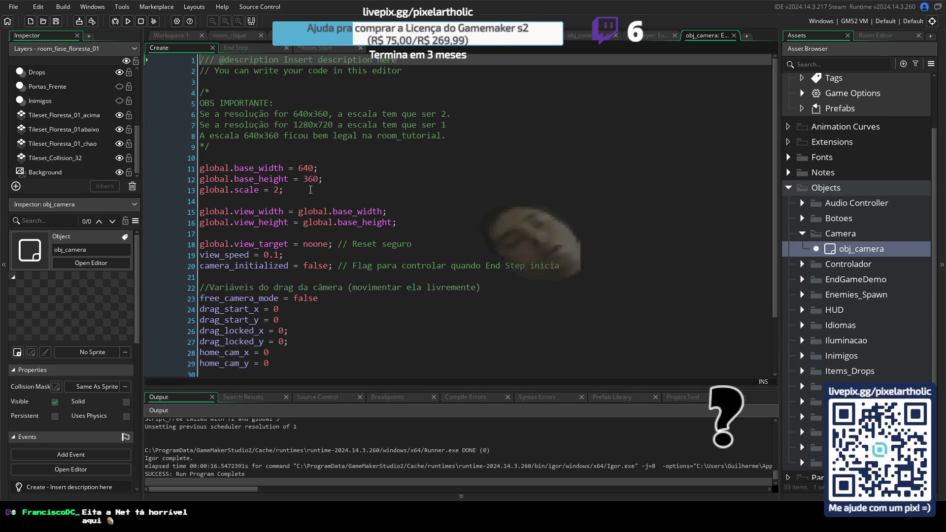
scroll(304, 274, down, 2)
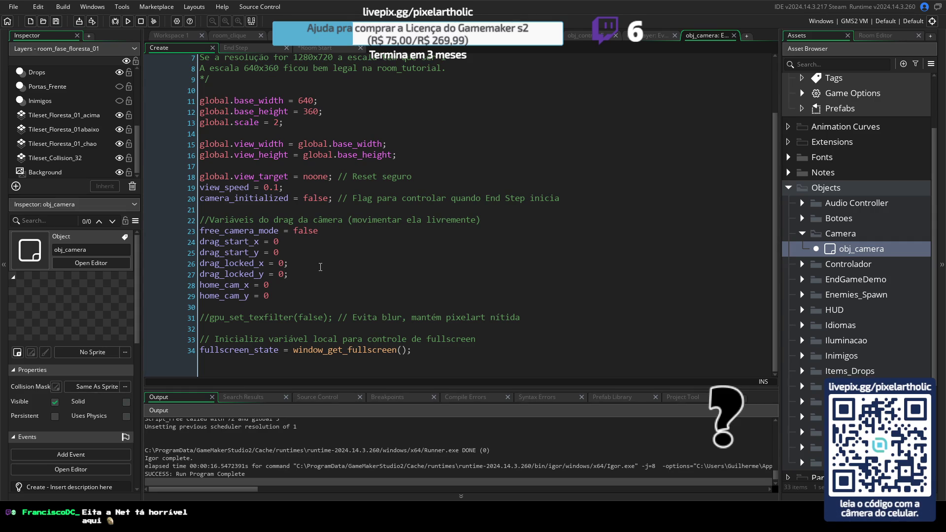
click(650, 35)
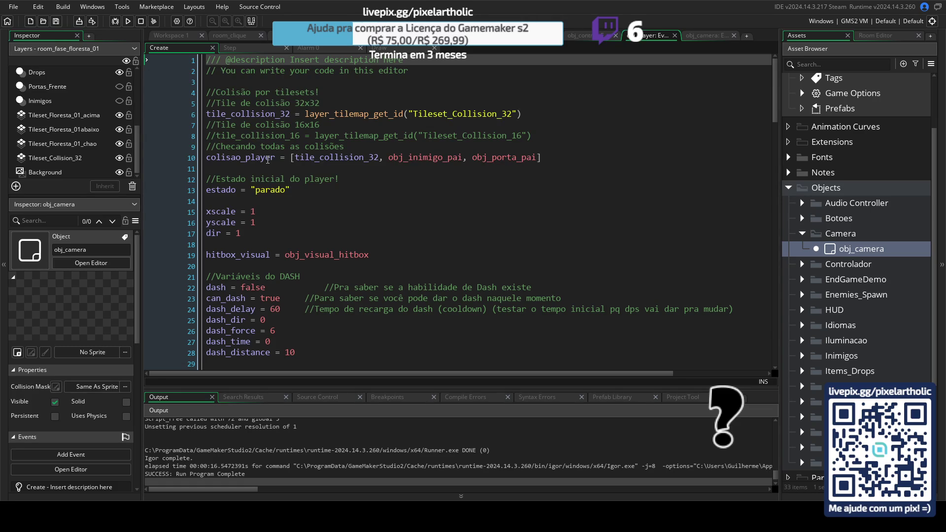
- Read through obj_player's Create code, then switch to its Step event code
scroll(365, 261, down, 3)
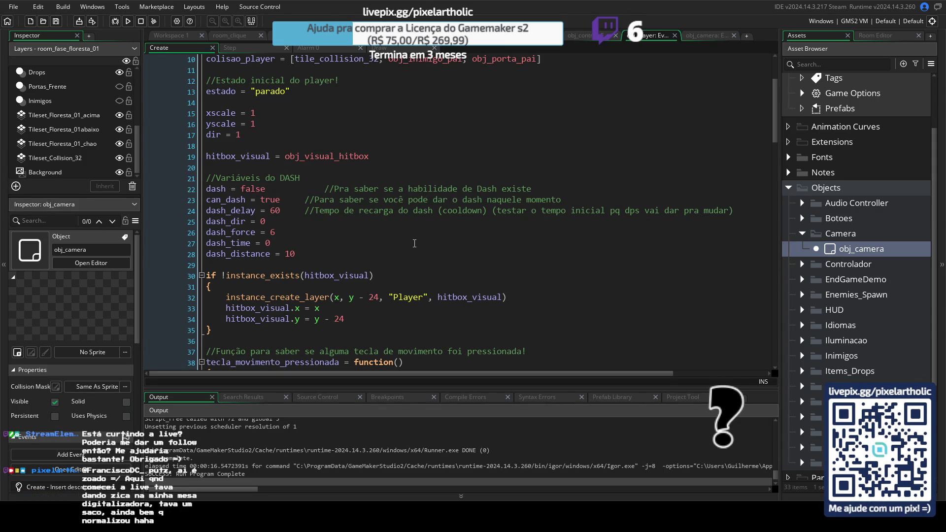
scroll(414, 244, down, 4)
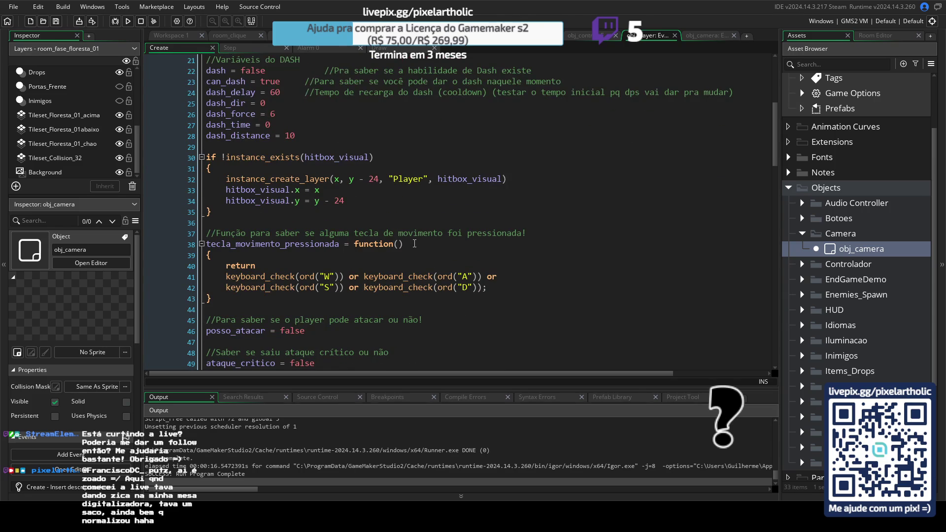
scroll(414, 243, down, 6)
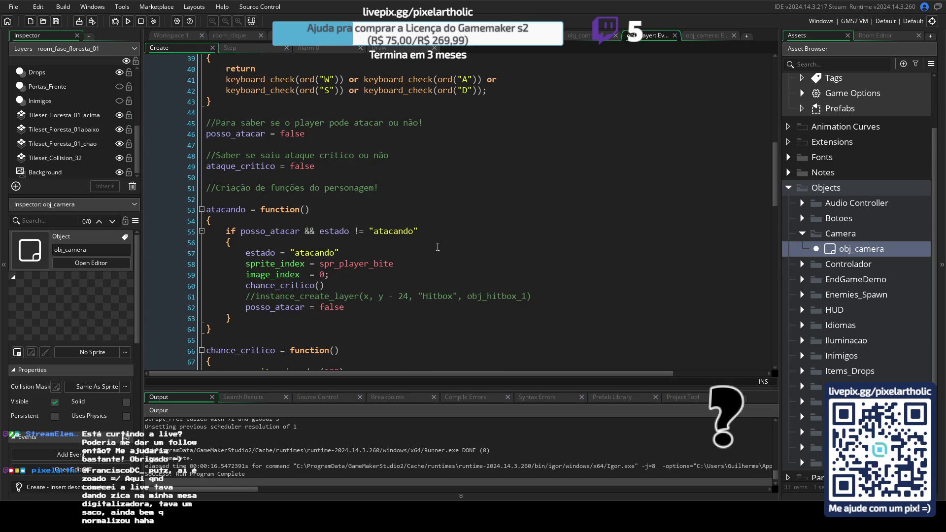
scroll(449, 244, down, 4)
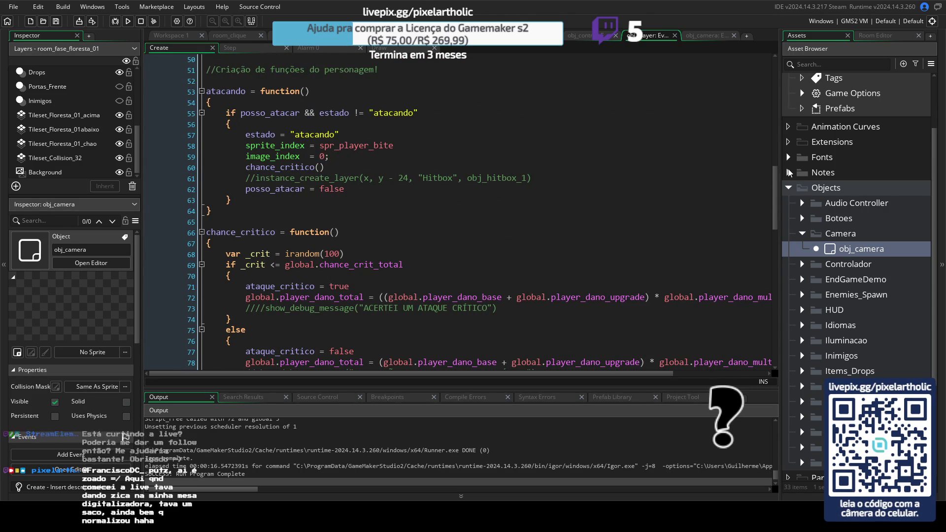
mouse_move(776, 183)
mouse_down()
mouse_move(764, 333)
mouse_move(767, 86)
mouse_up()
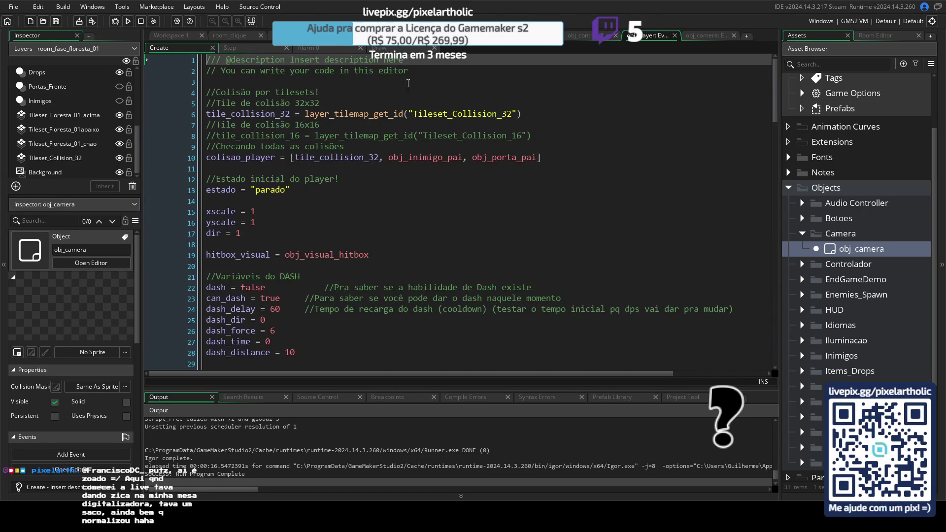
click(241, 51)
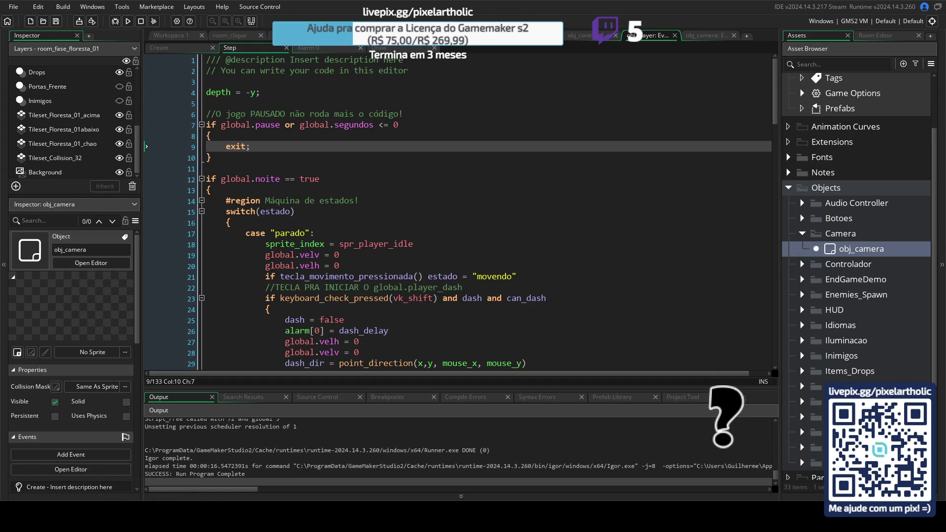
- Build and run the game with F5 to test the forest room
key(F5)
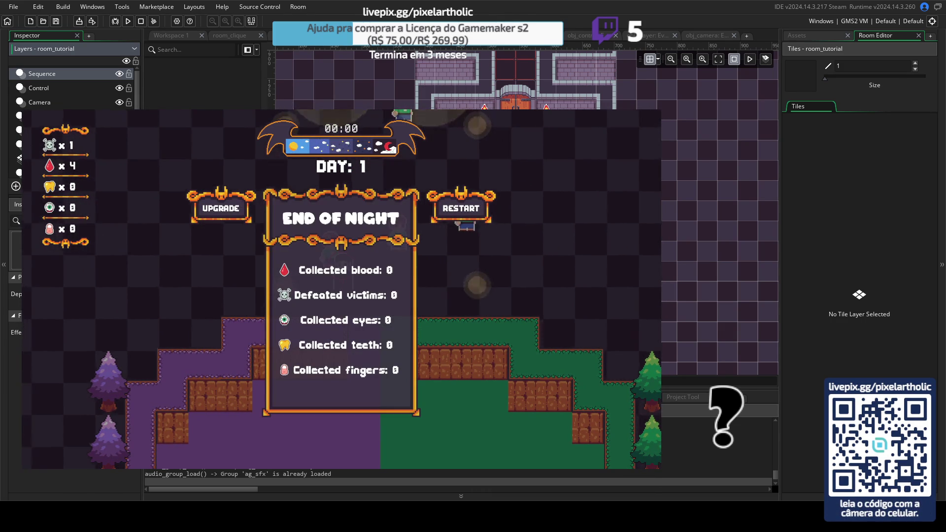
- Close the running game window with Escape to end the test run
key(Escape)
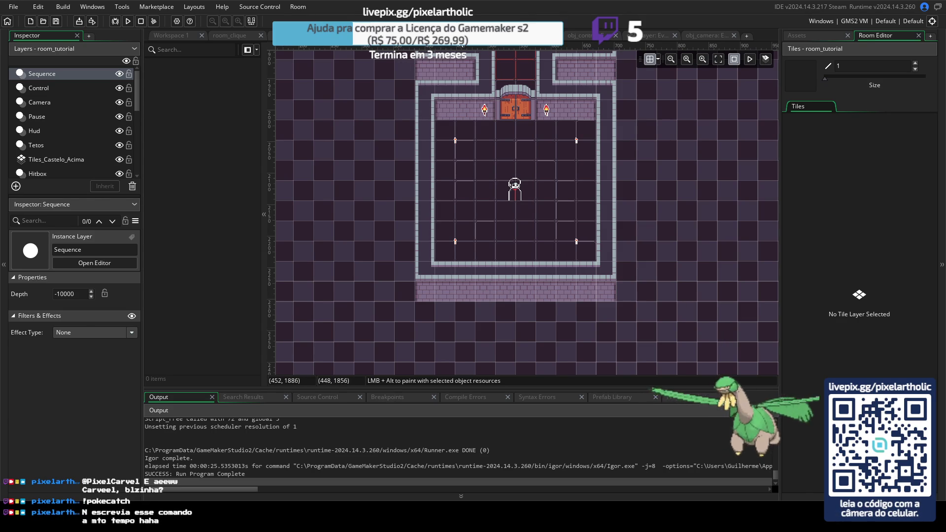
- Open room_fase_floresta_01 and widen the asset tree, collapsing the Camera object folder
click(429, 35)
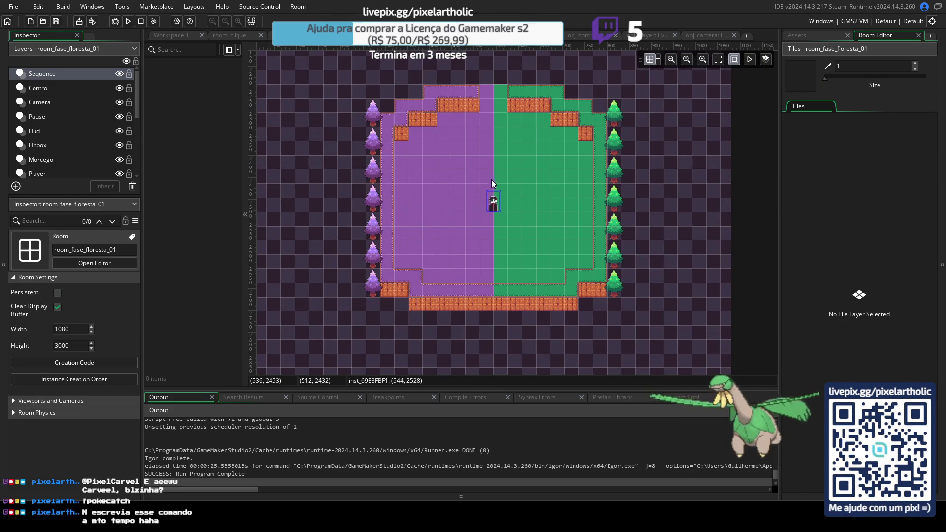
click(806, 34)
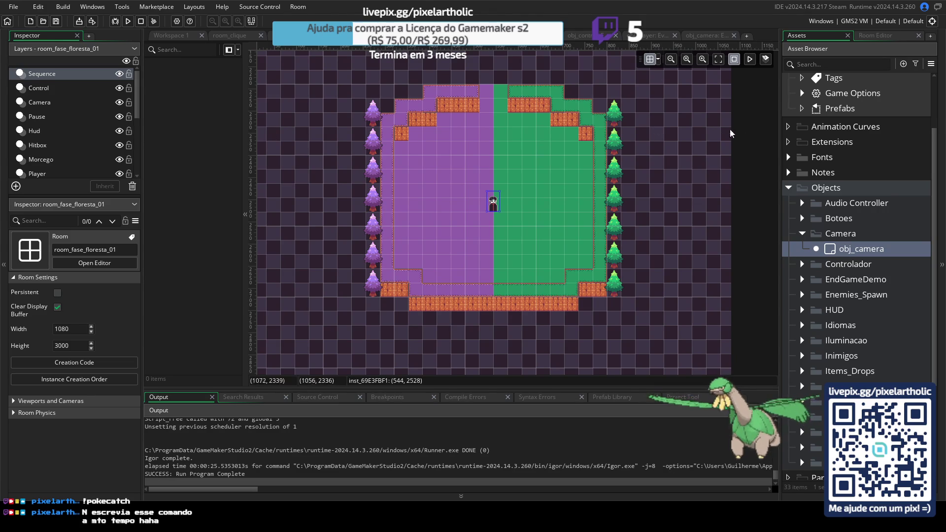
drag(771, 143, 606, 147)
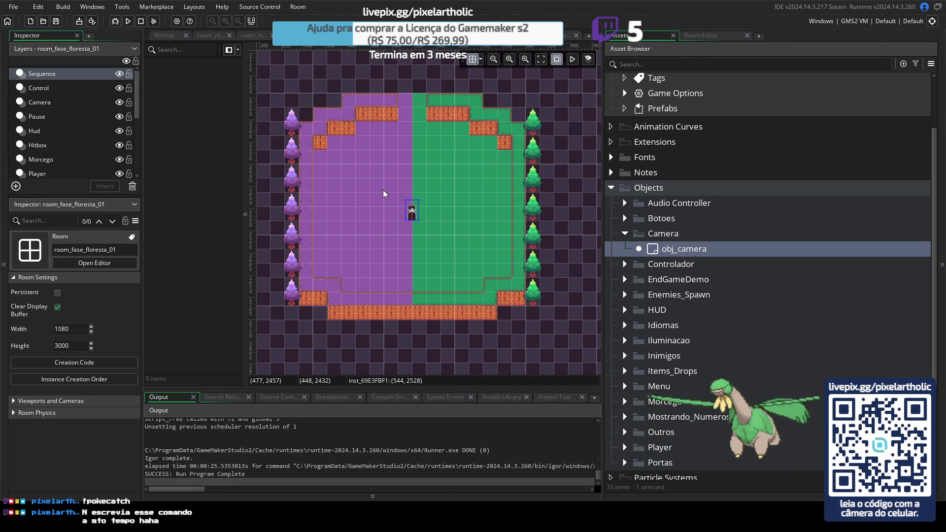
click(625, 234)
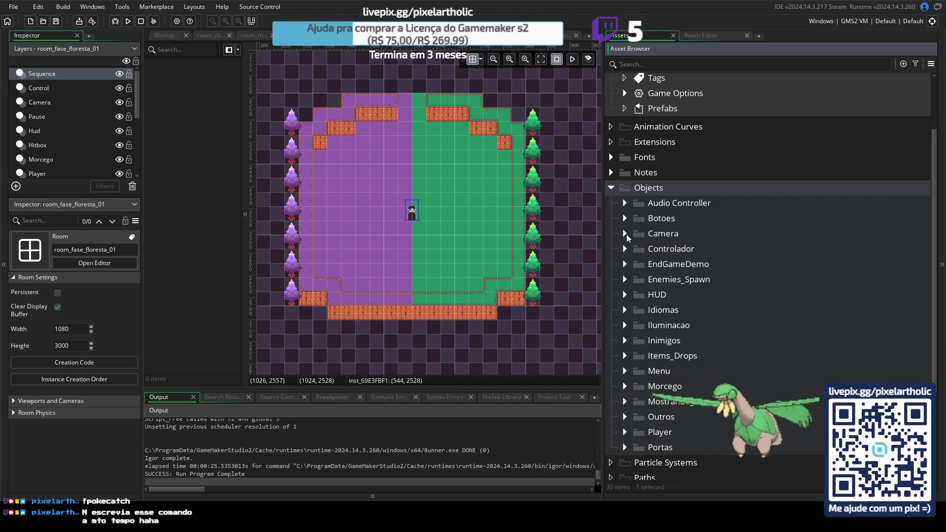
scroll(100, 132, down, 3)
scroll(100, 133, down, 2)
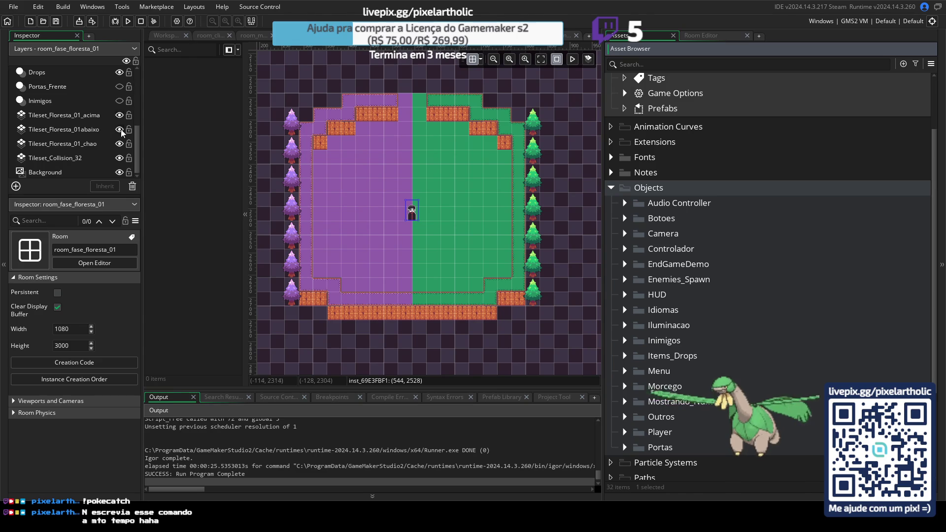
- Toggle the tile layers' visibility to inspect them, then select the Tileset_Floresta_01_chao floor layer
click(120, 129)
click(120, 144)
click(64, 115)
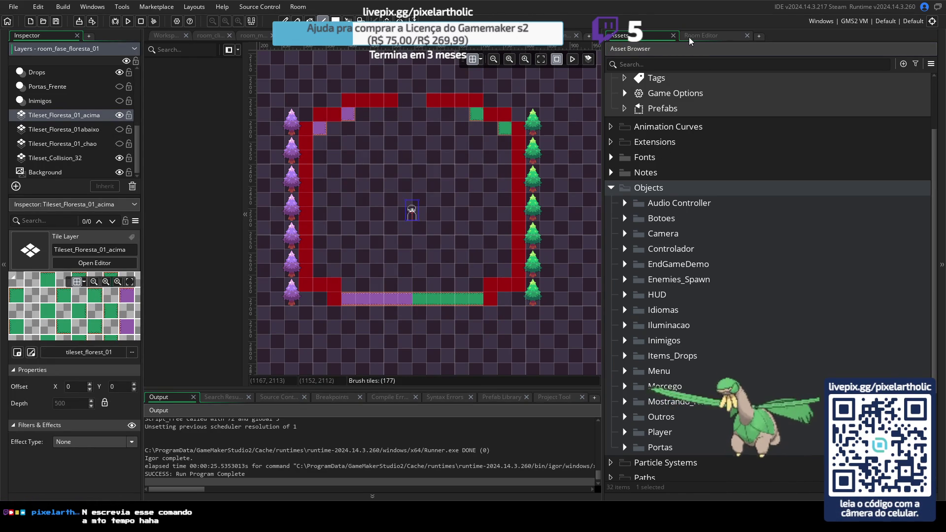
click(120, 115)
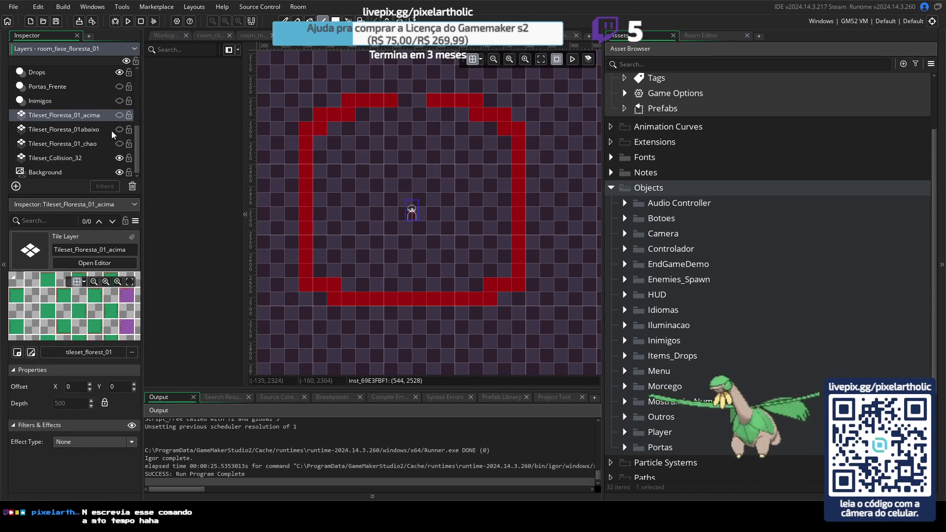
click(99, 130)
click(101, 144)
click(119, 143)
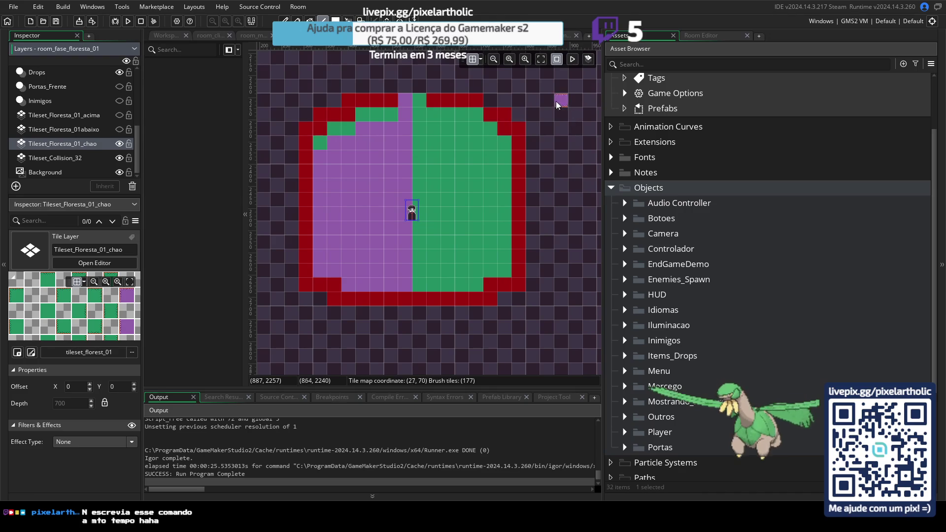
click(119, 158)
click(119, 158)
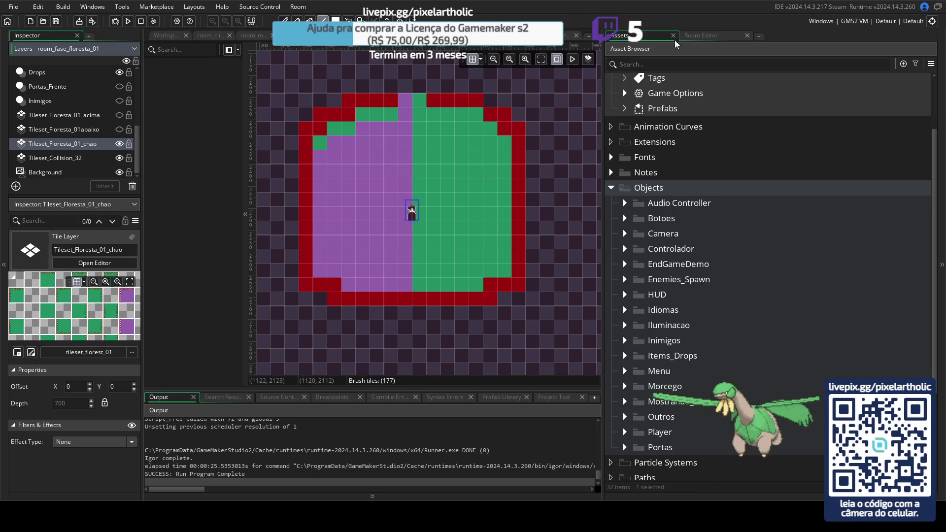
- Pick the plain purple floor tile and paint the two stray green tiles at the top purple
click(692, 35)
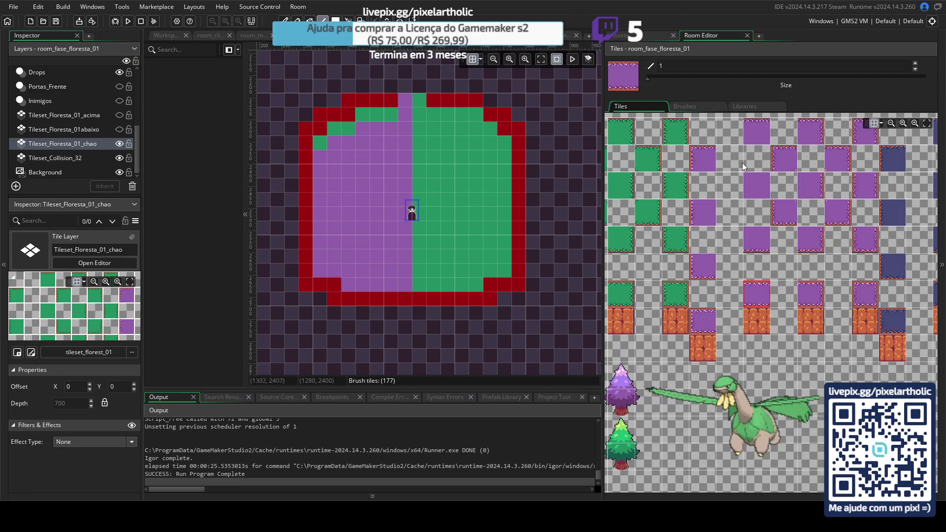
click(752, 188)
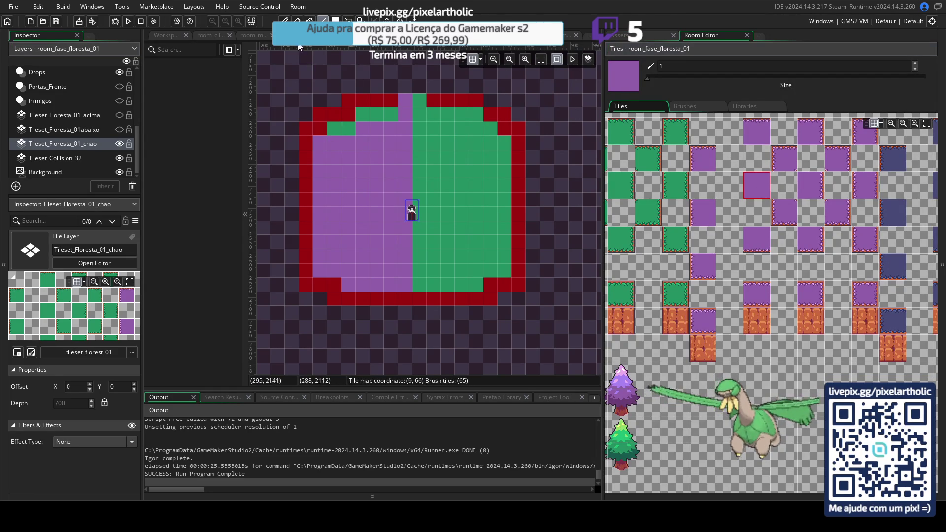
click(335, 128)
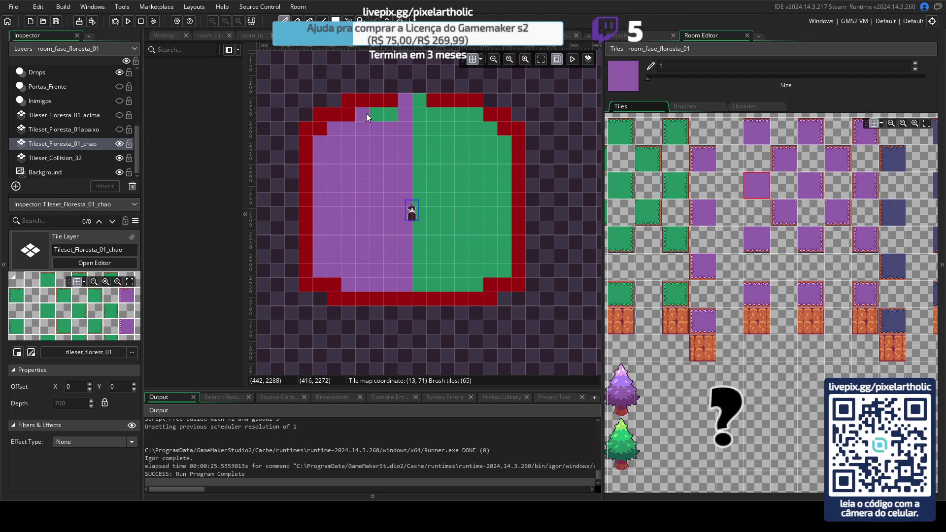
click(388, 115)
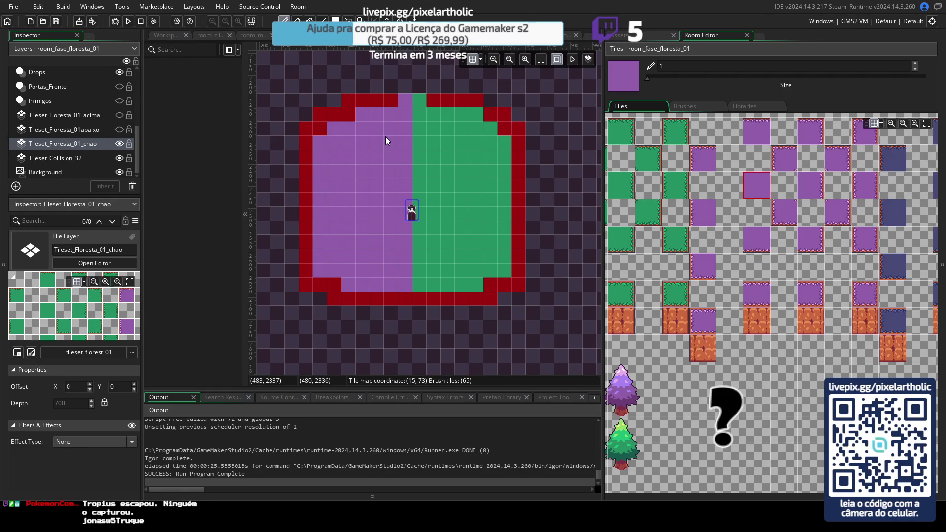